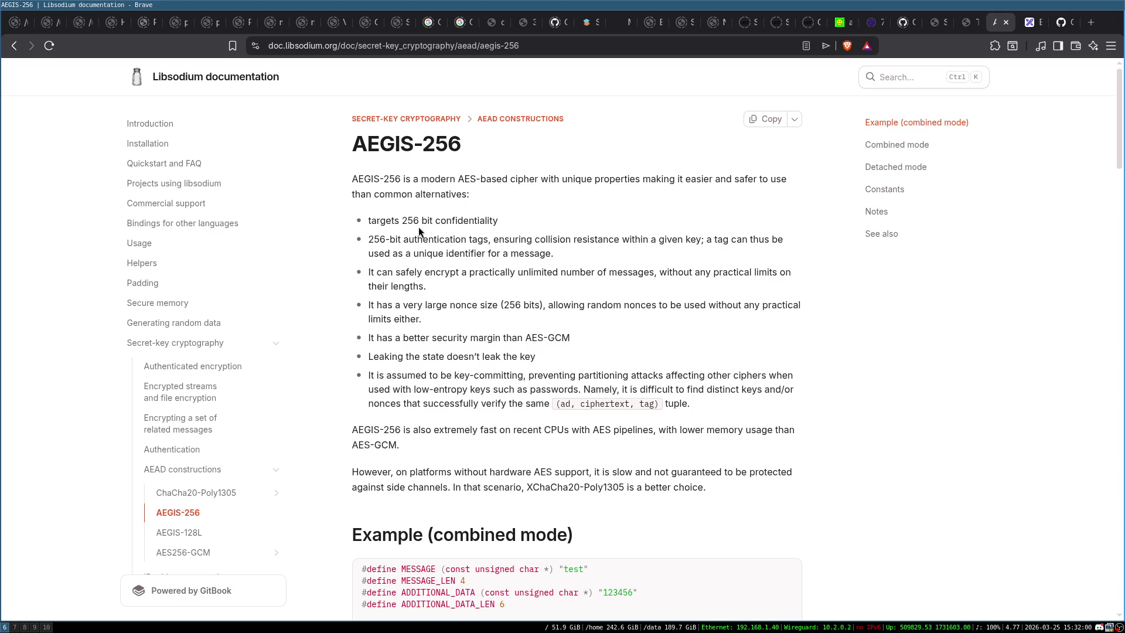
# Open a terminal and run lscpu full-screen to list this machine's CPU details
pyautogui.scroll(-1, 410, 221)
pyautogui.scroll(1, 416, 217)
pyautogui.press('super+Return')
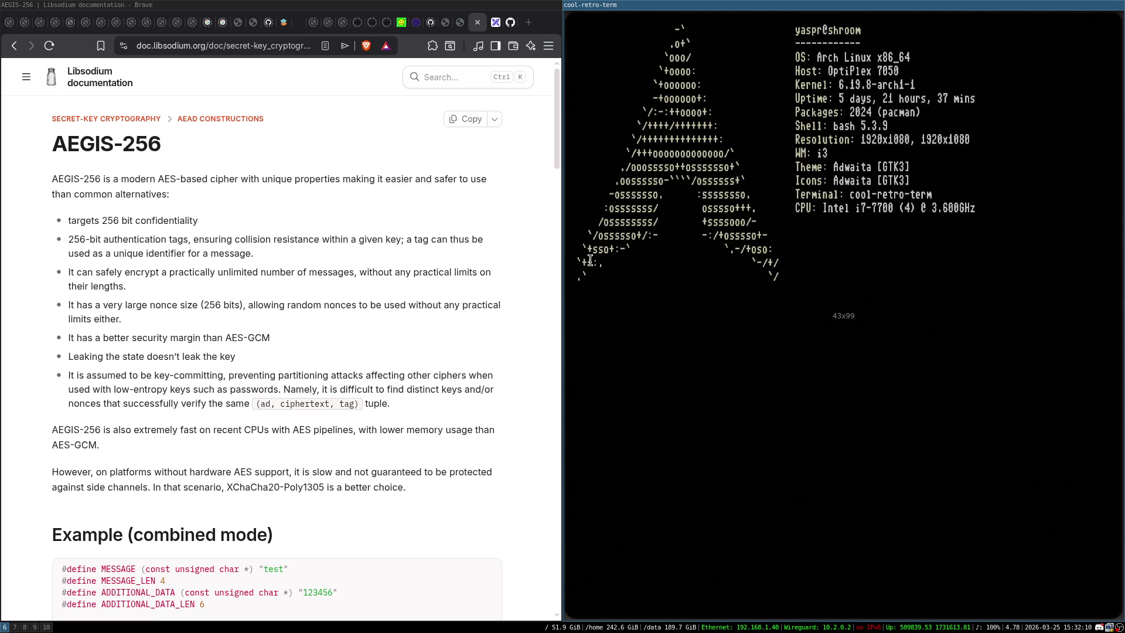
pyautogui.write('lscpu')
pyautogui.press('Return')
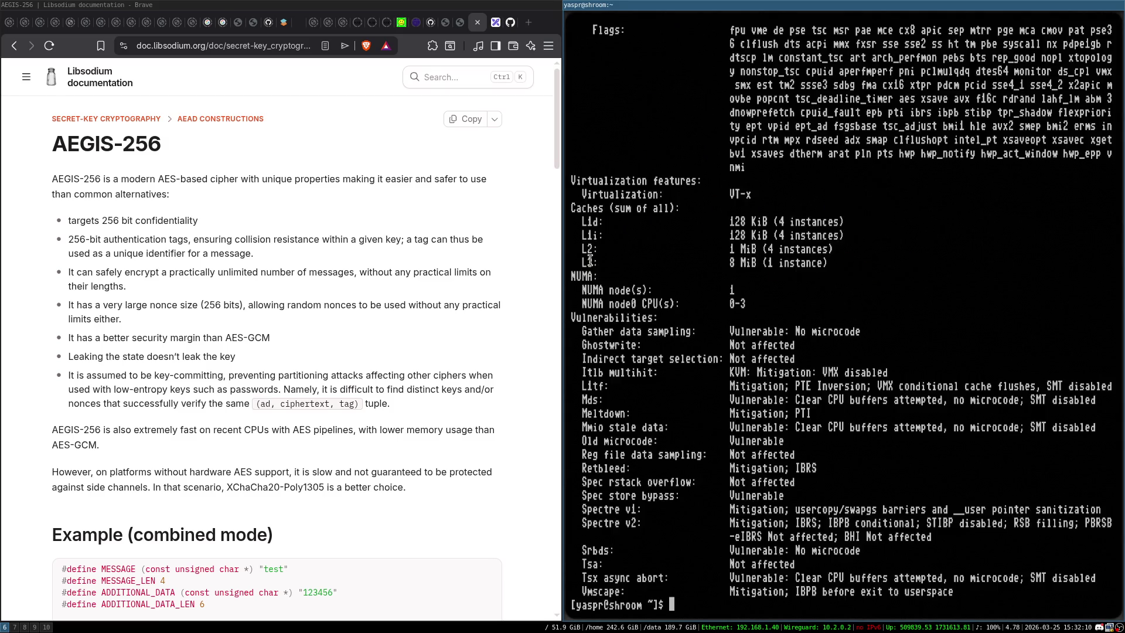
pyautogui.press('super+f')
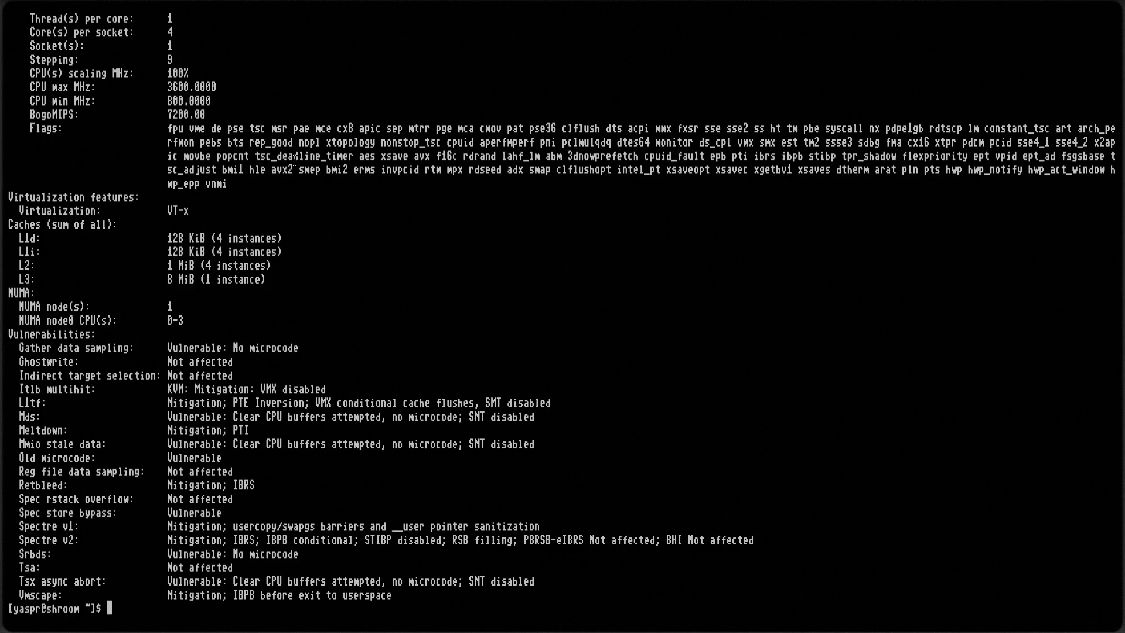
# Run lscpu | grep -i aes to confirm the aes CPU flag is present
pyautogui.write('lscpu | grep -i ae')
pyautogui.write('s')
pyautogui.press('Return')
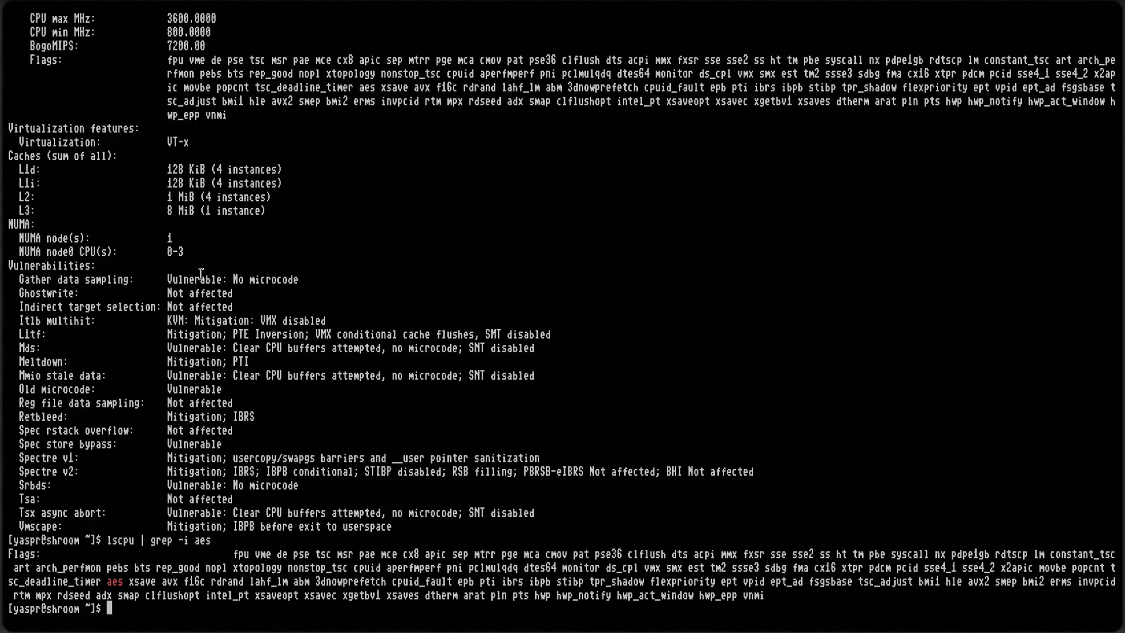
pyautogui.doubleClick(117, 583)
pyautogui.click(124, 582)
# Close the terminal with exit and open a blank Brave tab
pyautogui.press('super+f')
pyautogui.write('exit')
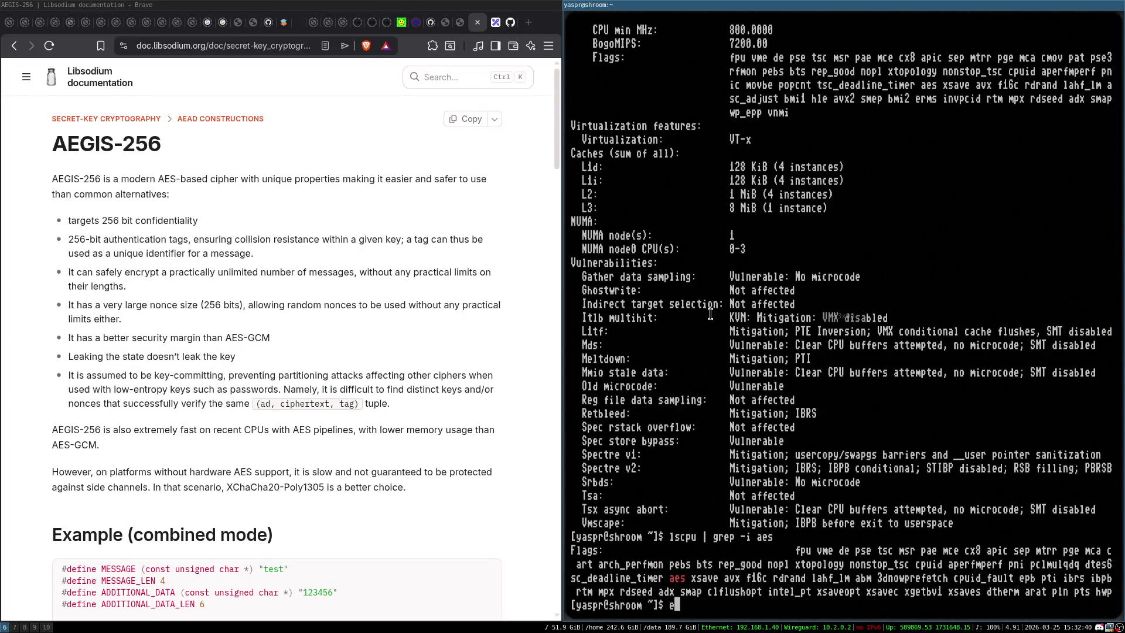
pyautogui.press('Return')
pyautogui.hotkey('ctrl', 't')
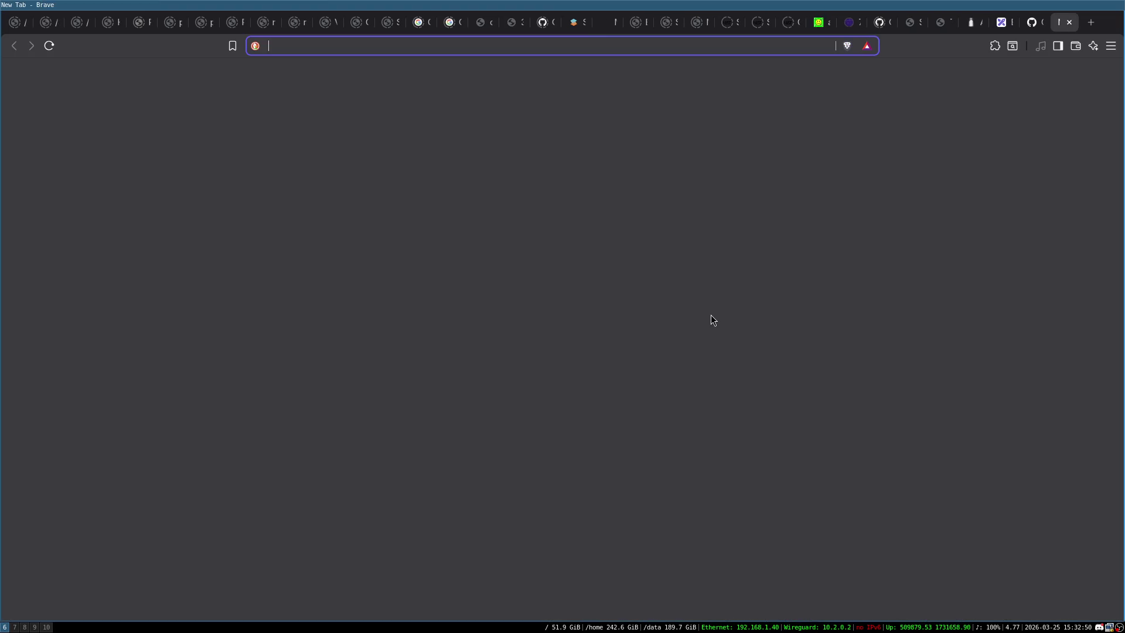
# Load down2core.com from the 'down' address-bar suggestion and look over its page
pyautogui.write('down')
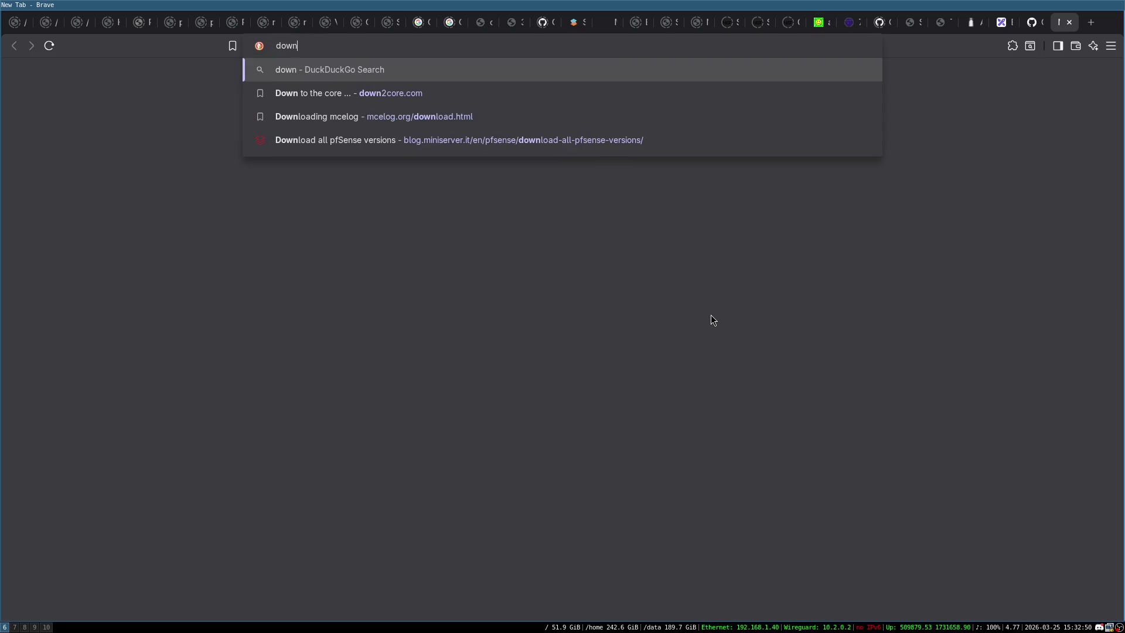
pyautogui.press('Down')
pyautogui.press('Return')
pyautogui.scroll(-10, 97, 345)
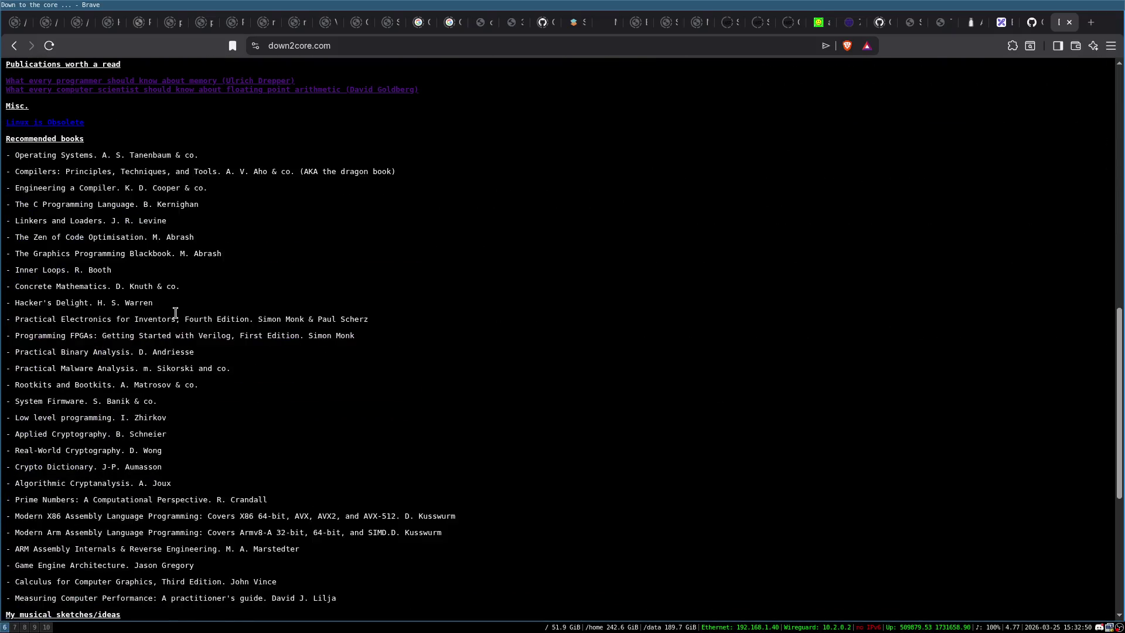
pyautogui.scroll(5, 177, 312)
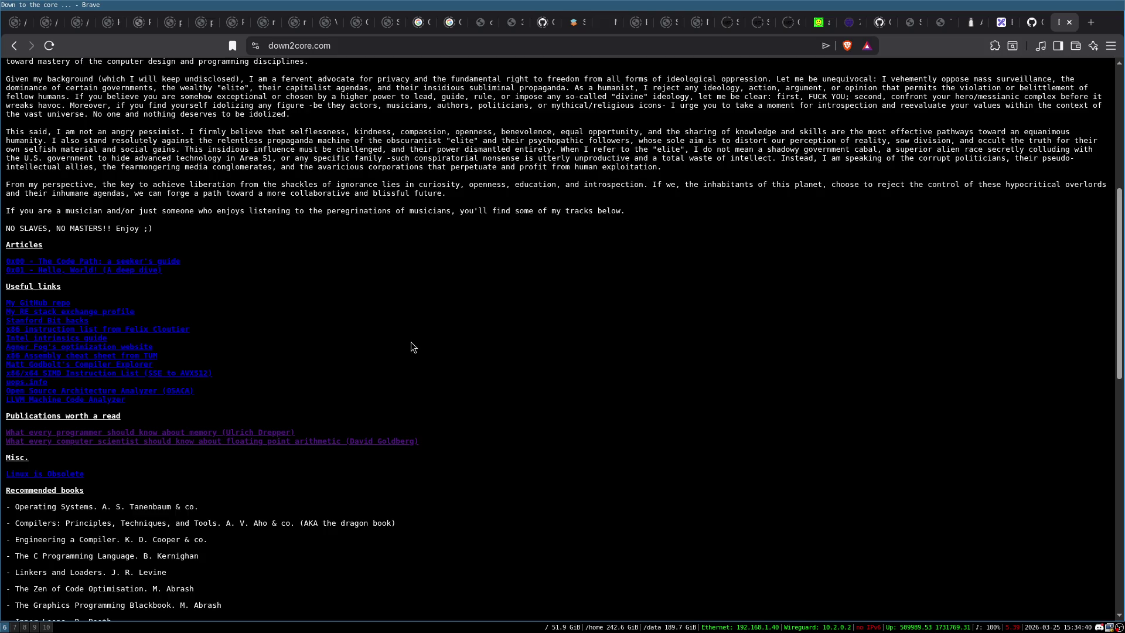
pyautogui.scroll(-3, 411, 342)
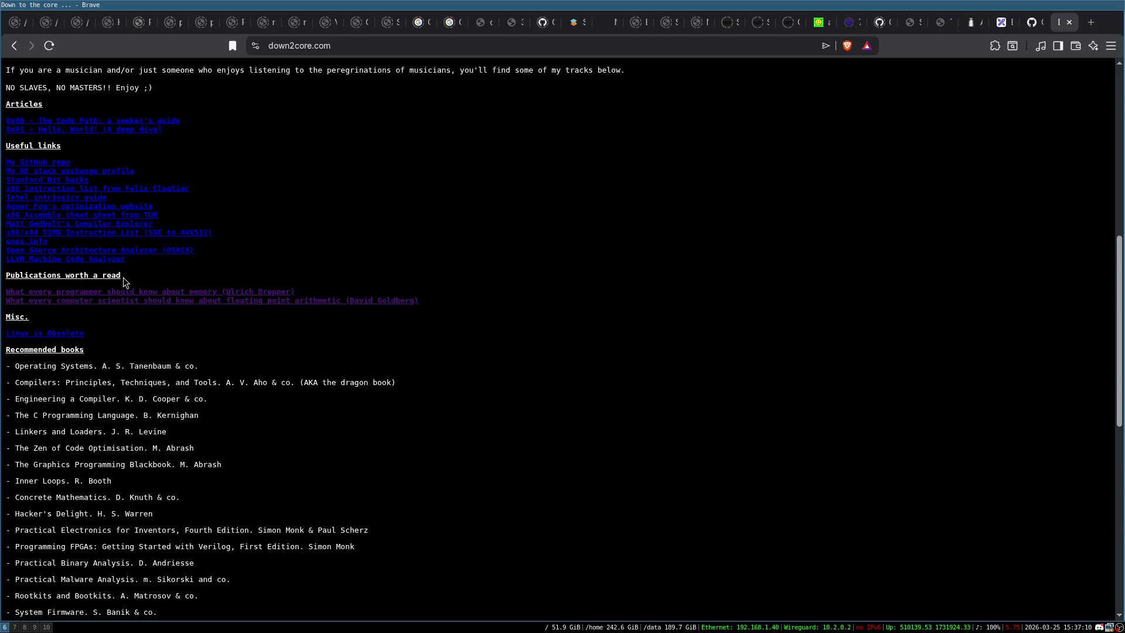
pyautogui.click(72, 199)
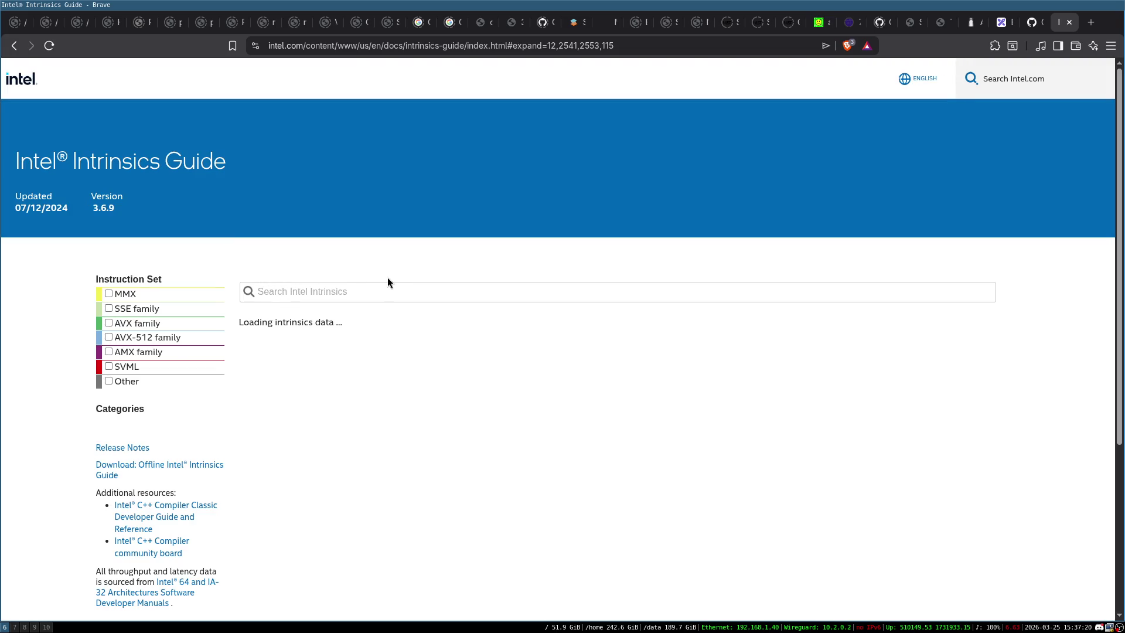
# Scroll the Intel Intrinsics Guide and reveal the Other instruction-set group listing AES
pyautogui.scroll(-2, 352, 296)
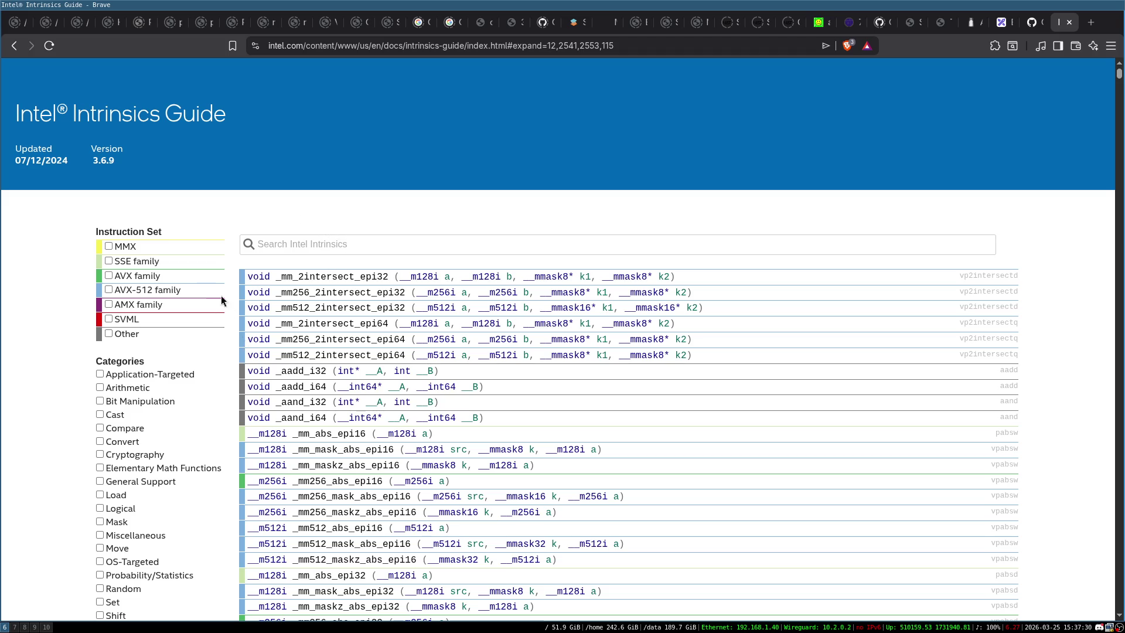
pyautogui.moveTo(136, 260)
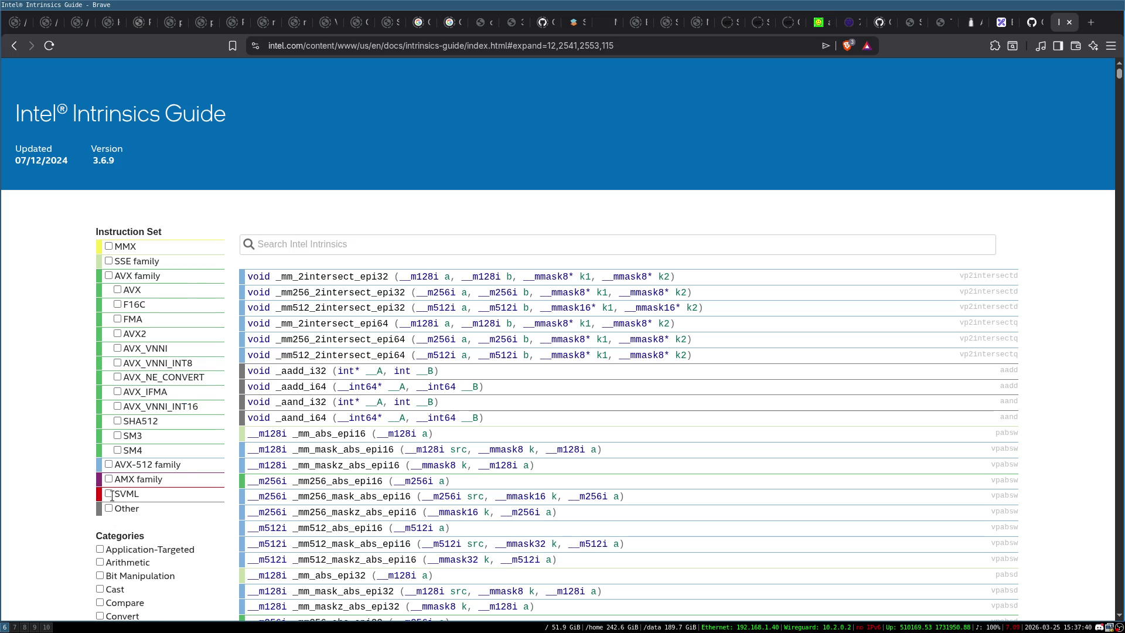
# Filter the intrinsics to AES and expand _mm_aesdec_si128 to show its operation and latencies
pyautogui.moveTo(120, 334)
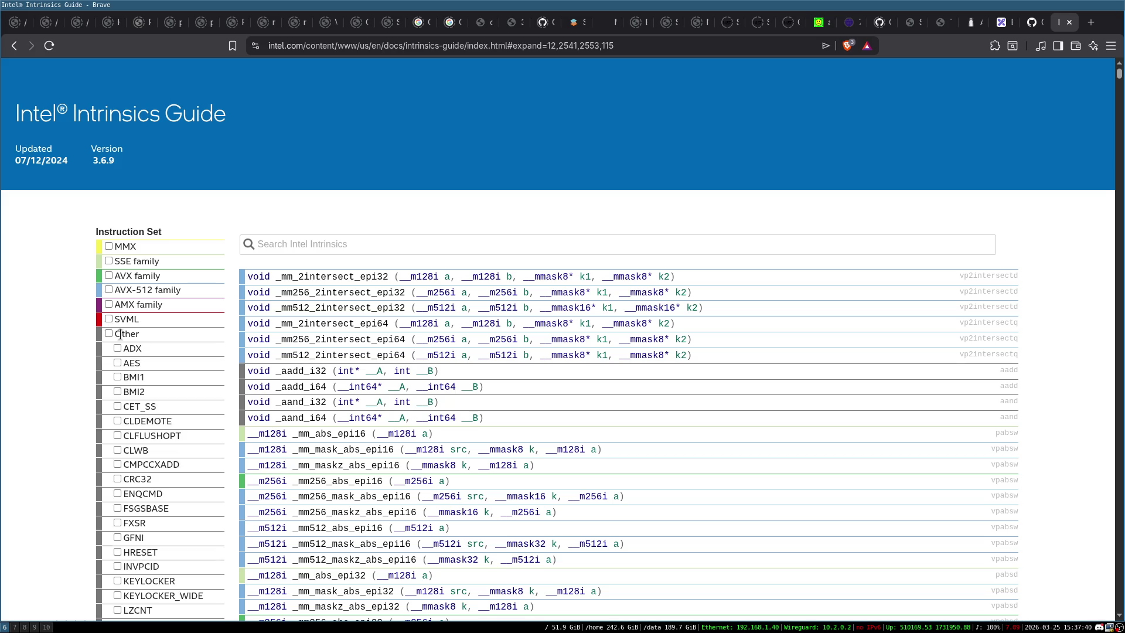
pyautogui.click(118, 362)
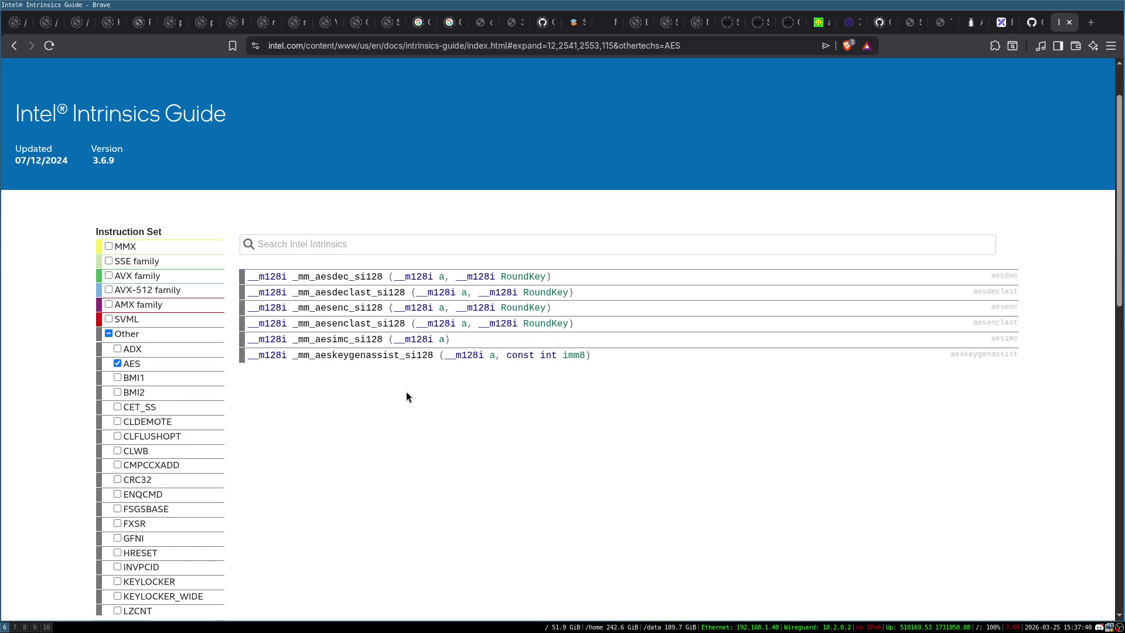
pyautogui.click(370, 278)
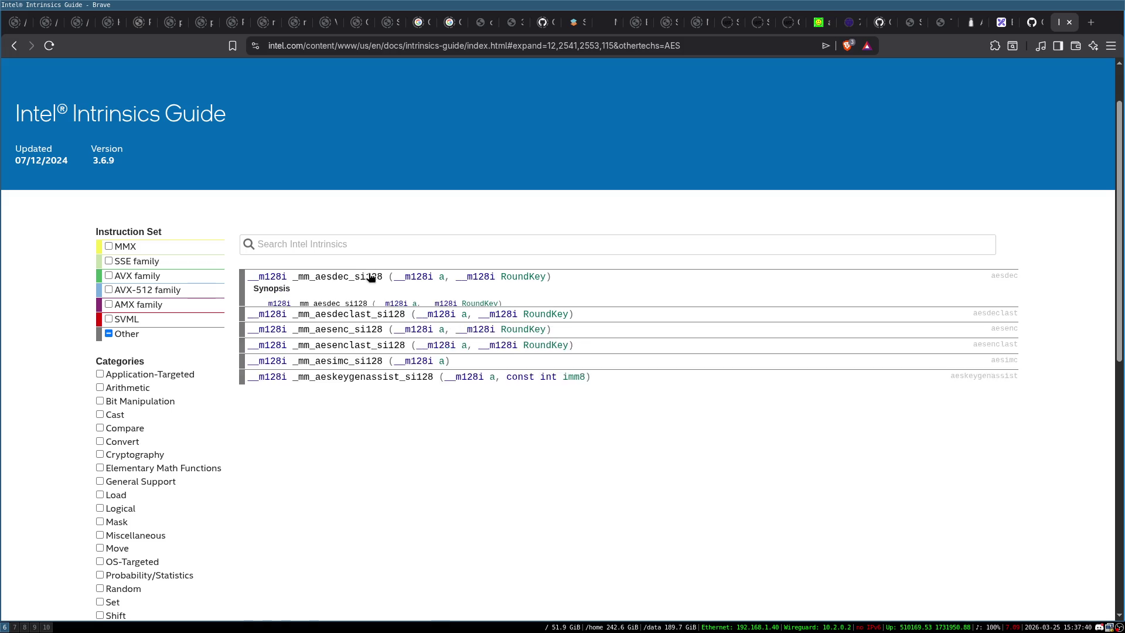
pyautogui.doubleClick(332, 329)
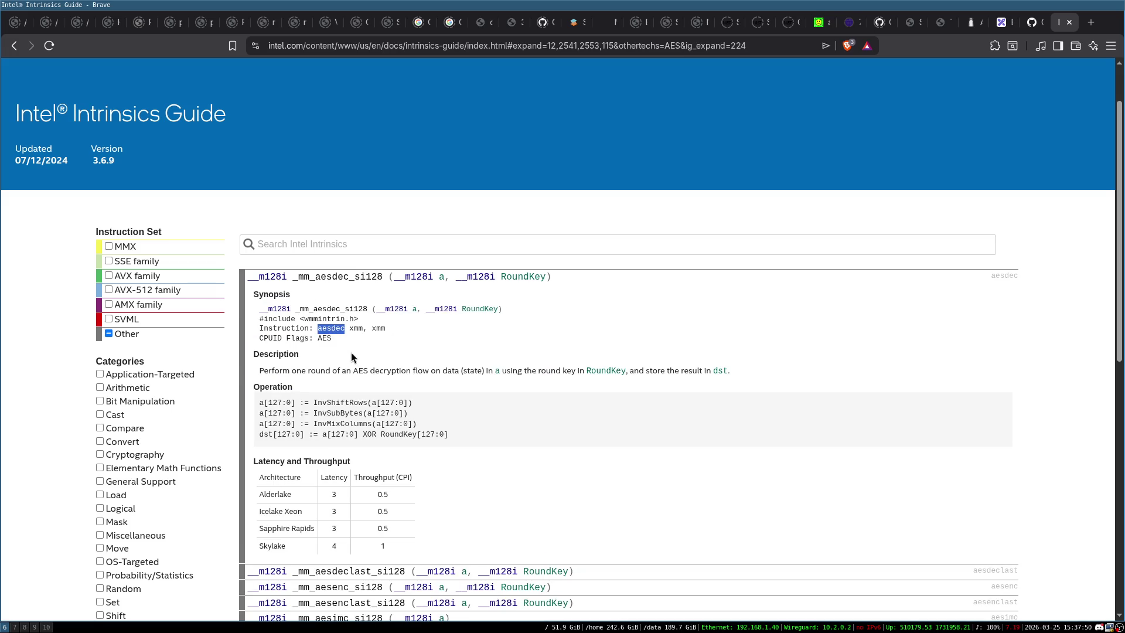
pyautogui.click(353, 359)
pyautogui.scroll(-3, 448, 480)
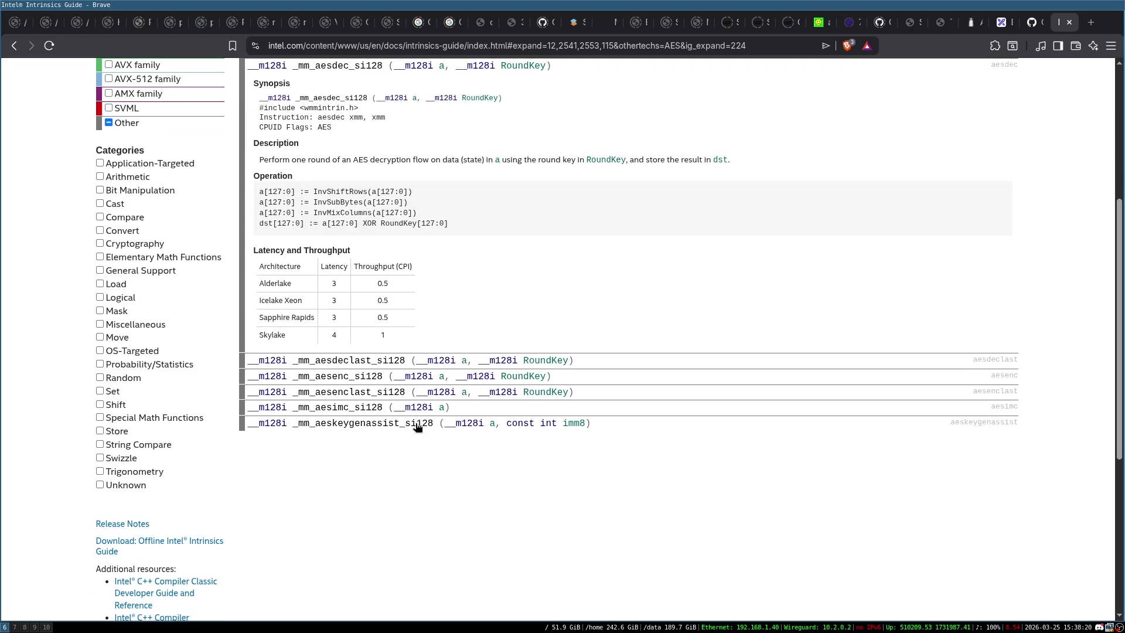
# Expand _mm_aeskeygenassist_si128 and read its operation and Skylake latency 20, throughput 6
pyautogui.click(372, 426)
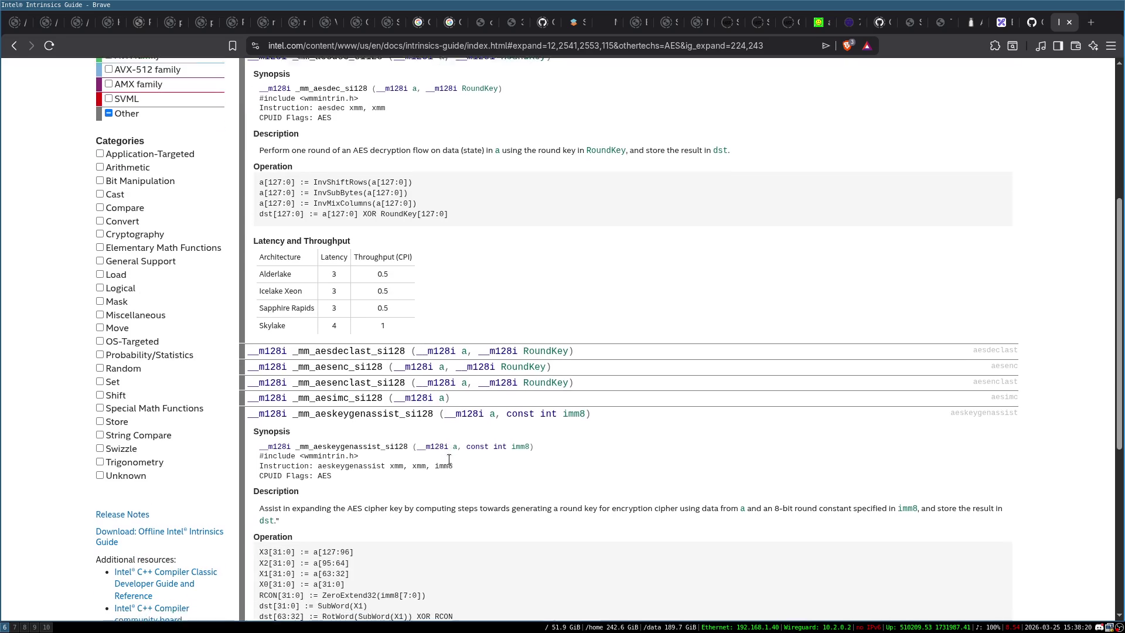
pyautogui.scroll(-2, 285, 377)
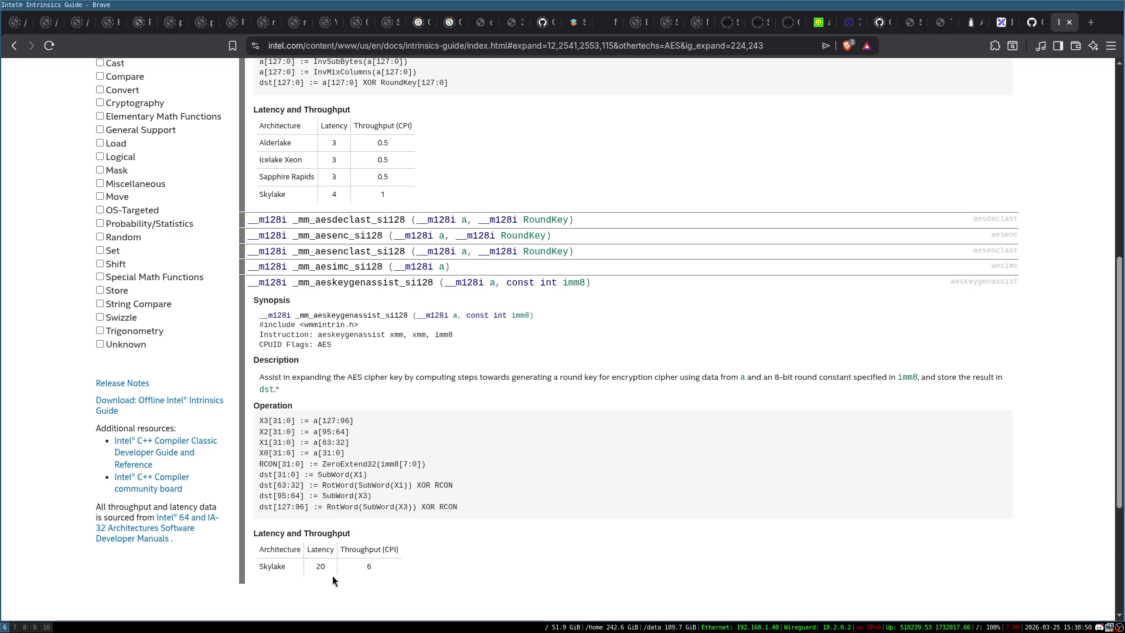
pyautogui.scroll(3, 377, 479)
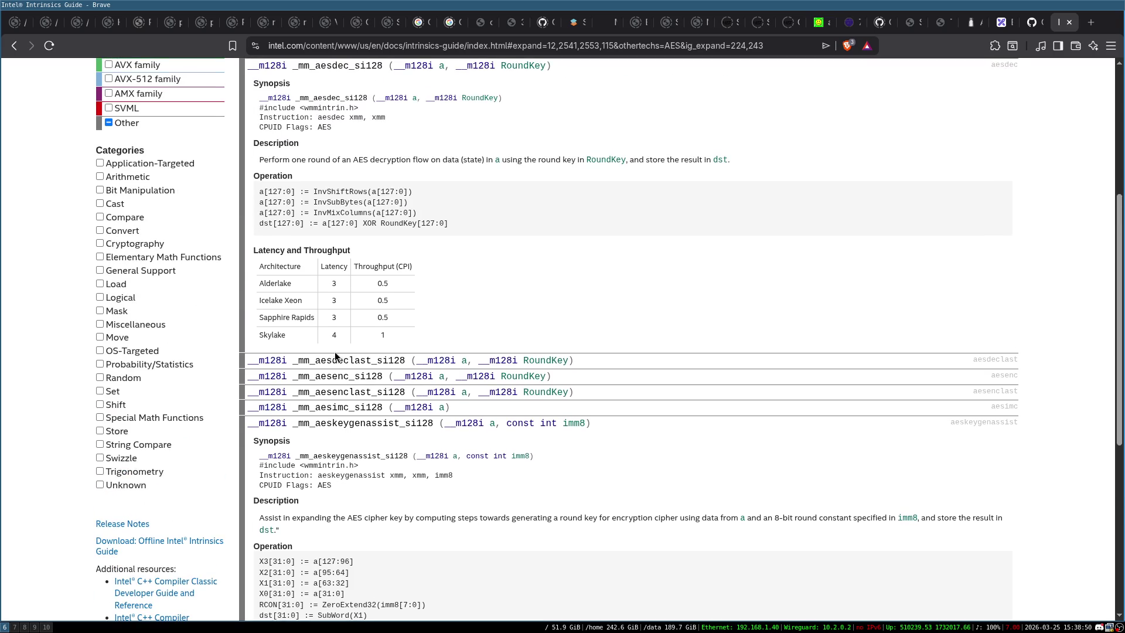
pyautogui.scroll(1, 351, 285)
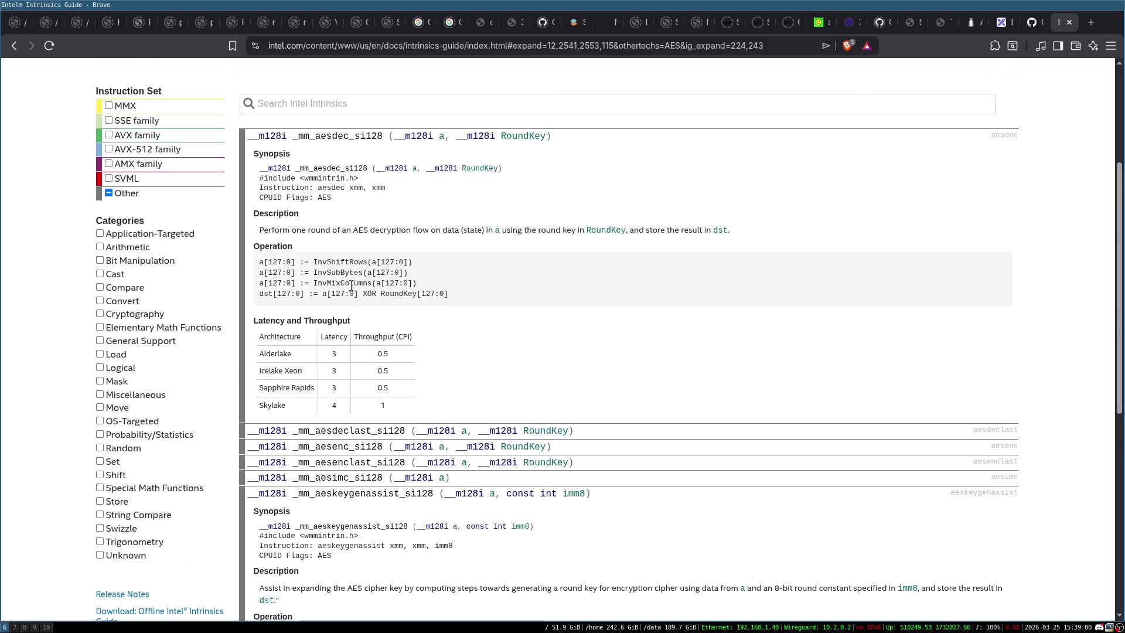
# Expand _mm_aesenc_si128 and read its round operation and Alderlake latency 3, throughput 0.5
pyautogui.click(335, 448)
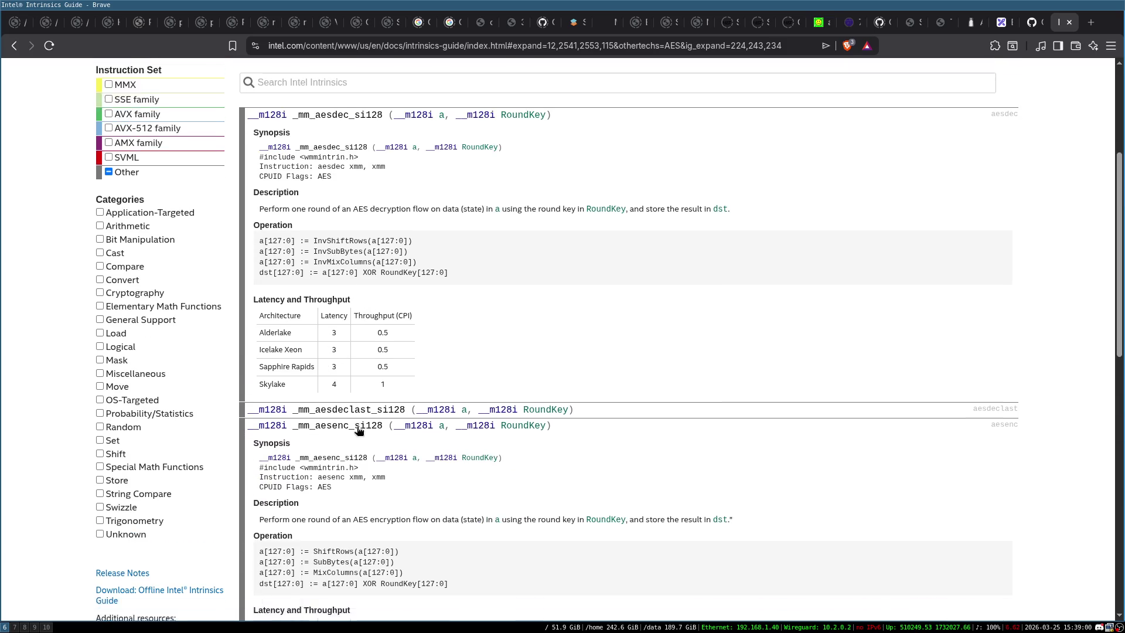
pyautogui.scroll(-3, 331, 499)
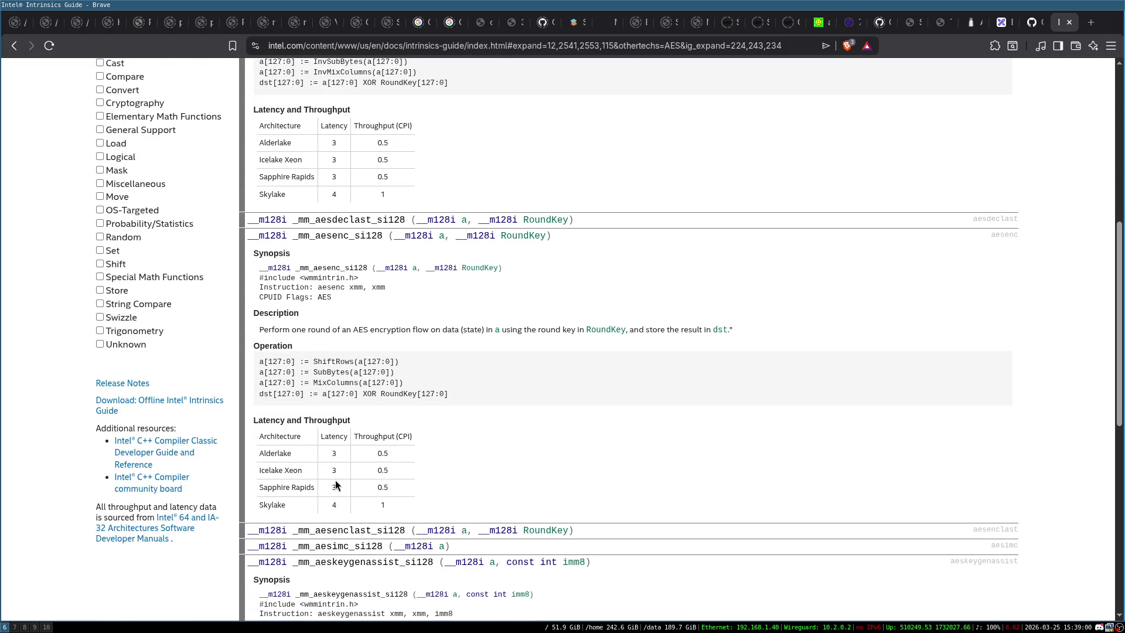
pyautogui.scroll(1, 334, 486)
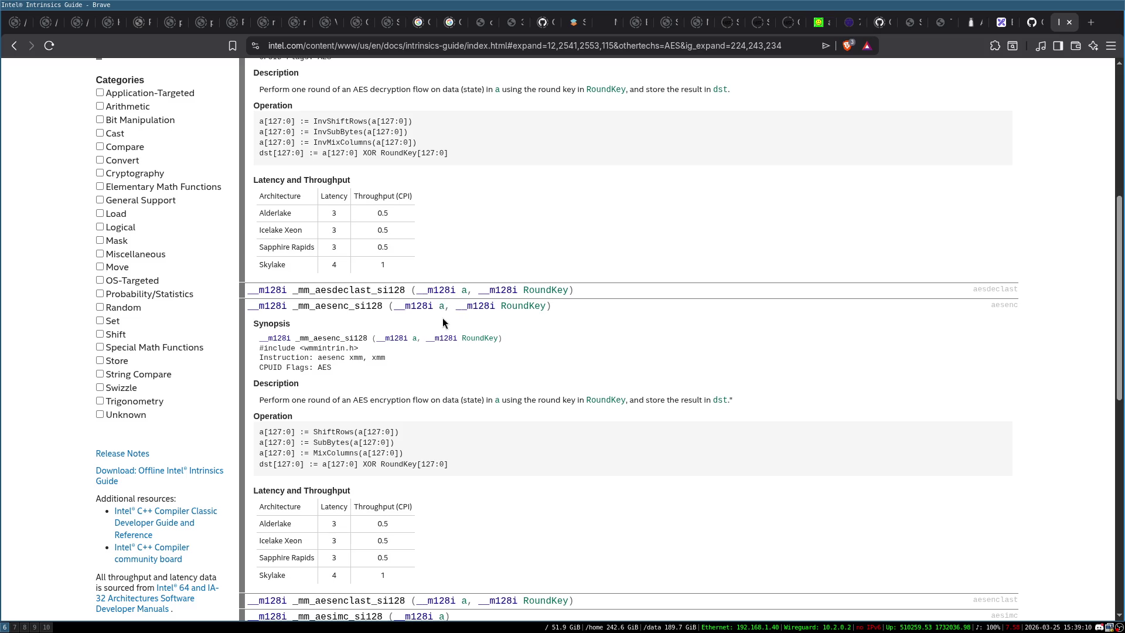
pyautogui.scroll(3, 445, 401)
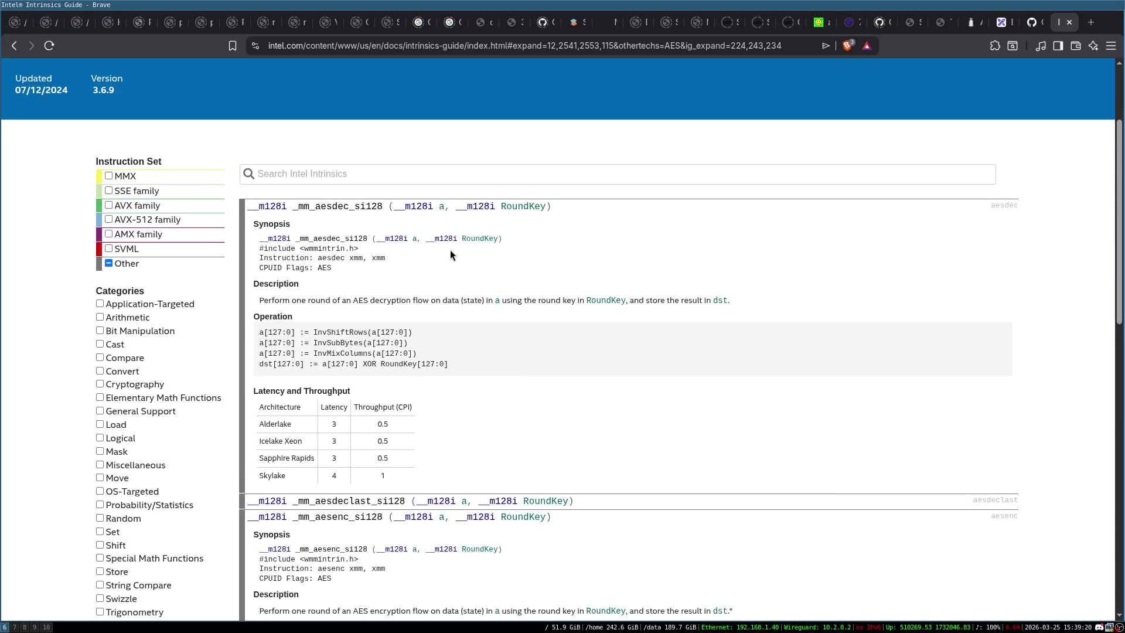
pyautogui.scroll(-2, 411, 214)
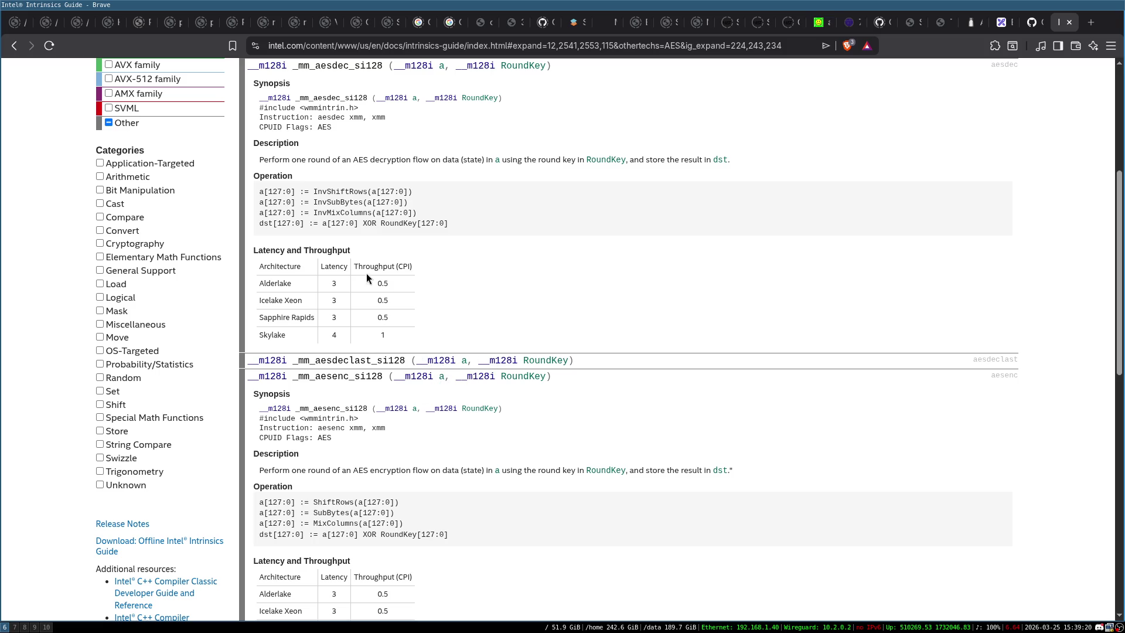
# Expand the _mm_aesdeclast_si128 entry and scroll further down the AES list
pyautogui.click(369, 360)
pyautogui.scroll(-1, 470, 389)
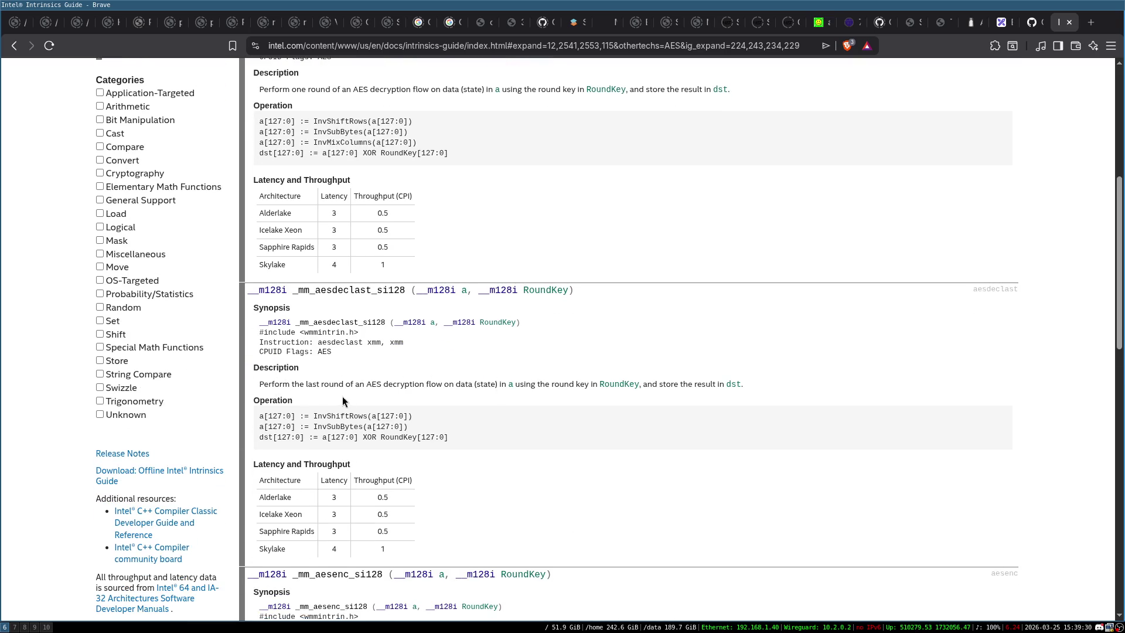
pyautogui.scroll(-3, 393, 381)
pyautogui.scroll(-4, 377, 378)
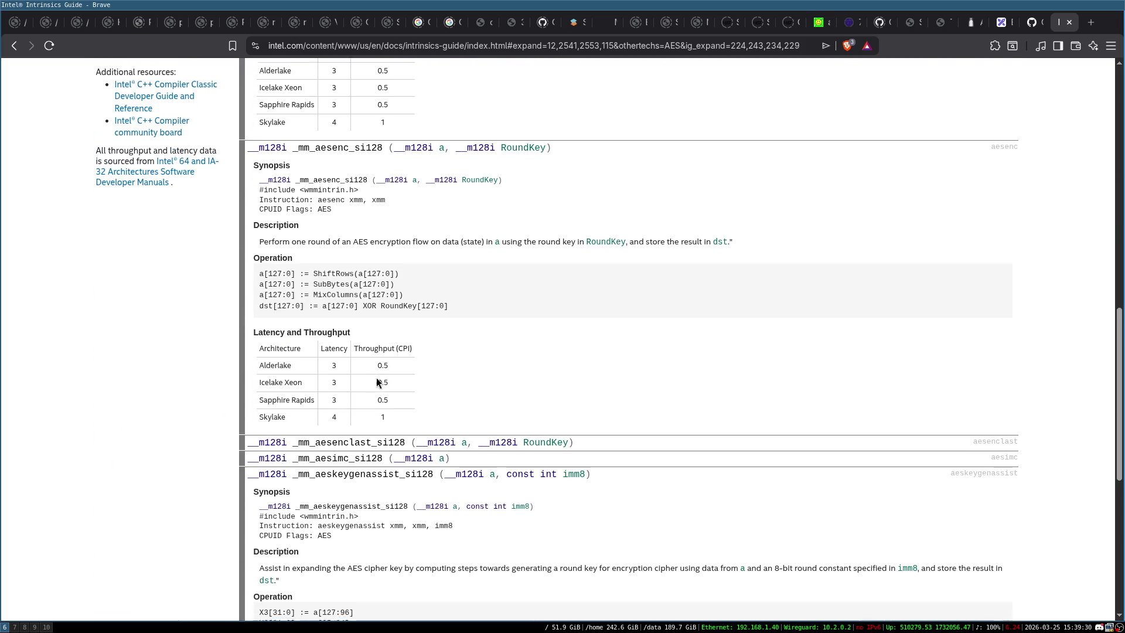
# Expand _mm_aesenclast_si128 to read its last-round operation, latency 3 and throughput 0.5
pyautogui.click(376, 377)
pyautogui.scroll(-2, 344, 446)
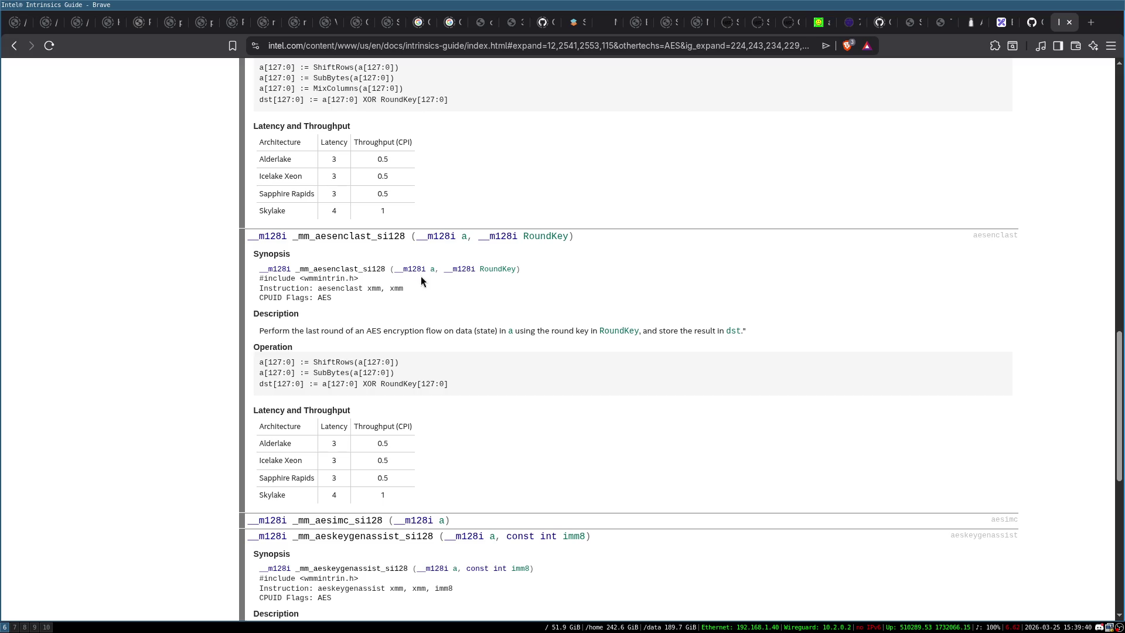
pyautogui.scroll(1, 437, 291)
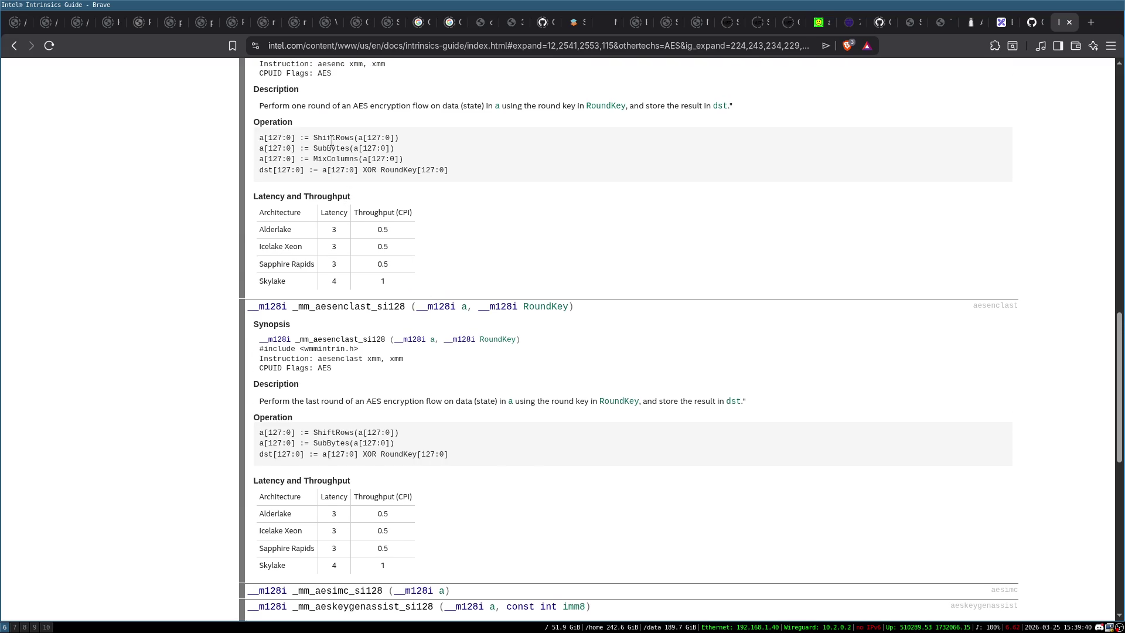
pyautogui.scroll(1, 405, 169)
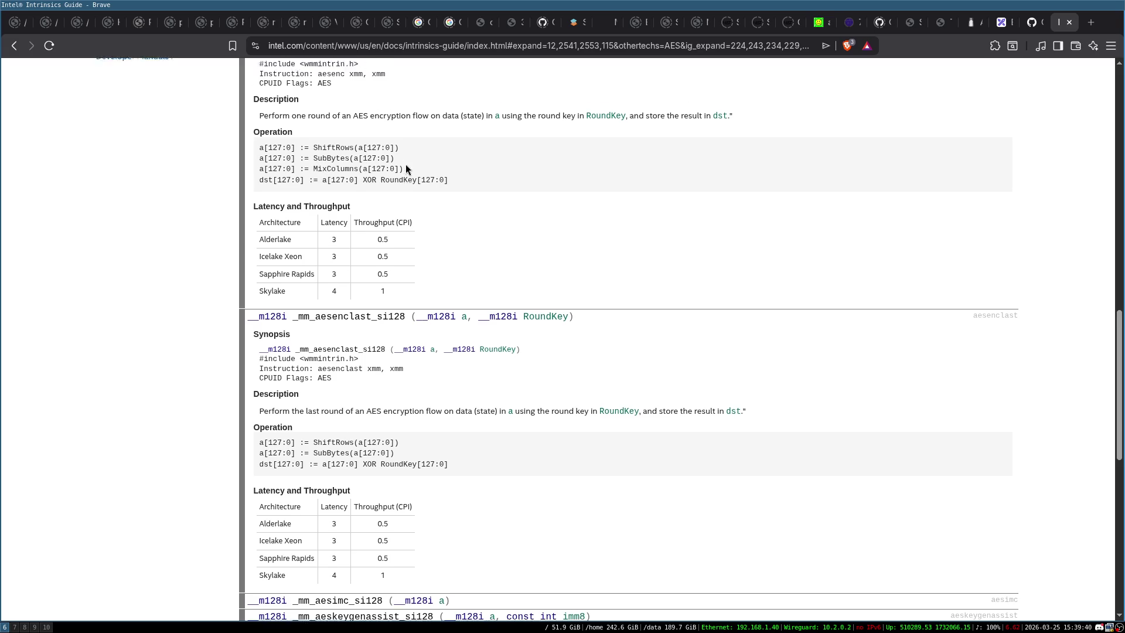
pyautogui.scroll(1, 406, 165)
pyautogui.scroll(-4, 381, 381)
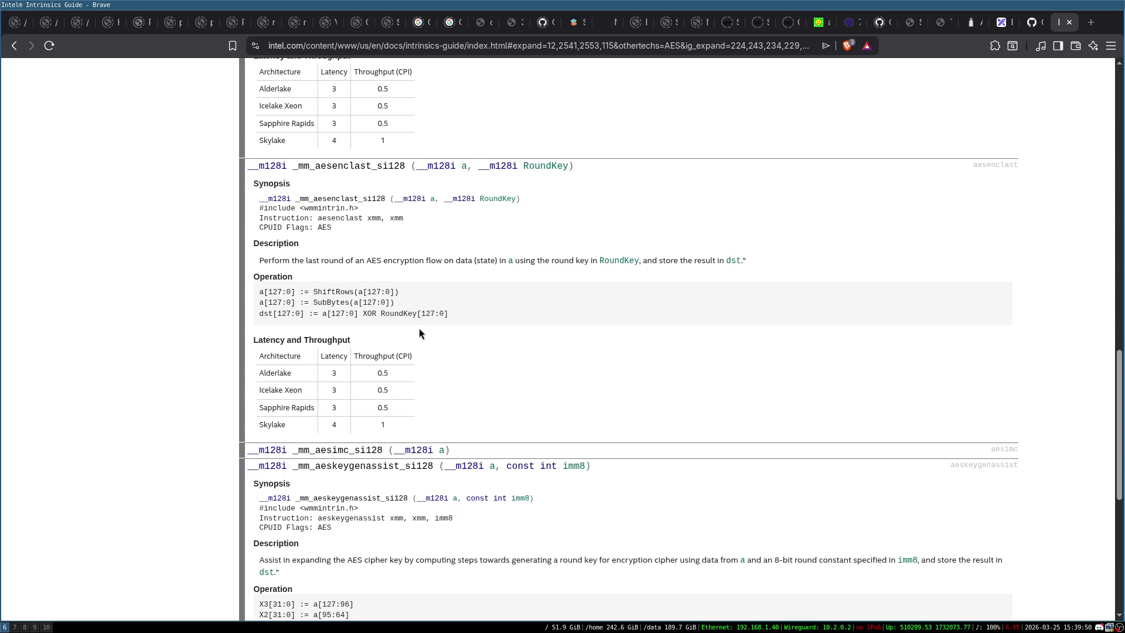
pyautogui.scroll(-2, 455, 288)
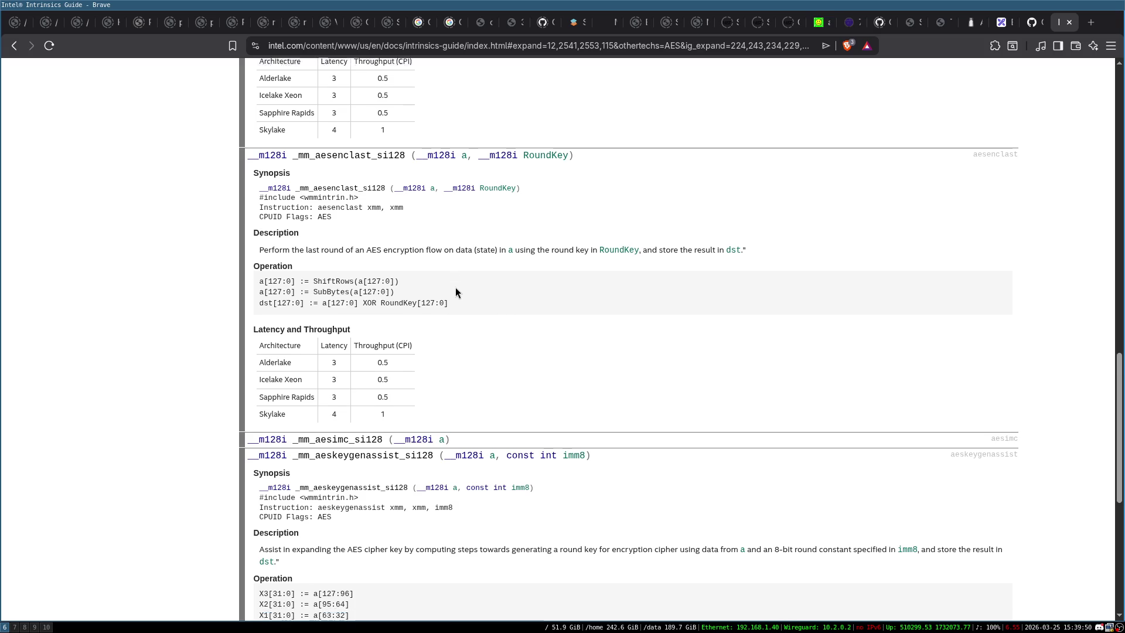
pyautogui.scroll(-2, 414, 246)
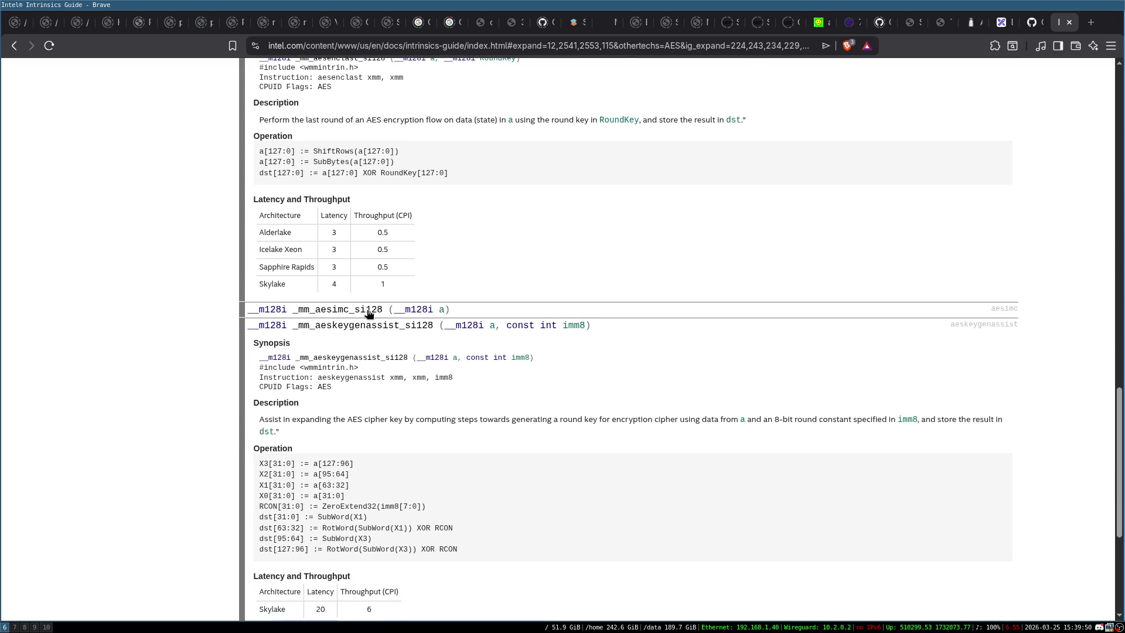
# Expand _mm_aesimc_si128 and scroll through its InvMixColumns description and latency figures
pyautogui.click(372, 310)
pyautogui.scroll(-4, 493, 300)
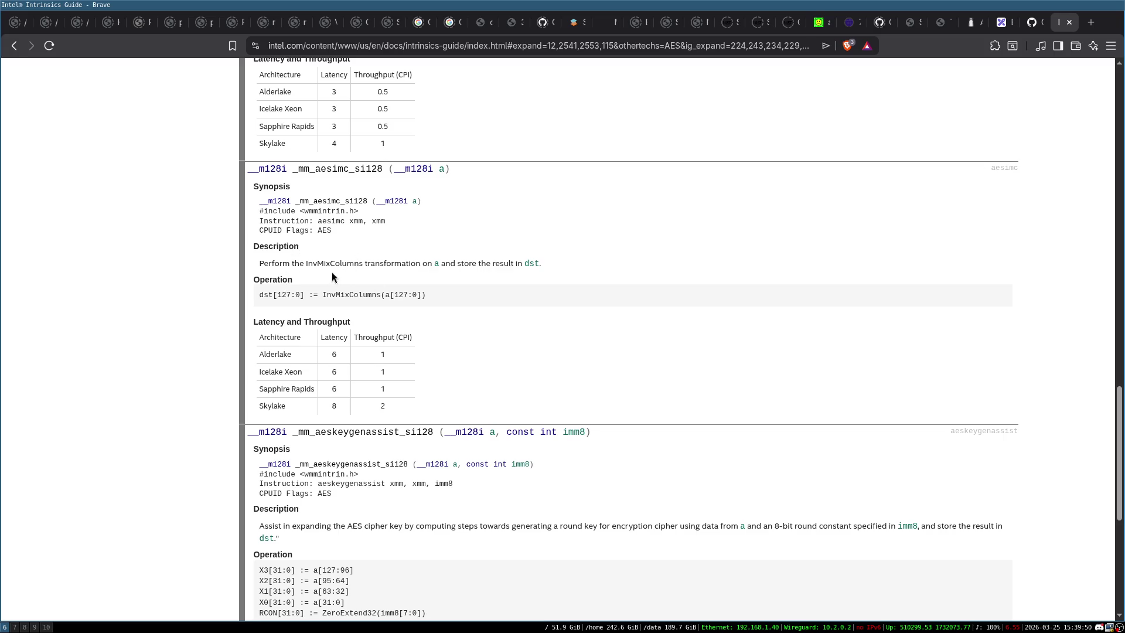
pyautogui.scroll(-2, 511, 272)
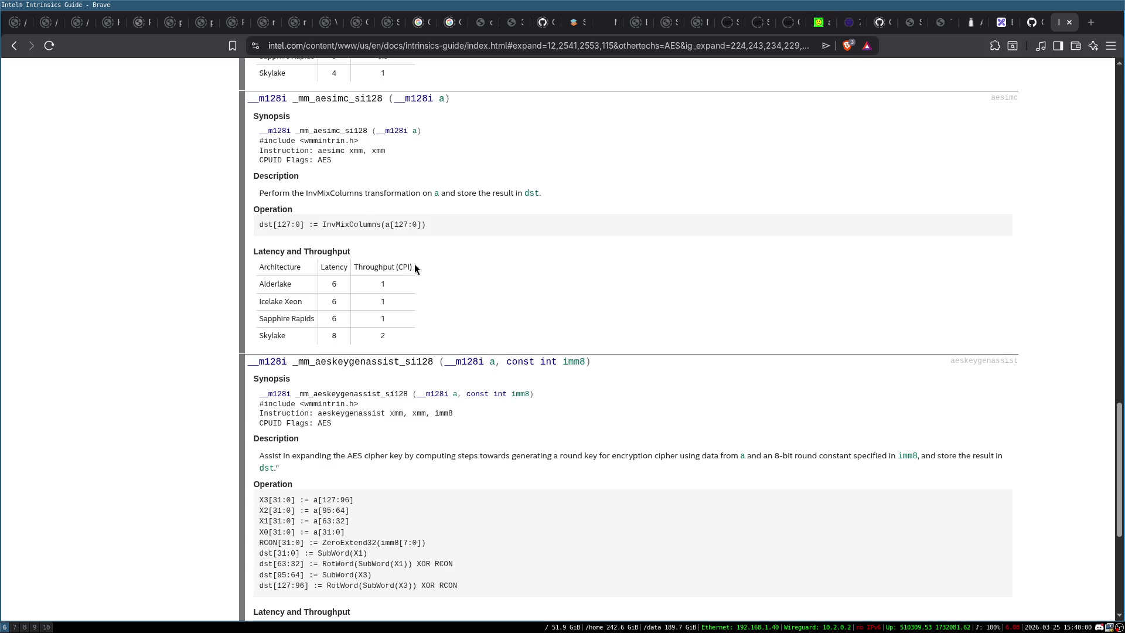
pyautogui.scroll(-3, 519, 287)
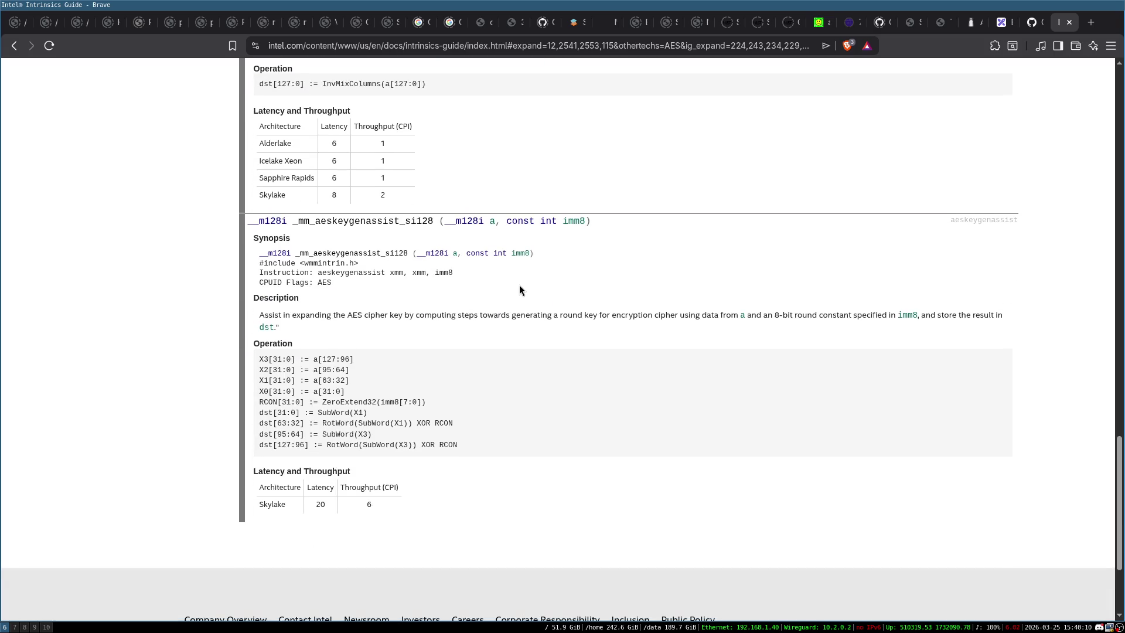
pyautogui.scroll(-3, 519, 285)
pyautogui.scroll(20, 519, 284)
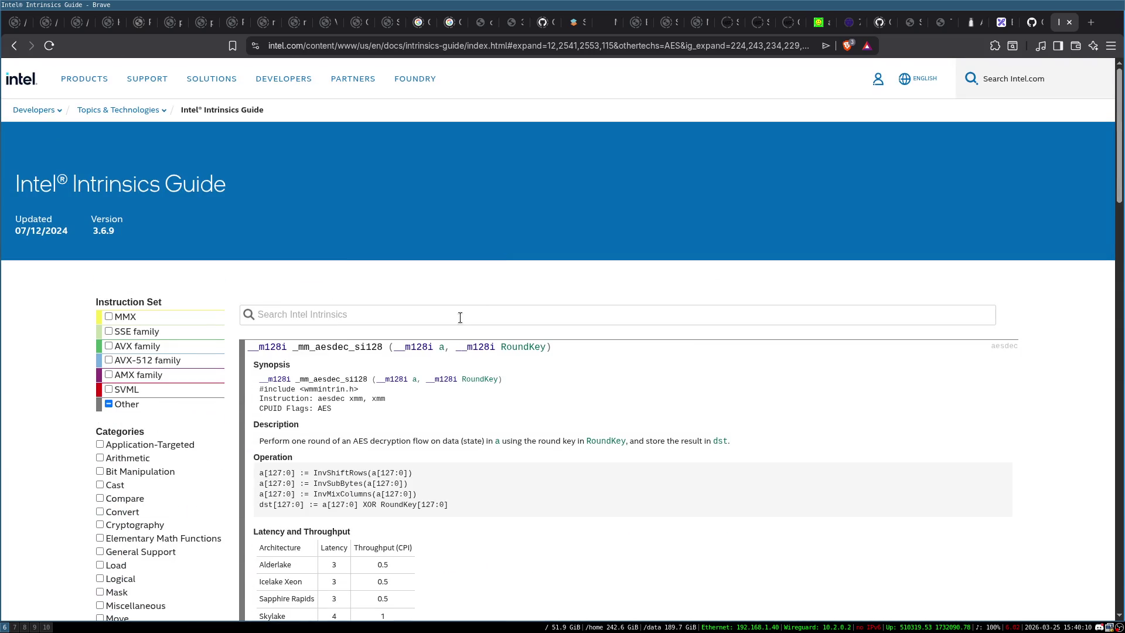
pyautogui.scroll(-5, 460, 346)
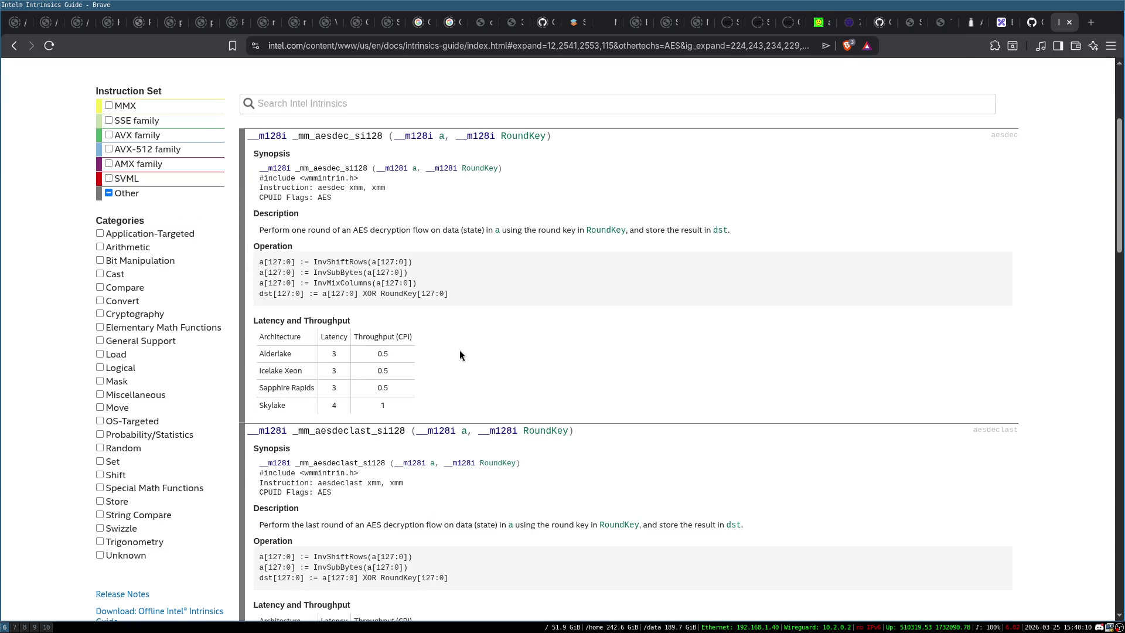
# Close the Intel Intrinsics Guide and libhydrogen GitHub tabs, returning to Libsodium's AEGIS-256 page
pyautogui.click(1074, 24)
pyautogui.click(1074, 25)
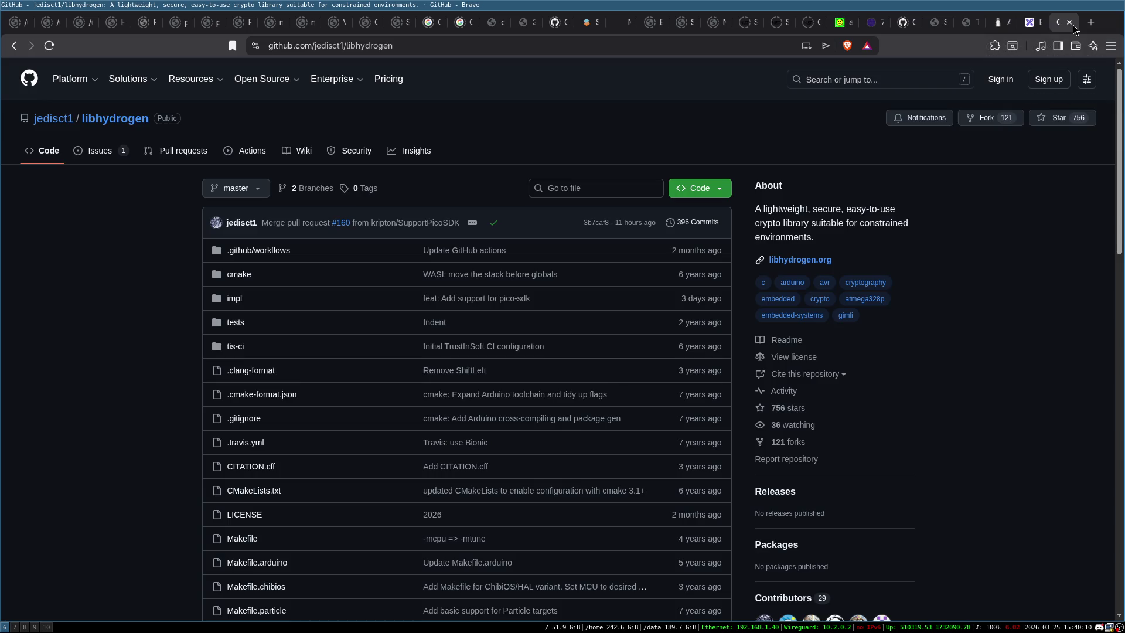
pyautogui.click(1074, 25)
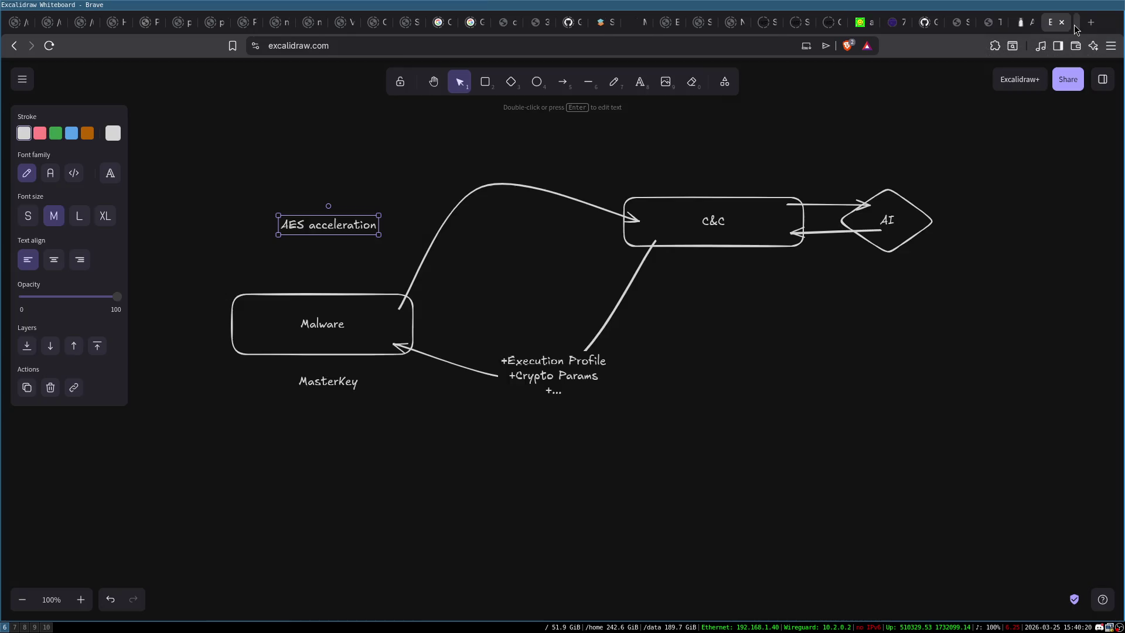
pyautogui.click(1005, 23)
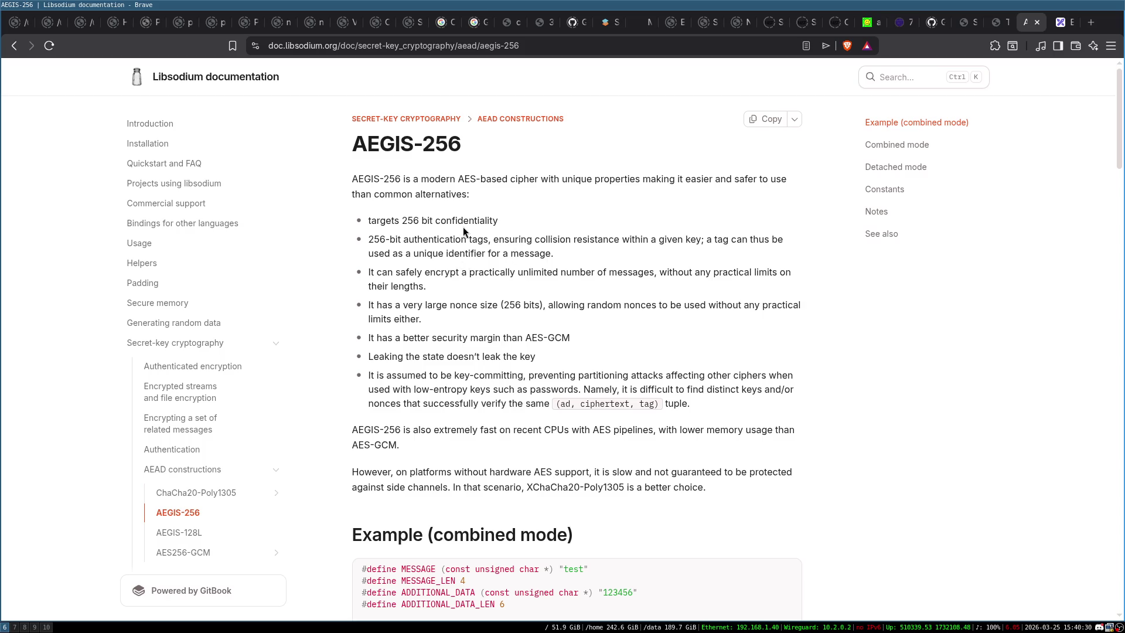
pyautogui.doubleClick(377, 142)
pyautogui.click(402, 140)
pyautogui.scroll(-3, 457, 316)
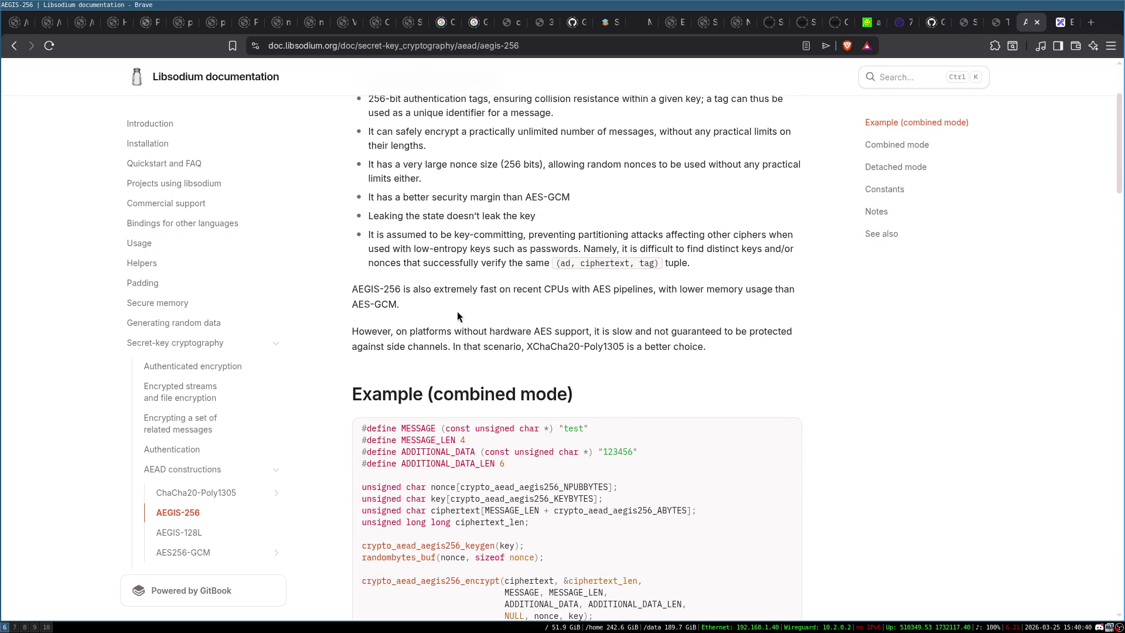
pyautogui.scroll(-2, 199, 468)
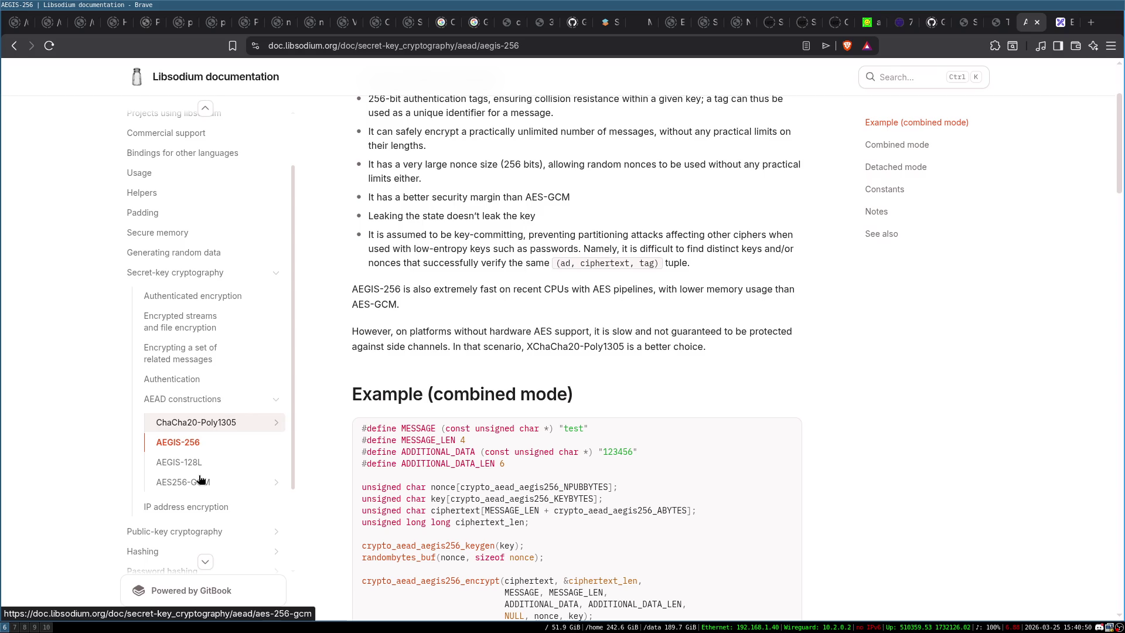
pyautogui.click(198, 465)
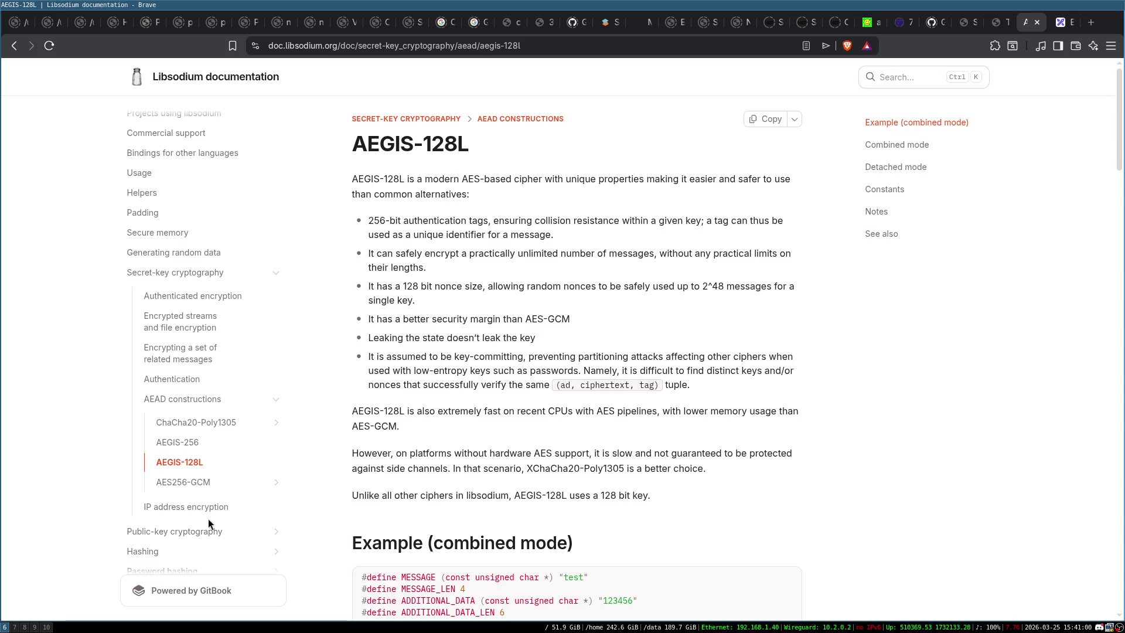
pyautogui.click(178, 482)
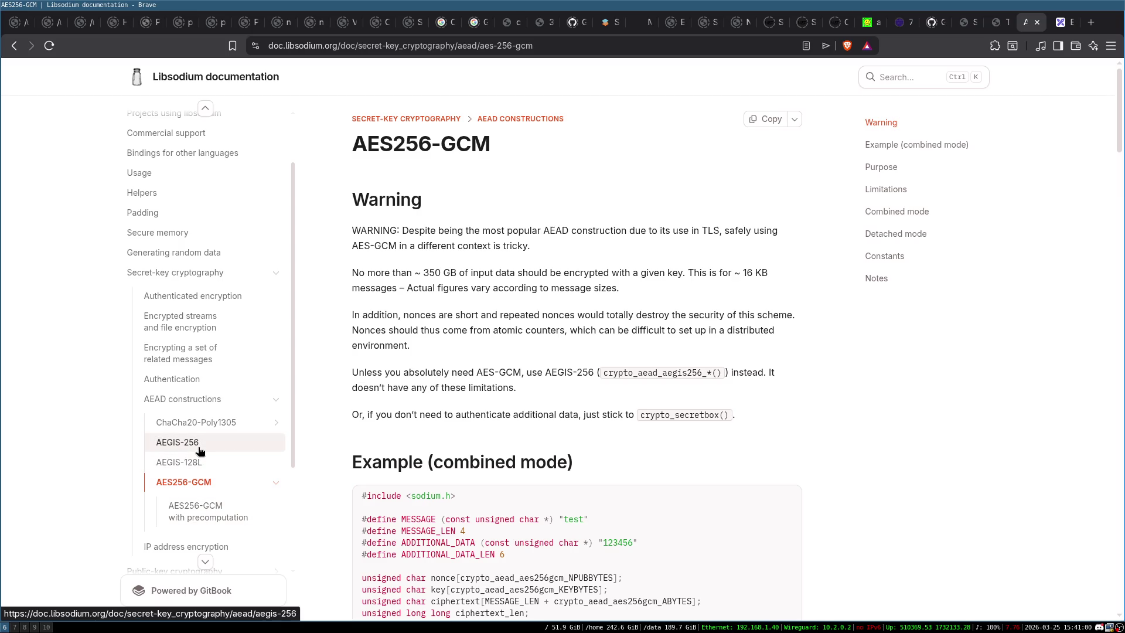
pyautogui.click(177, 443)
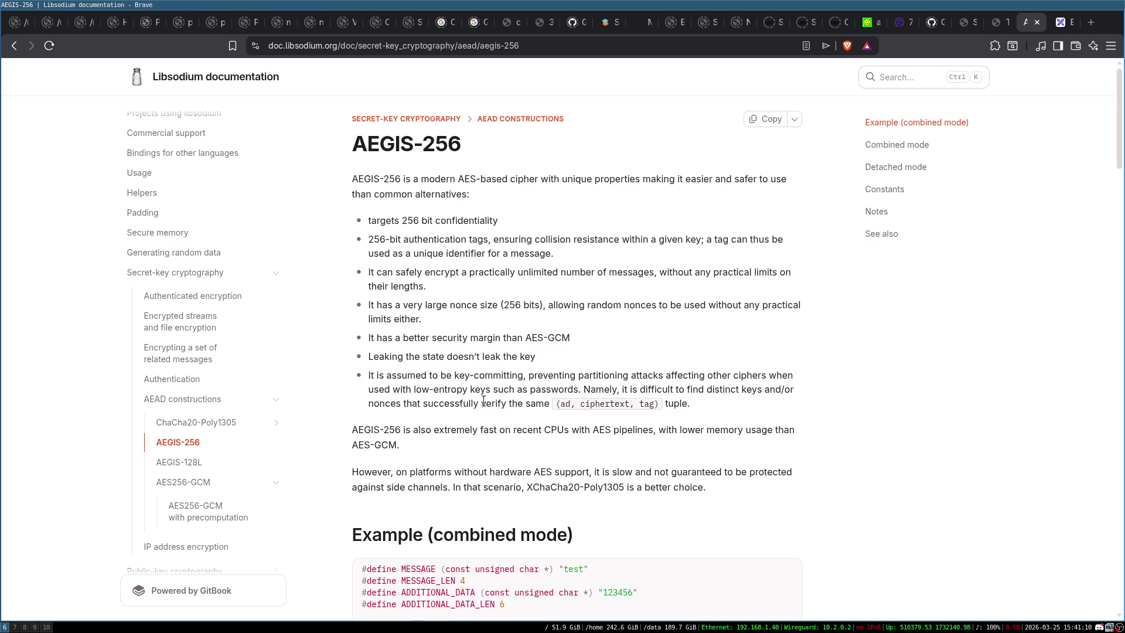
# Search the web for 'aegis preneel' and open the AEGIS paper PDF on ePrint
pyautogui.hotkey('ctrl', 't')
pyautogui.write('aeg')
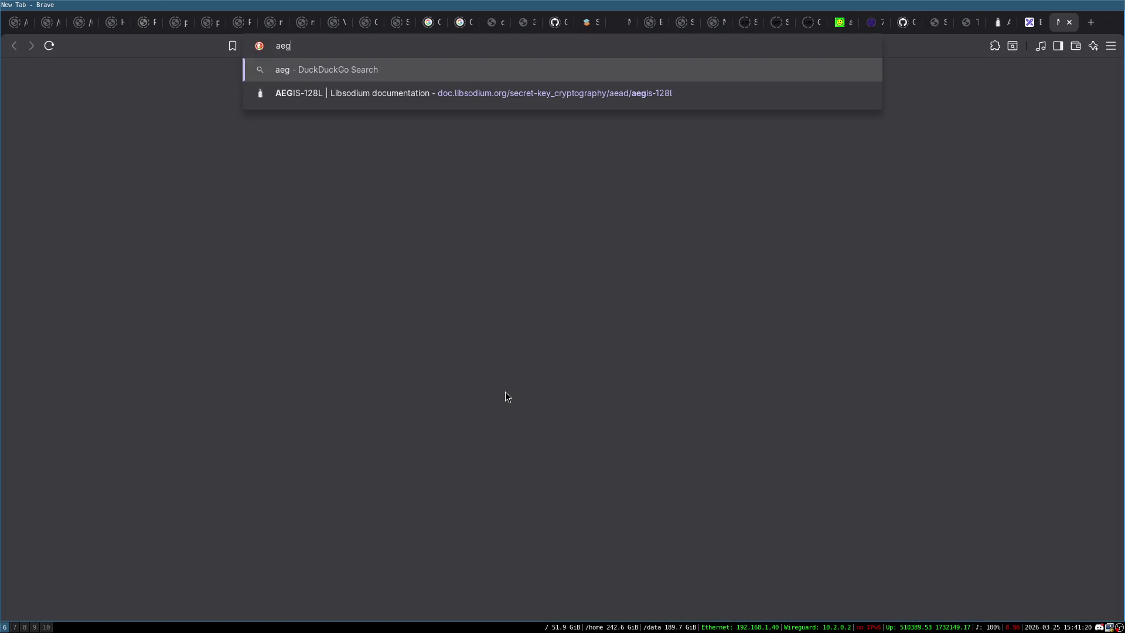
pyautogui.write('is+preneel')
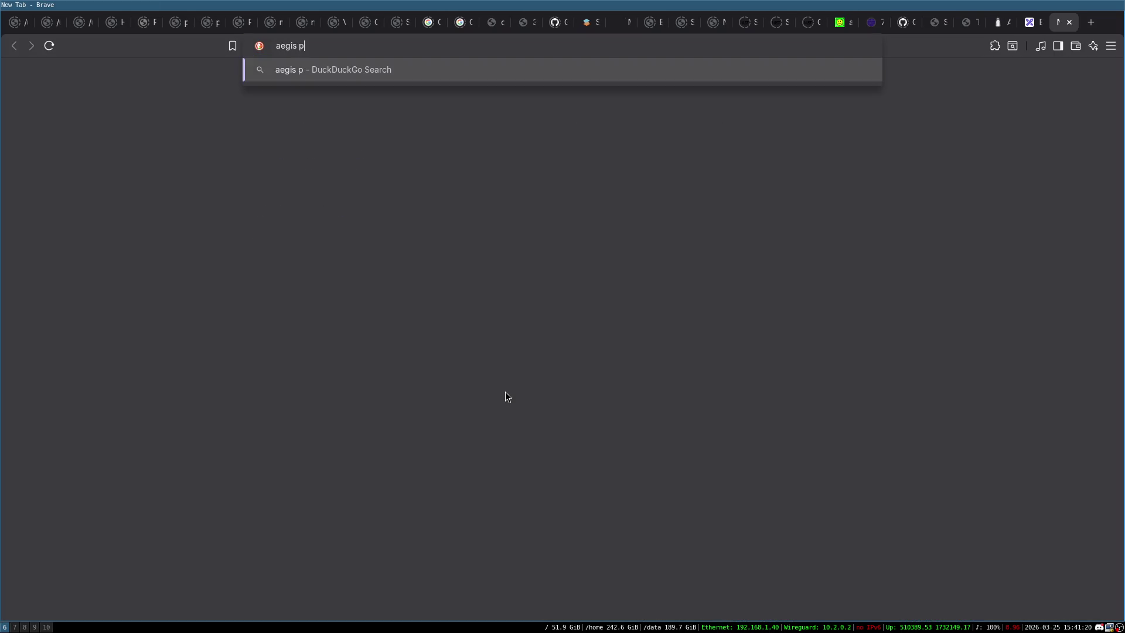
pyautogui.press('Return')
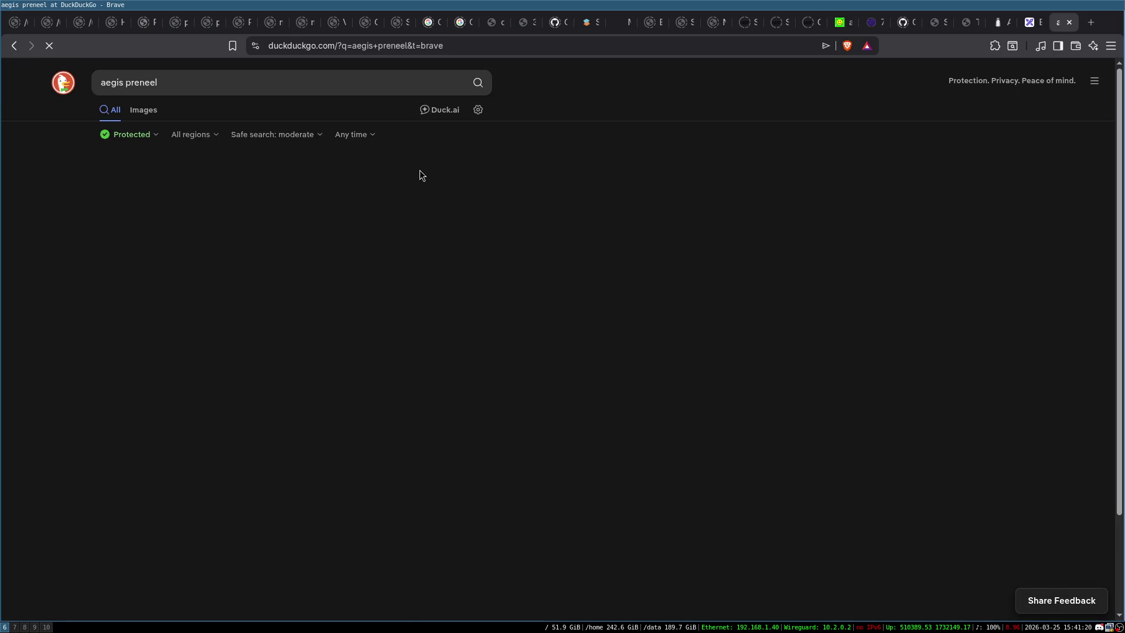
pyautogui.click(476, 219)
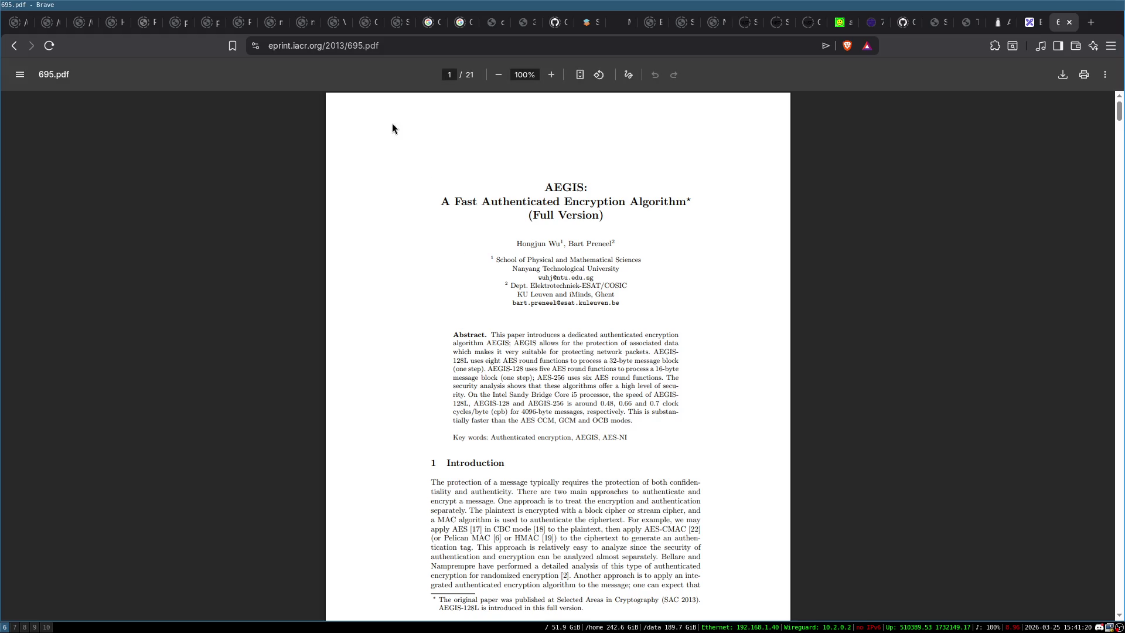
# Skim the AEGIS paper from its specification section down to the conclusion
pyautogui.scroll(-10, 490, 229)
pyautogui.scroll(-10, 490, 229)
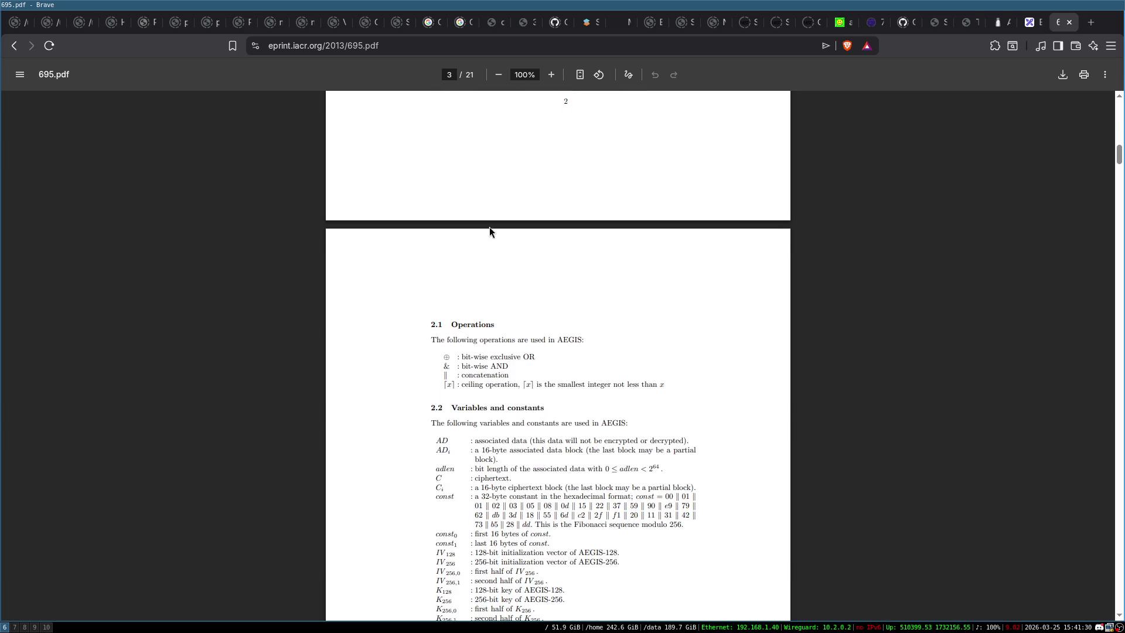
pyautogui.scroll(-10, 490, 227)
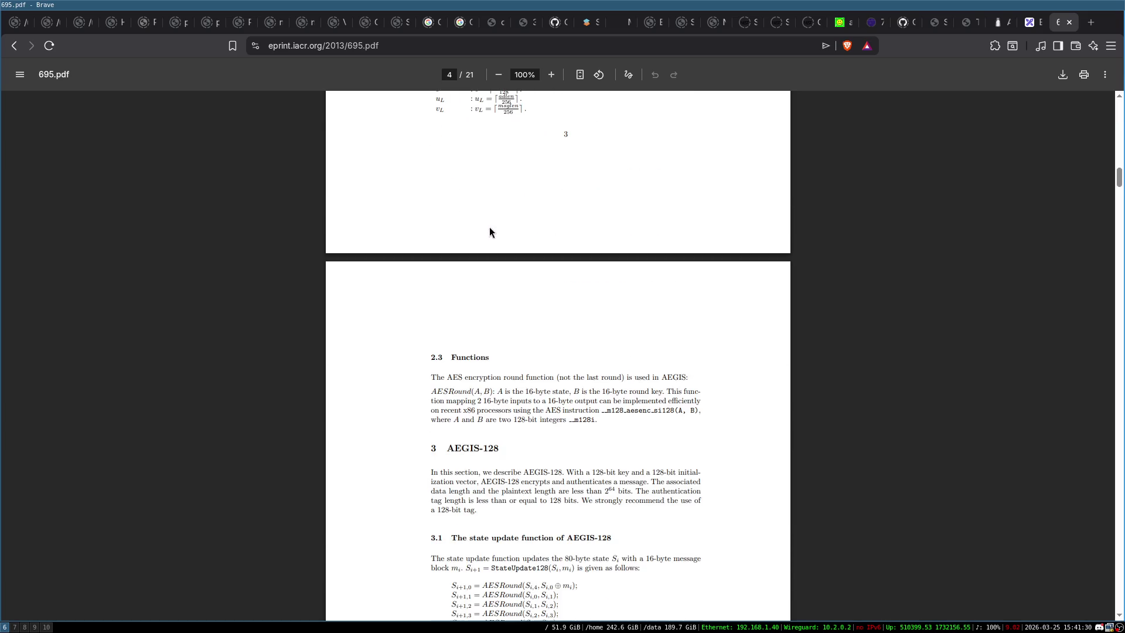
pyautogui.scroll(-2, 551, 352)
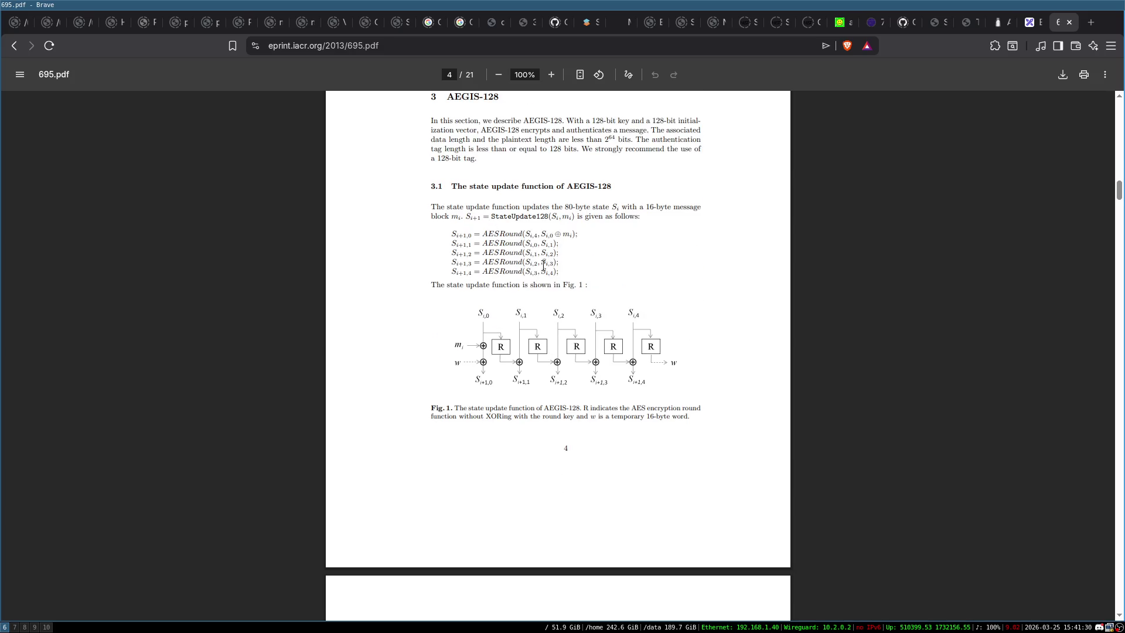
pyautogui.scroll(-8, 524, 388)
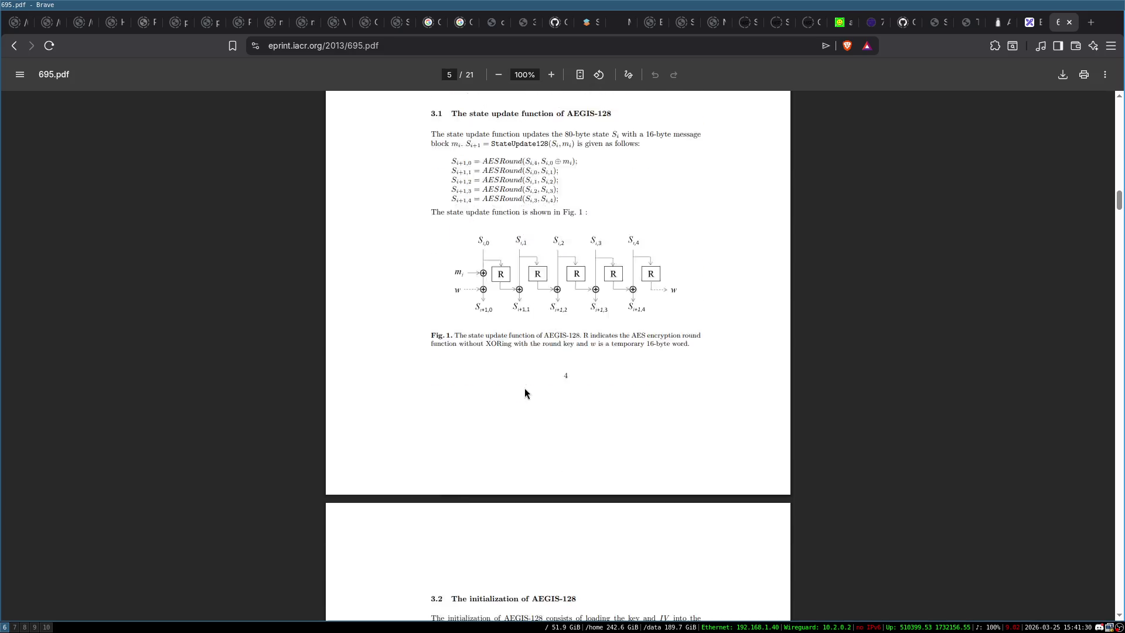
pyautogui.scroll(-6, 524, 354)
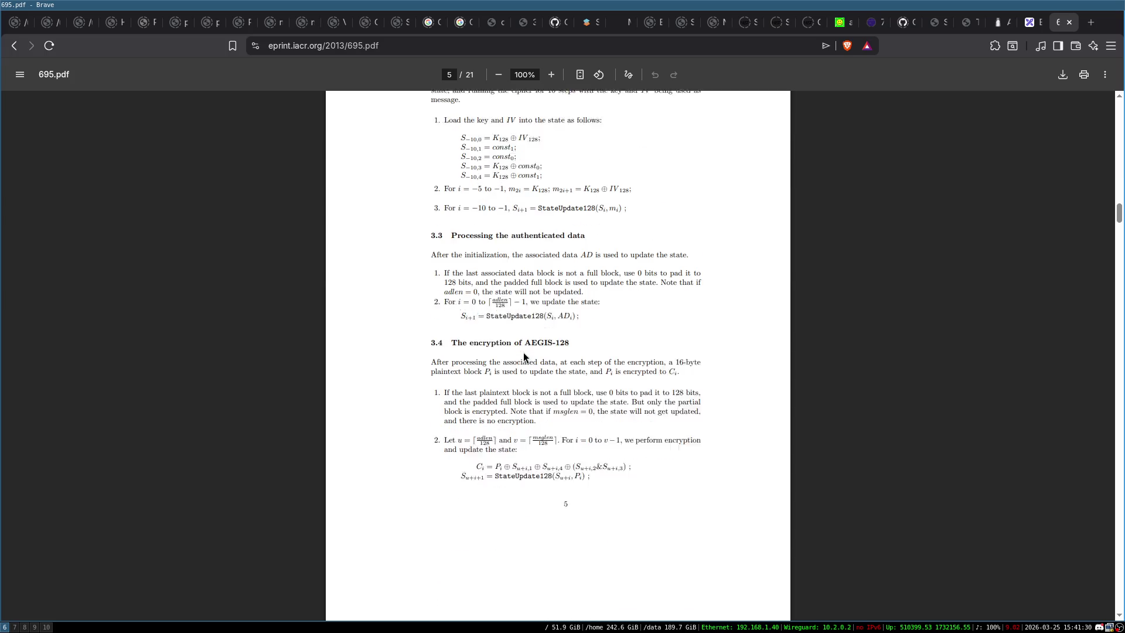
pyautogui.scroll(-5, 524, 356)
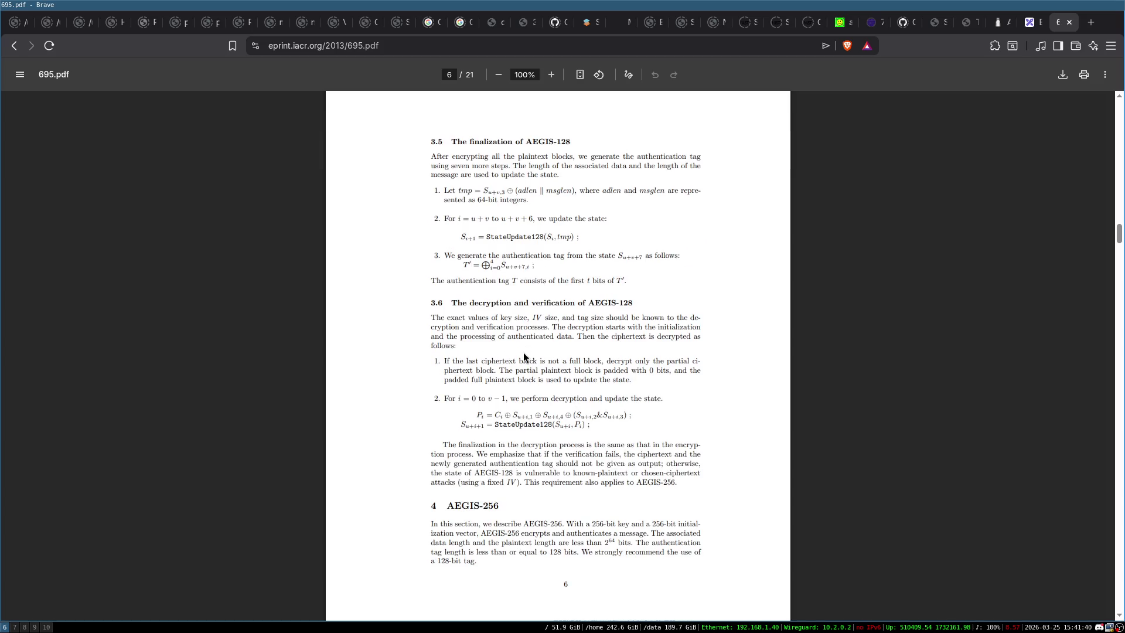
pyautogui.scroll(10, 524, 355)
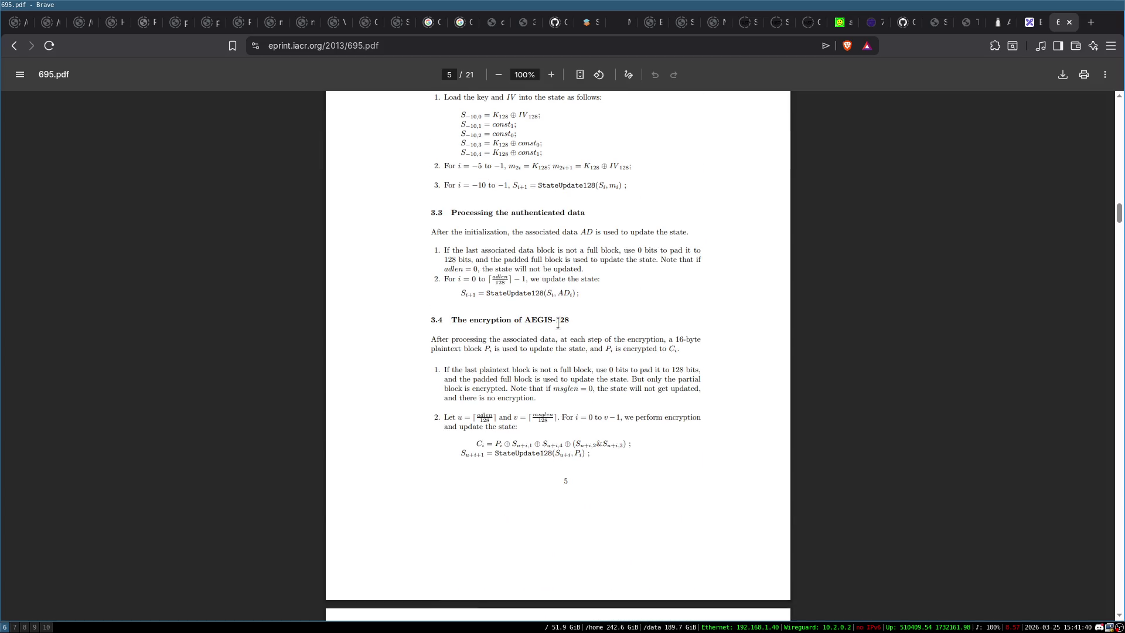
pyautogui.scroll(-20, 561, 317)
pyautogui.scroll(-14, 559, 321)
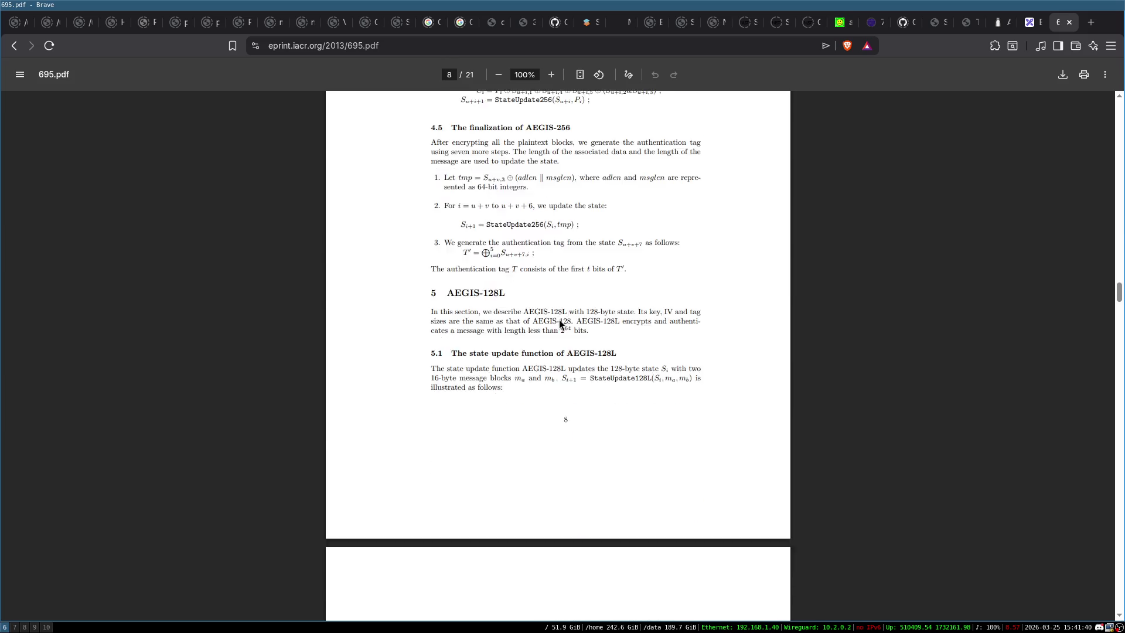
pyautogui.scroll(3, 560, 321)
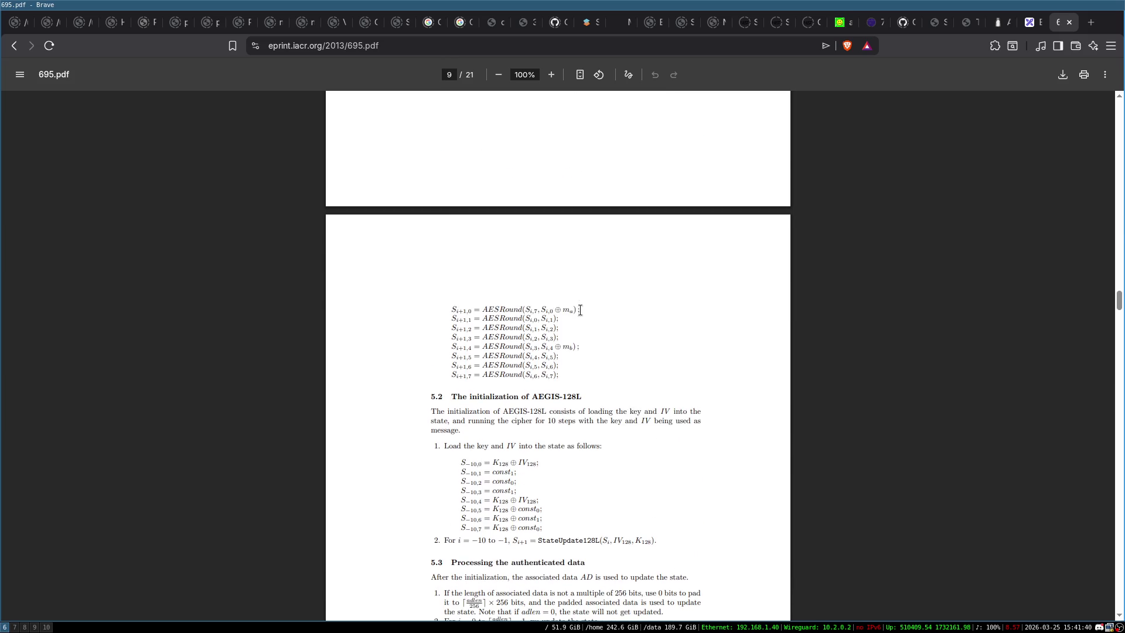
pyautogui.scroll(-20, 603, 317)
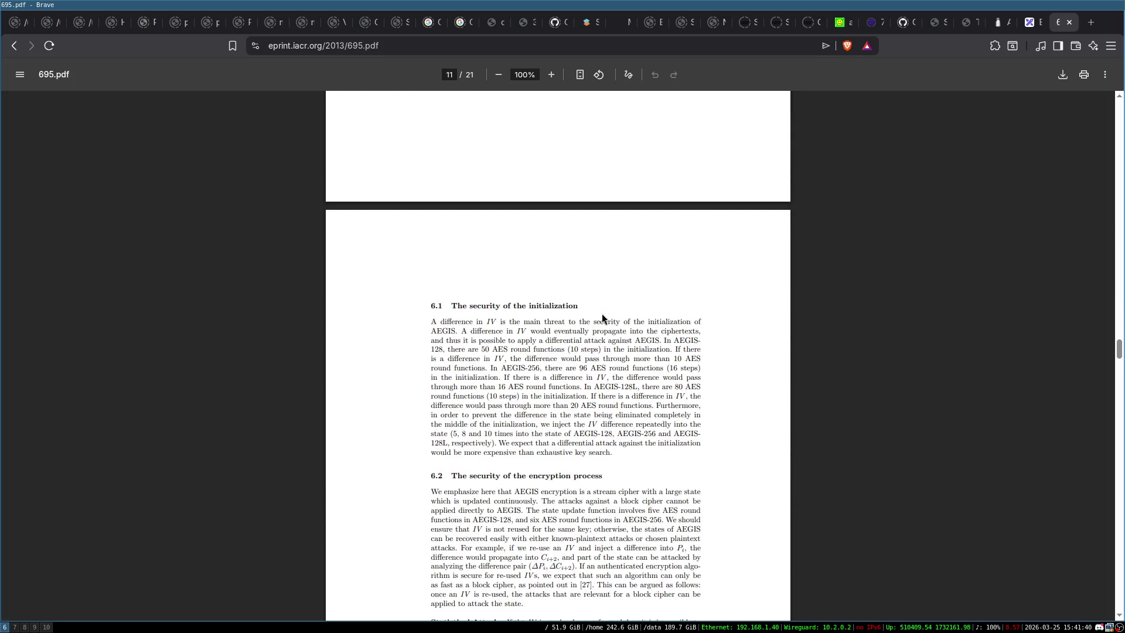
pyautogui.scroll(-20, 603, 314)
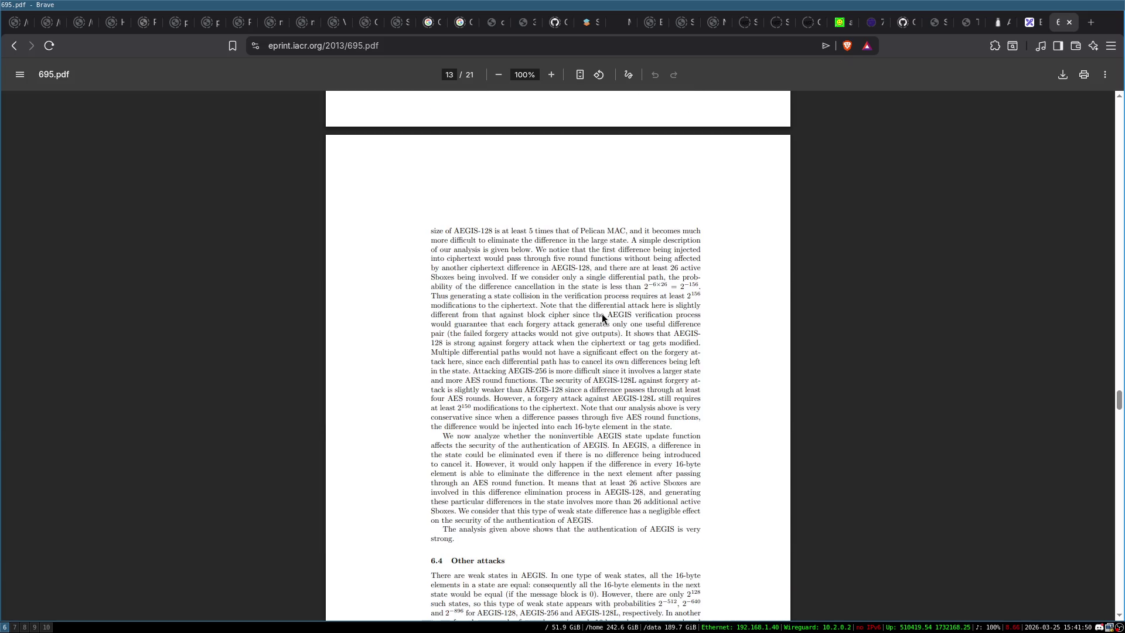
pyautogui.scroll(-20, 602, 315)
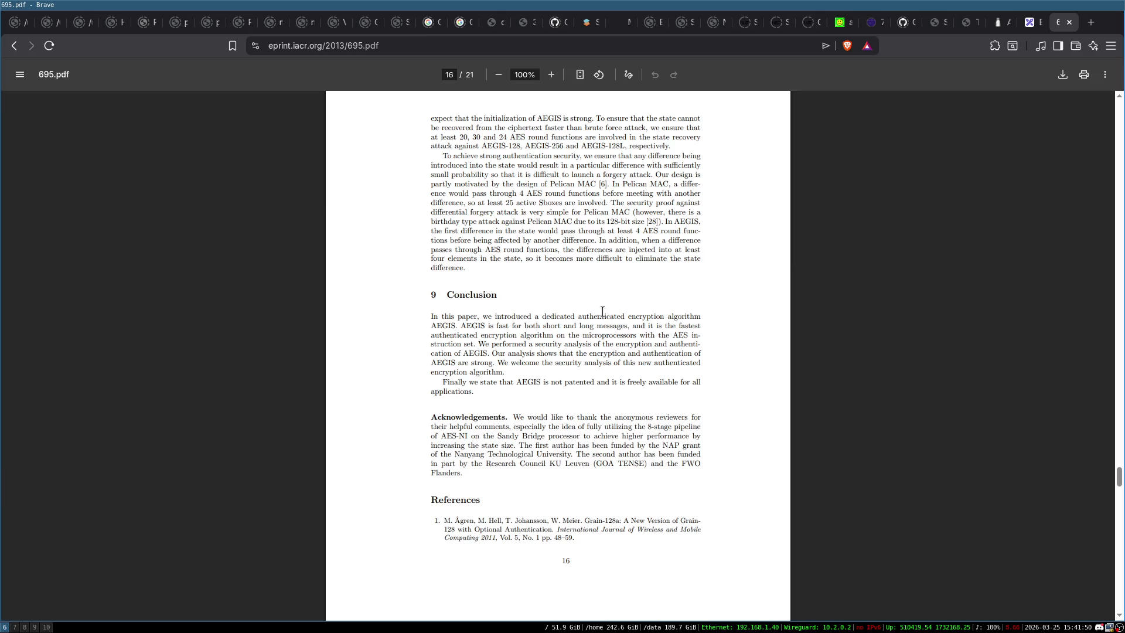
pyautogui.scroll(-8, 602, 311)
# Scroll back up to the Security of AEGIS section, then close the paper
pyautogui.scroll(20, 602, 311)
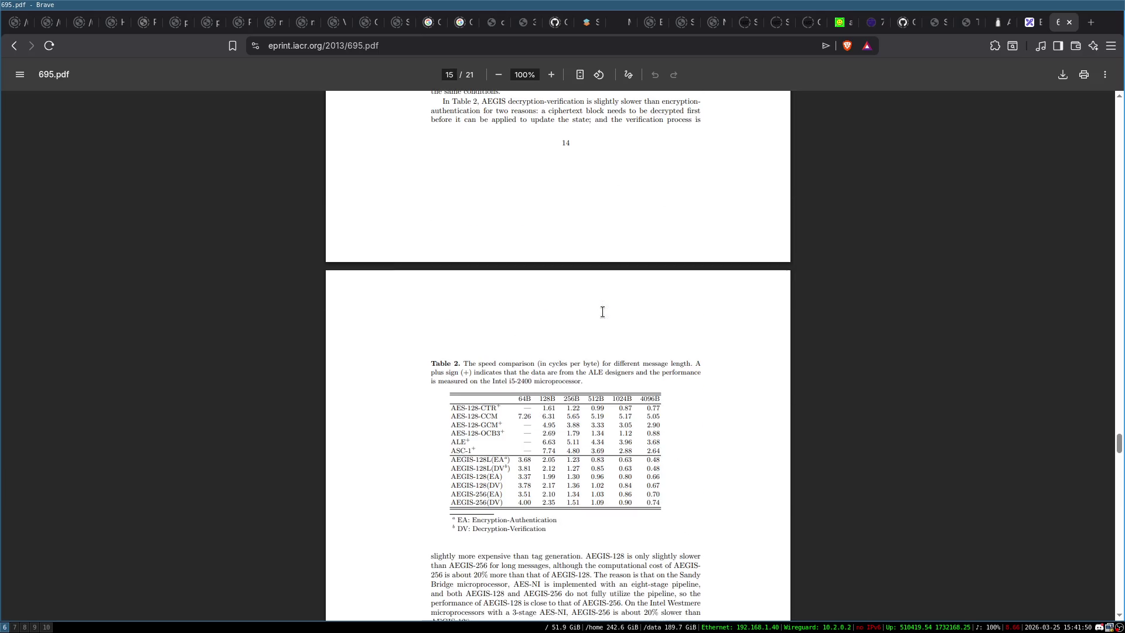
pyautogui.scroll(8, 603, 311)
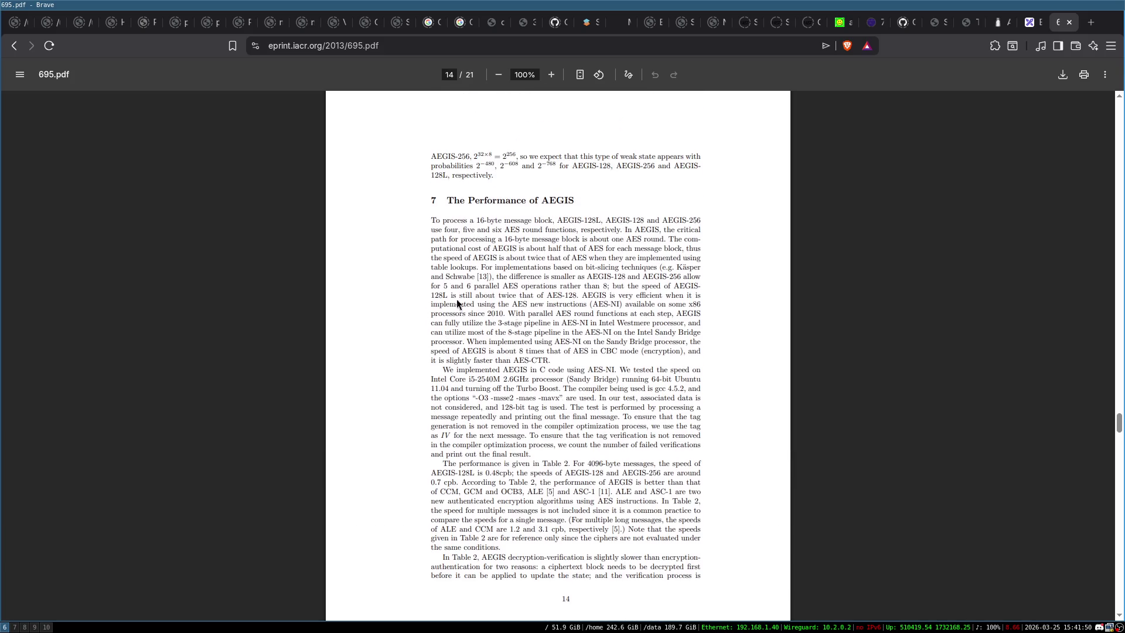
pyautogui.scroll(18, 613, 289)
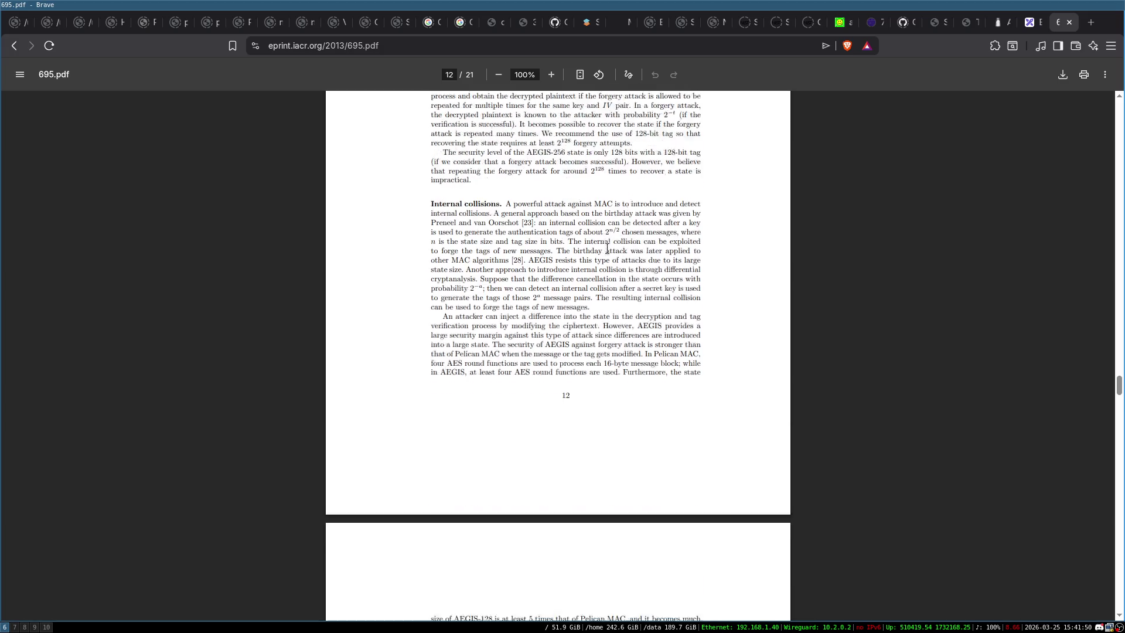
pyautogui.scroll(10, 608, 249)
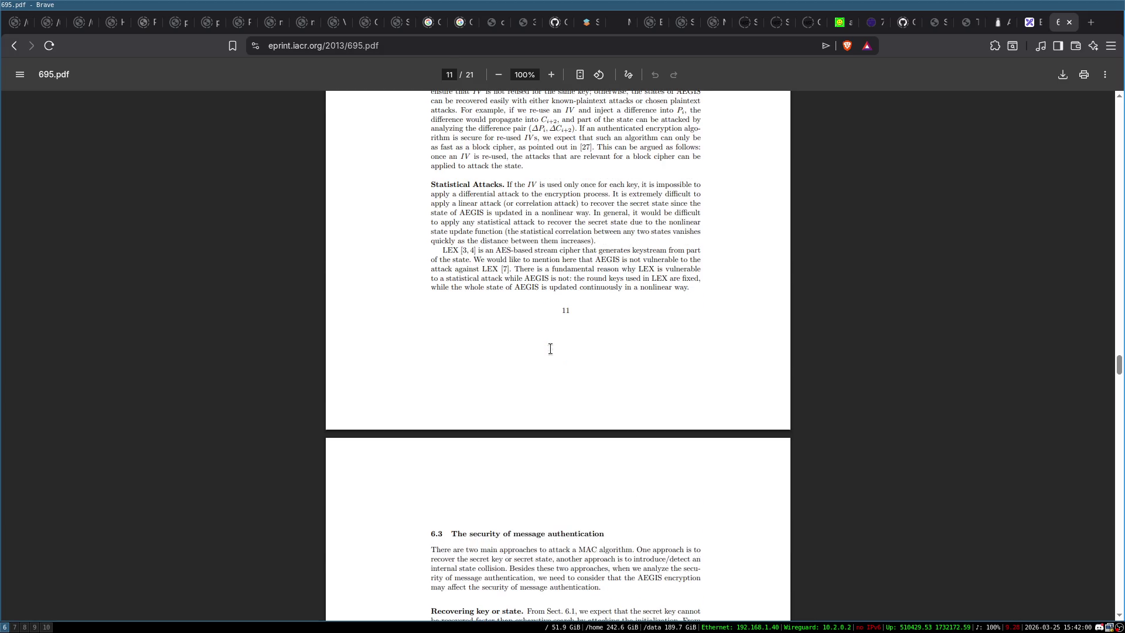
pyautogui.scroll(5, 519, 399)
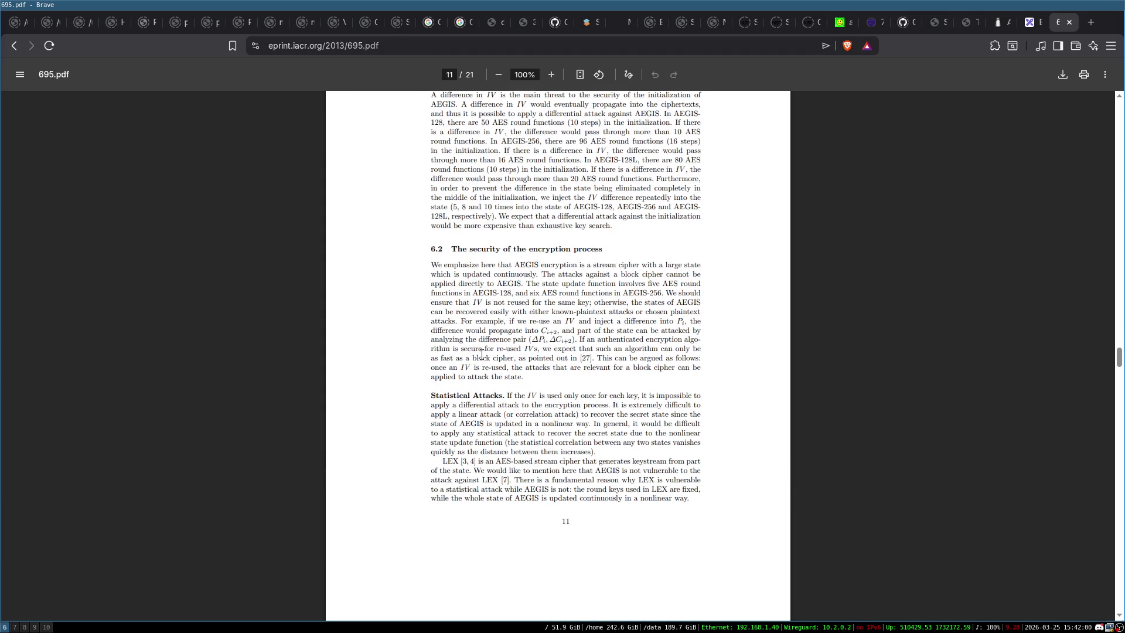
pyautogui.scroll(5, 480, 337)
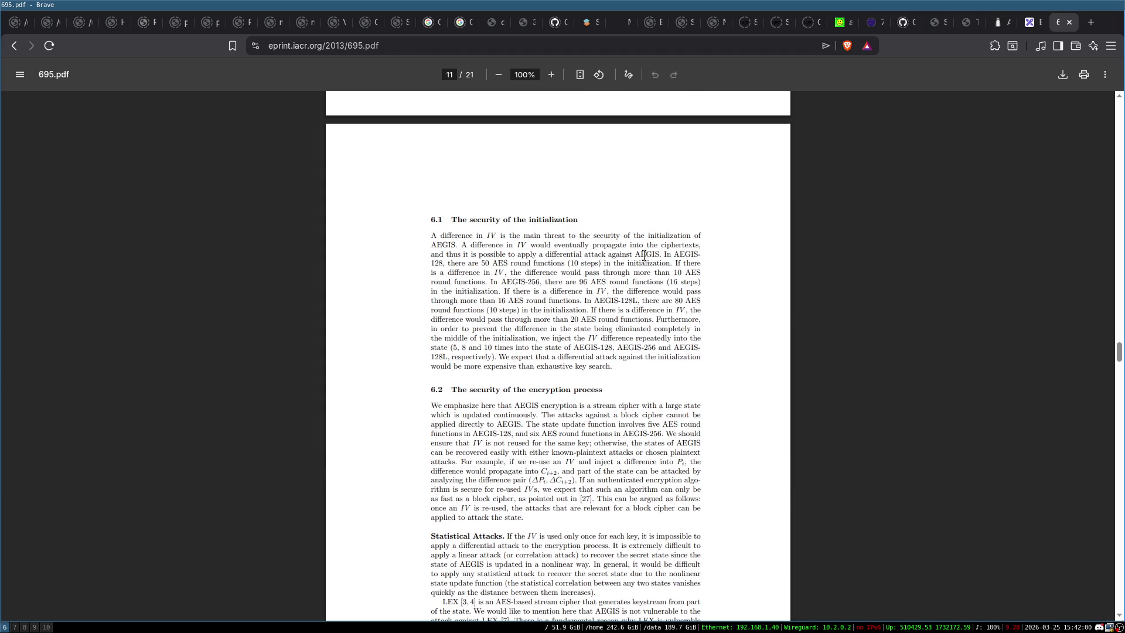
pyautogui.scroll(15, 545, 271)
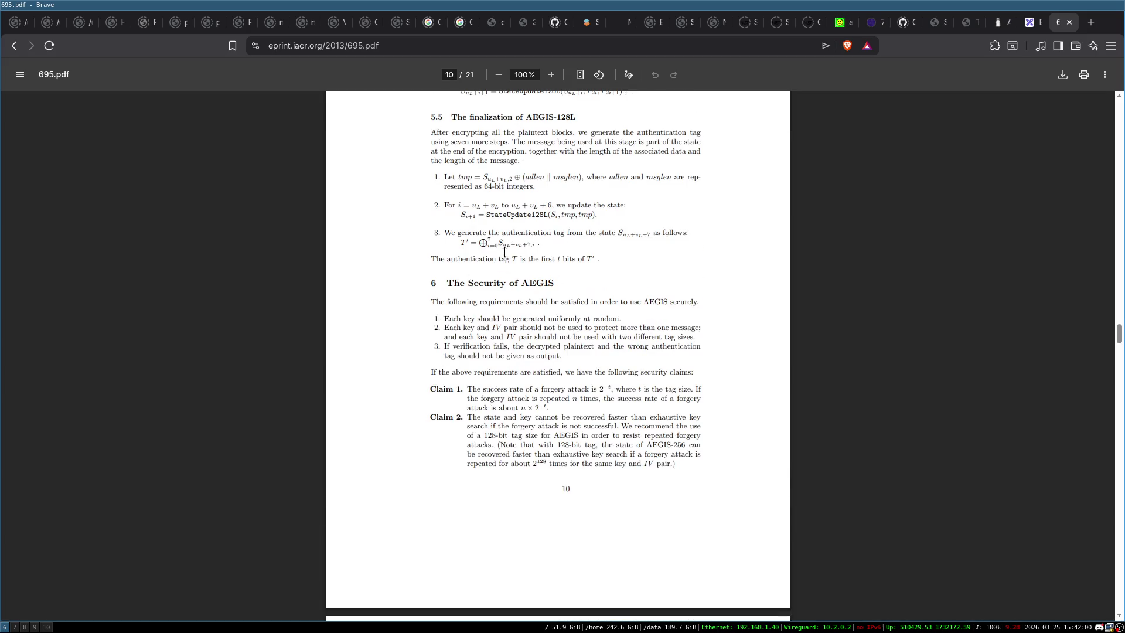
pyautogui.scroll(7, 504, 252)
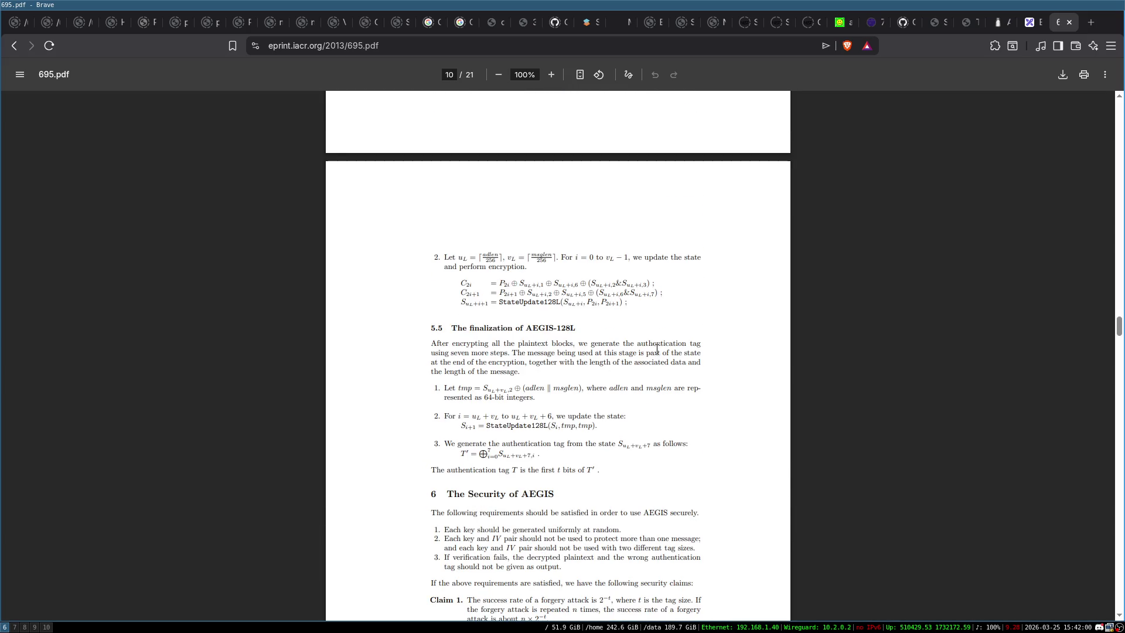
pyautogui.hotkey('ctrl', 'w')
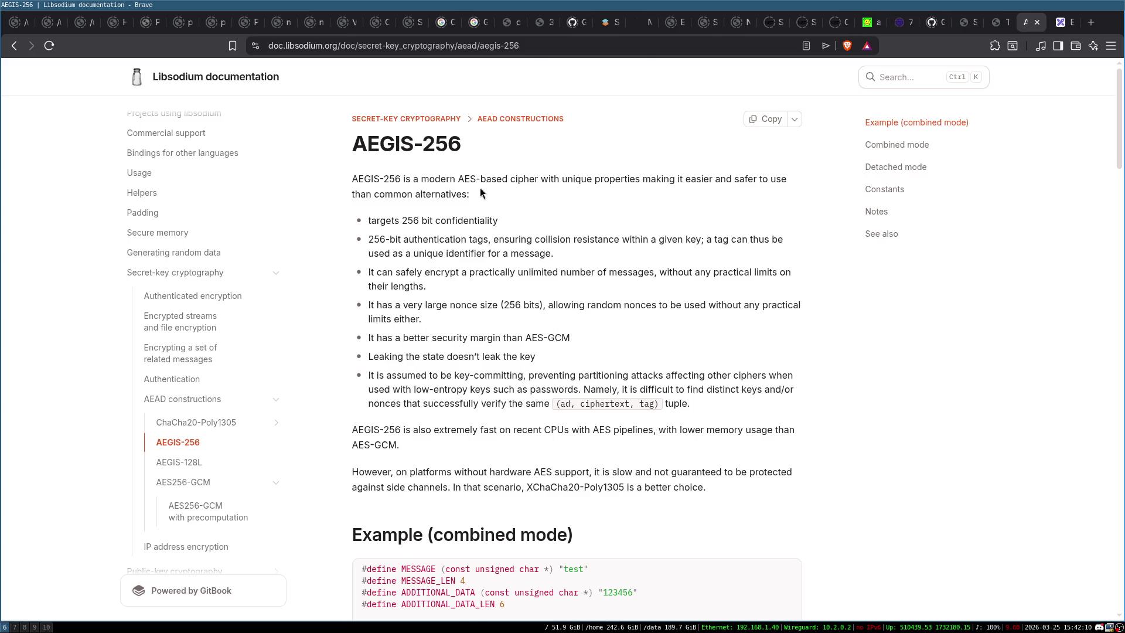
# Highlight the AEGIS-256 page title, then scroll through the combined-mode example code
pyautogui.tripleClick(382, 143)
pyautogui.click(477, 150)
pyautogui.scroll(-5, 509, 226)
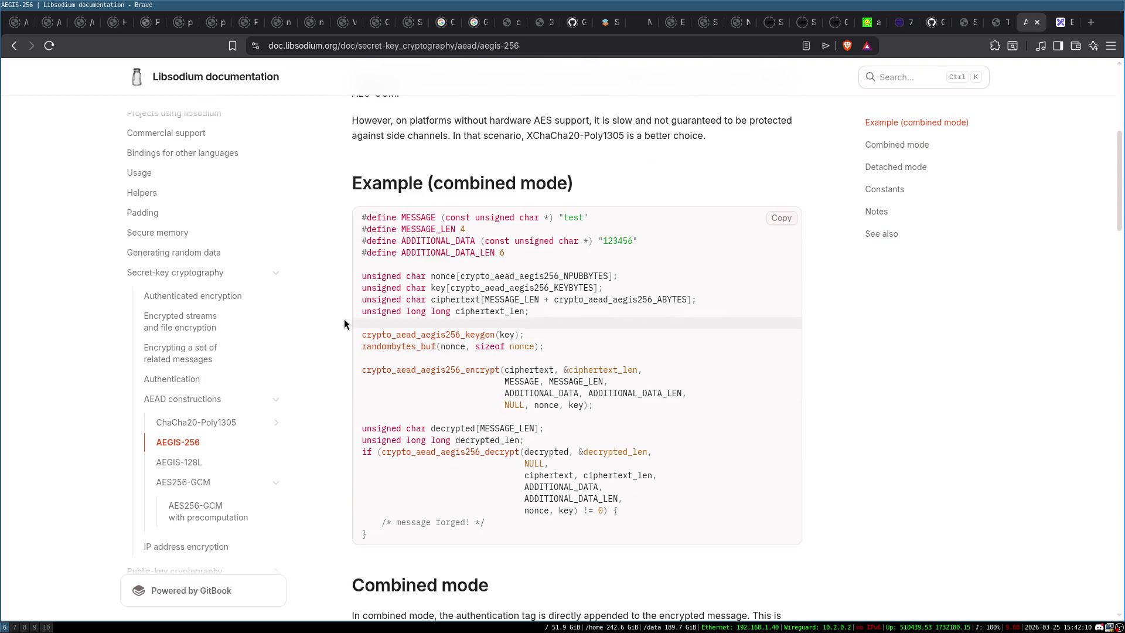
pyautogui.scroll(3, 337, 313)
pyautogui.scroll(-9, 337, 316)
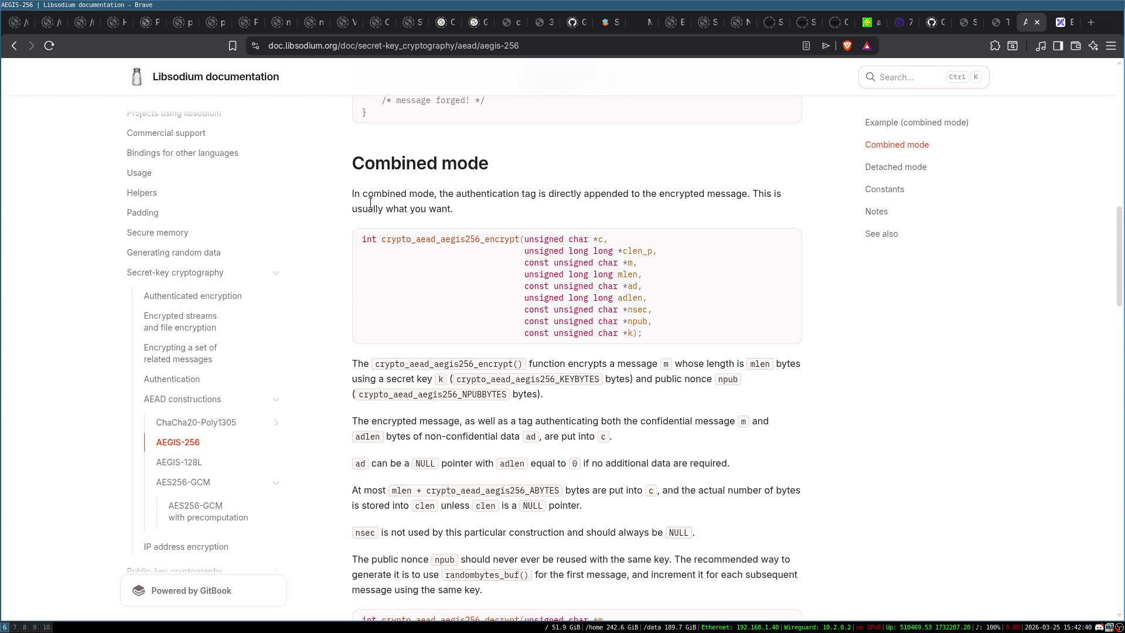
# Highlight the Combined mode heading text, then clear the selection
pyautogui.doubleClick(410, 164)
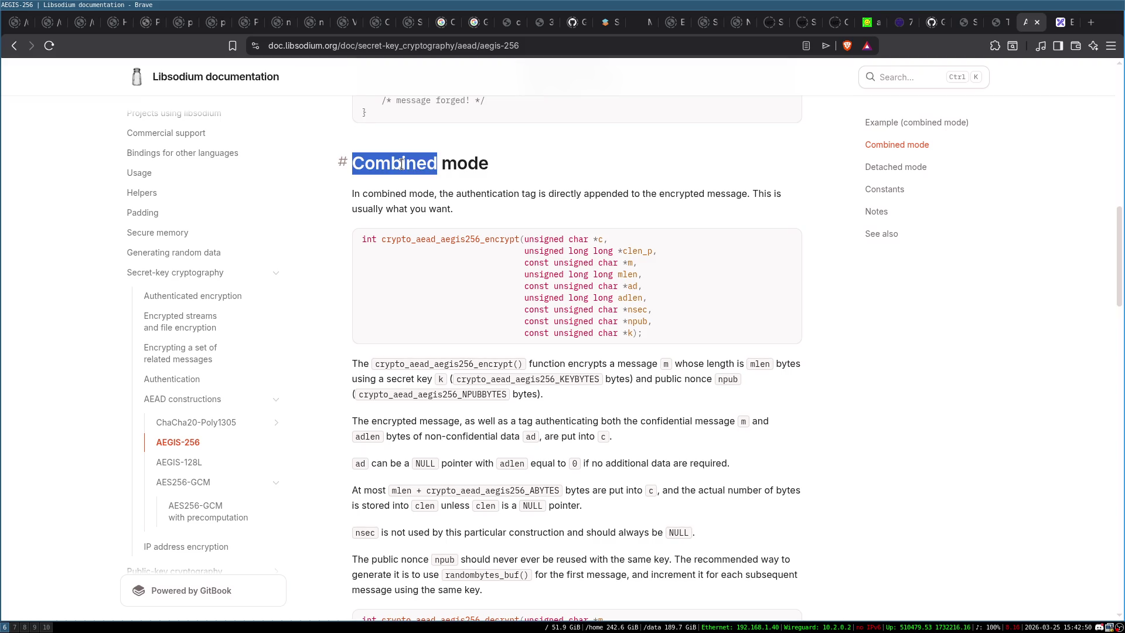
pyautogui.click(429, 165)
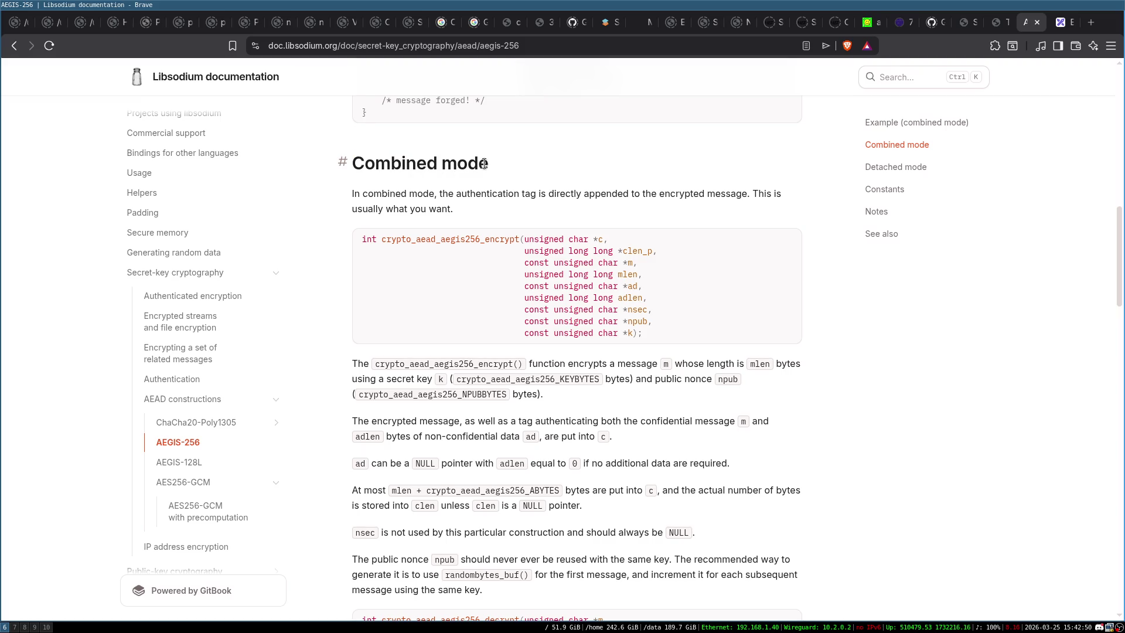
pyautogui.moveTo(489, 164); pyautogui.dragTo(364, 164)
pyautogui.click(368, 190)
pyautogui.scroll(5, 310, 316)
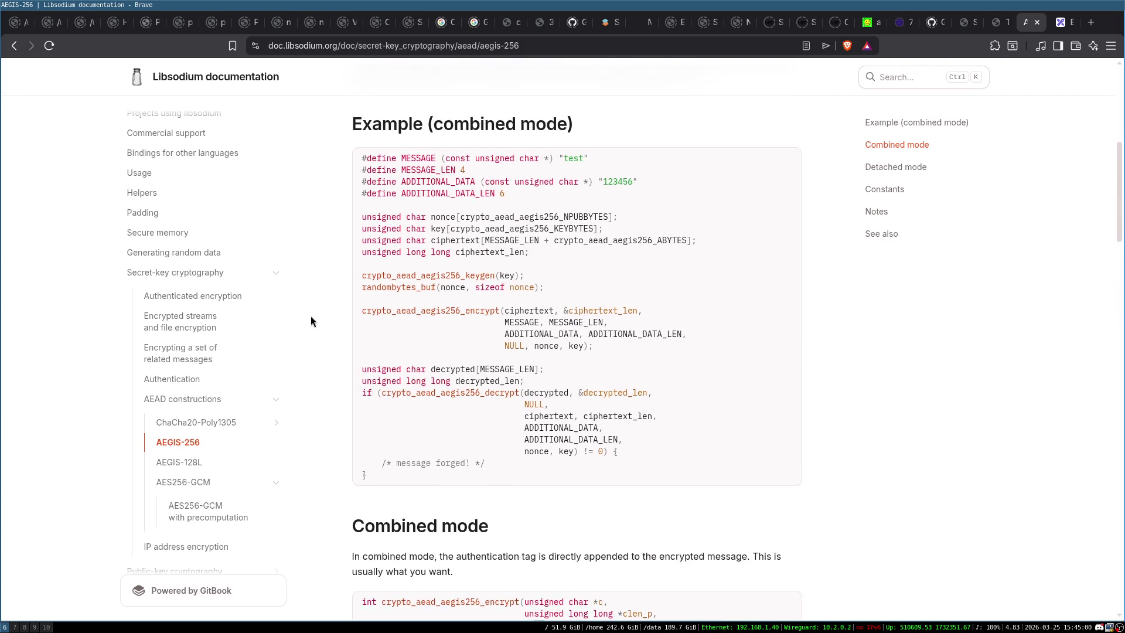
# Scroll to the top of the AEGIS-256 page and select the 695.pdf paper path in the address bar
pyautogui.scroll(3, 312, 320)
pyautogui.scroll(3, 311, 321)
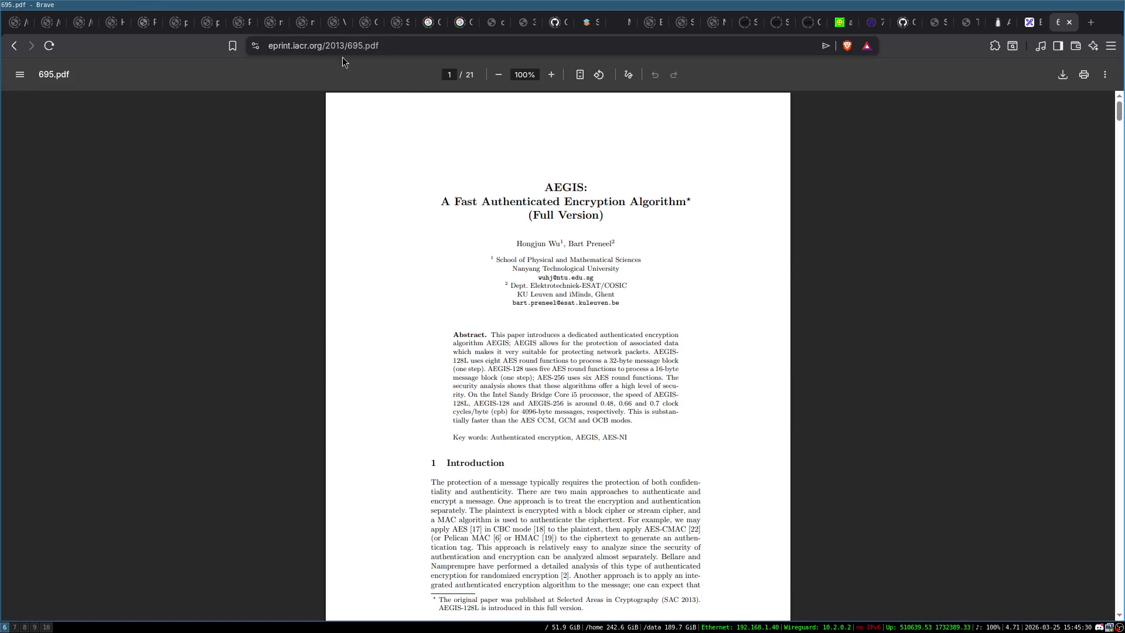
pyautogui.moveTo(328, 46); pyautogui.dragTo(437, 45)
# Trim the address to eprint.iacr.org, then to iacr.org, and browse the IACR home page's events
pyautogui.press('BackSpace')
pyautogui.press('Return')
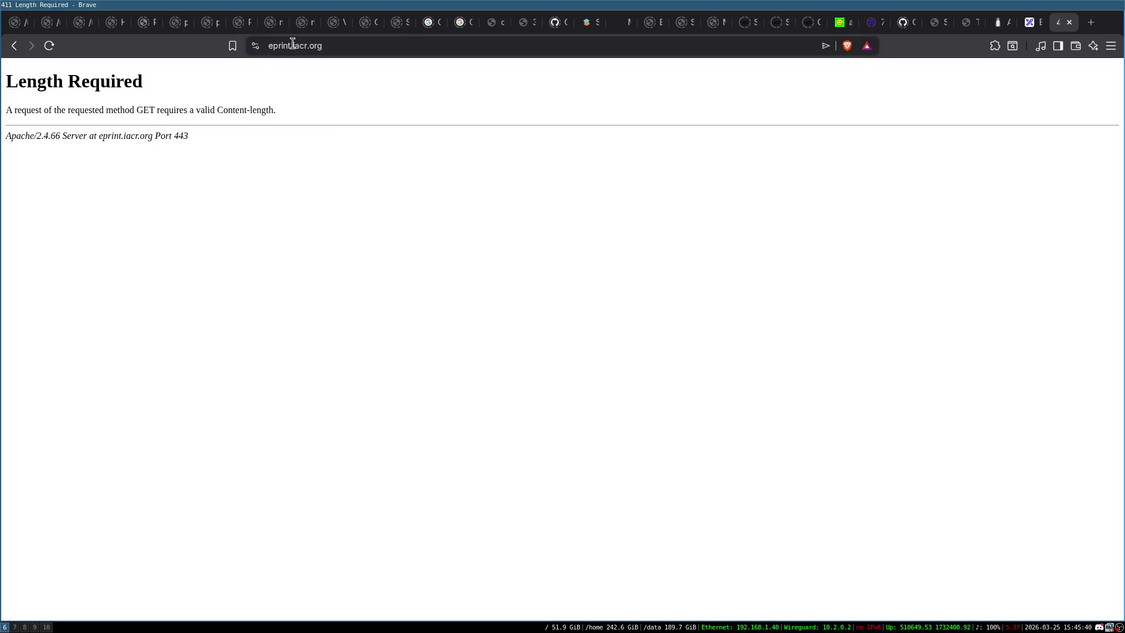
pyautogui.moveTo(293, 46); pyautogui.dragTo(253, 46)
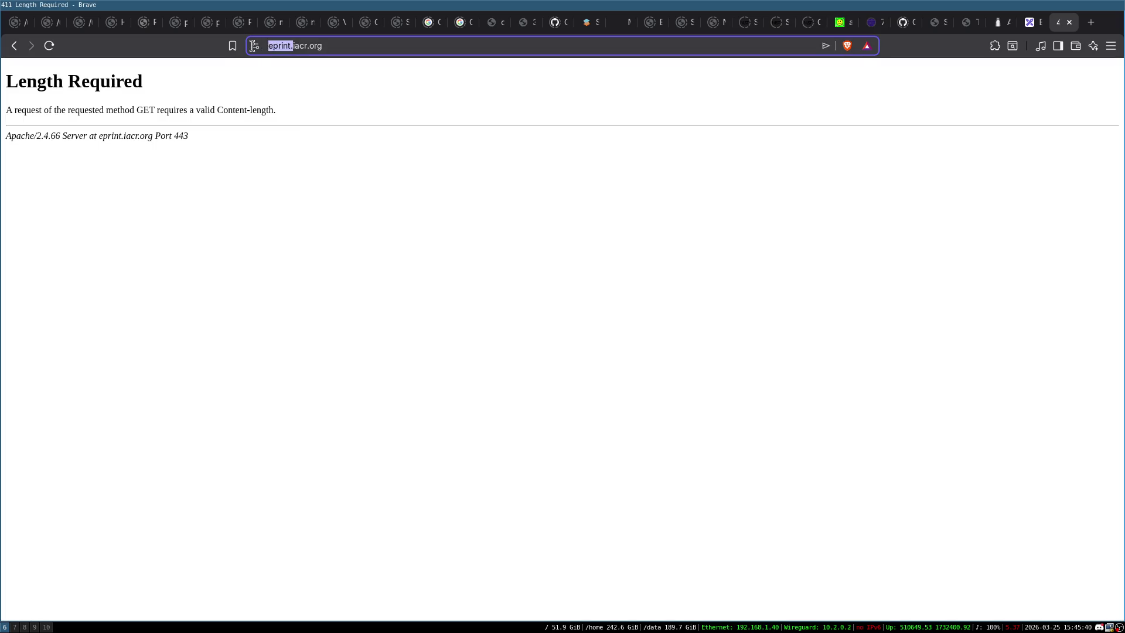
pyautogui.press('BackSpace')
pyautogui.press('Return')
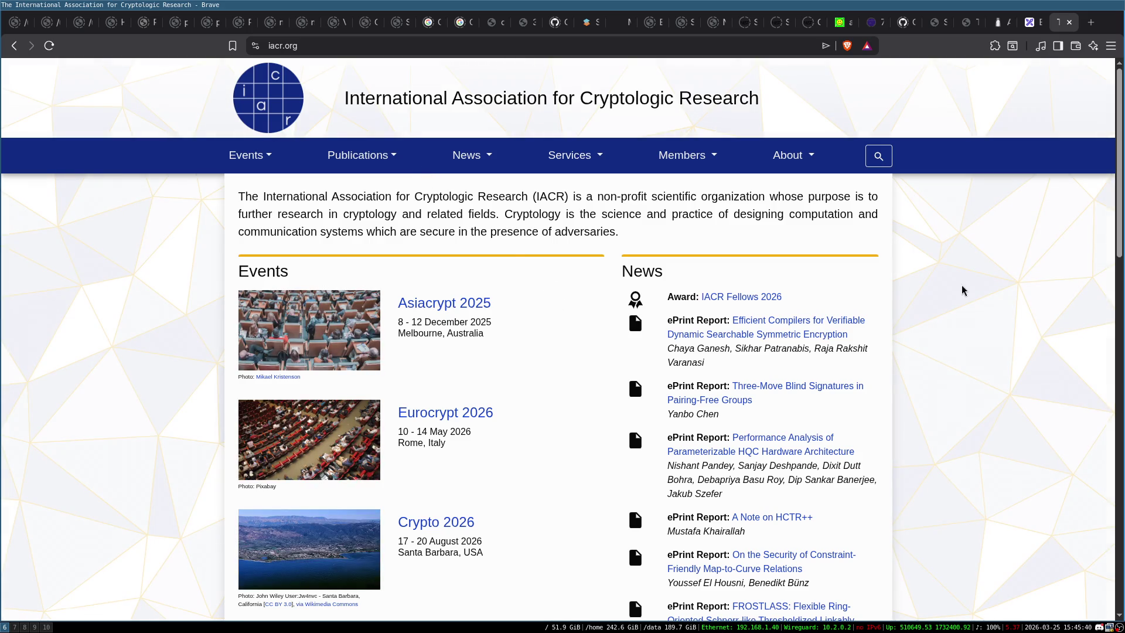
pyautogui.scroll(-10, 621, 248)
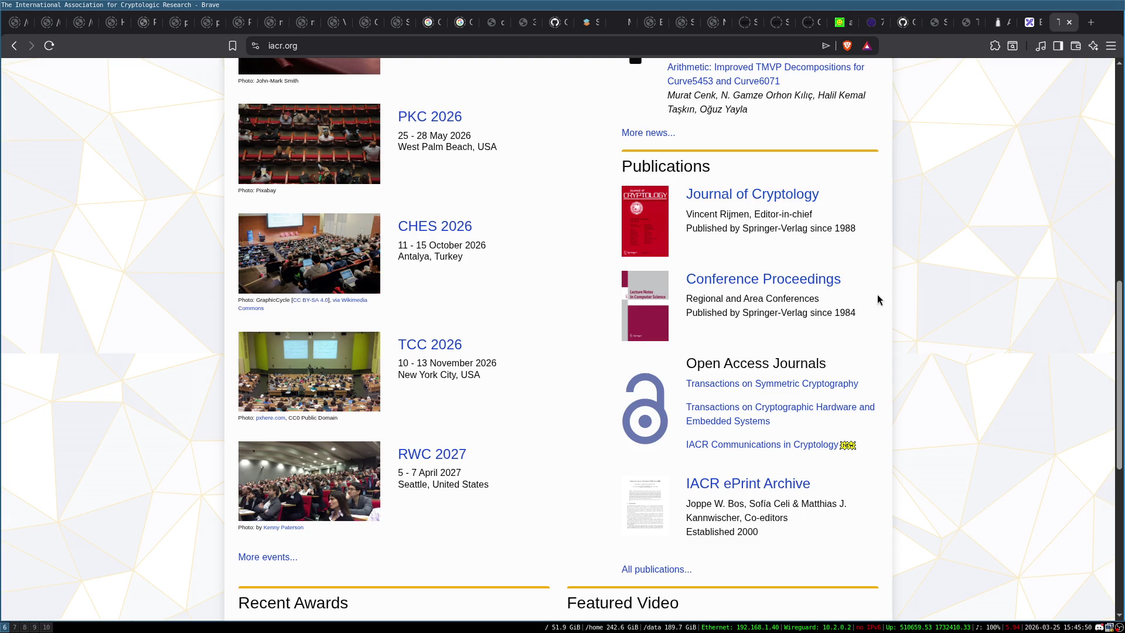
pyautogui.scroll(-4, 694, 302)
pyautogui.scroll(10, 508, 318)
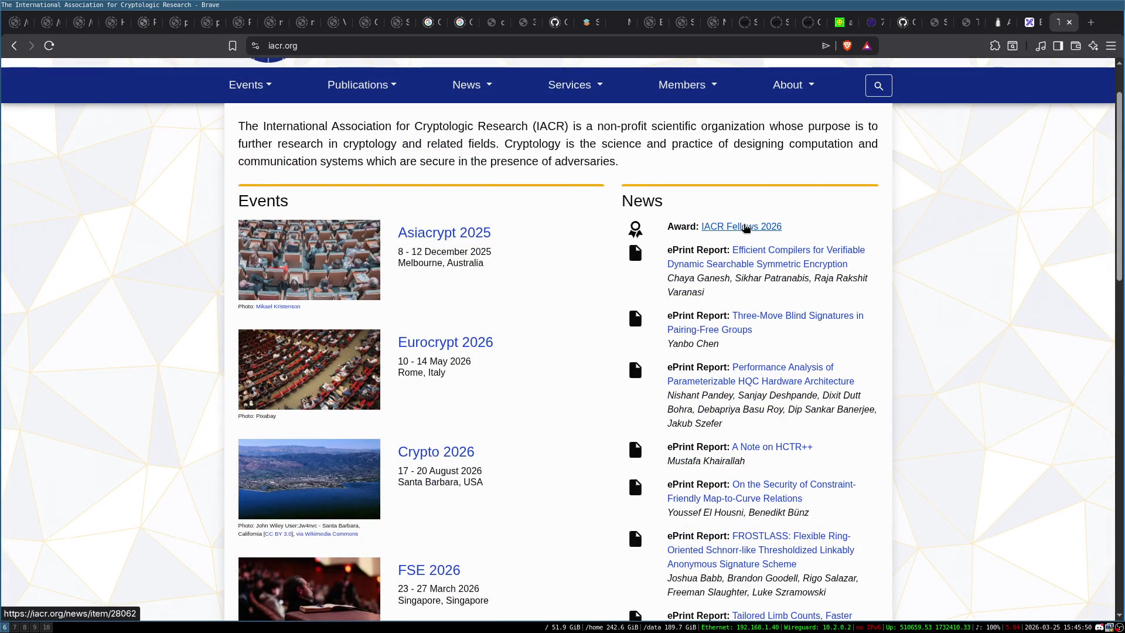
# Open the Asiacrypt 2025 conference site and scroll through its important dates
pyautogui.click(459, 233)
pyautogui.scroll(-4, 195, 346)
pyautogui.scroll(2, 116, 294)
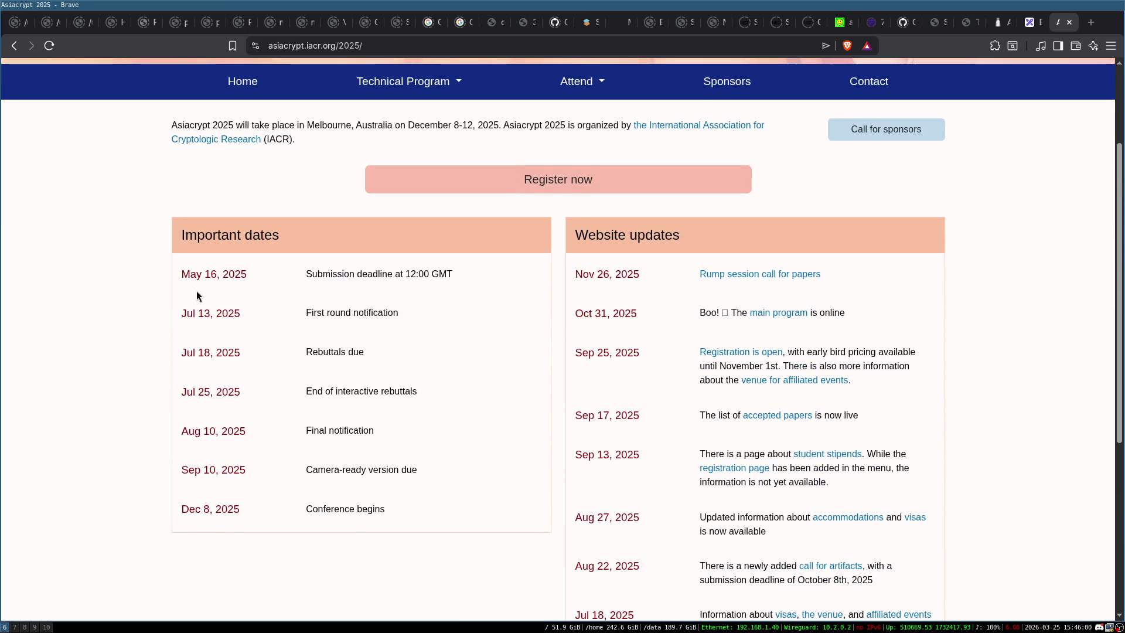
pyautogui.scroll(-1, 688, 268)
pyautogui.scroll(-2, 688, 269)
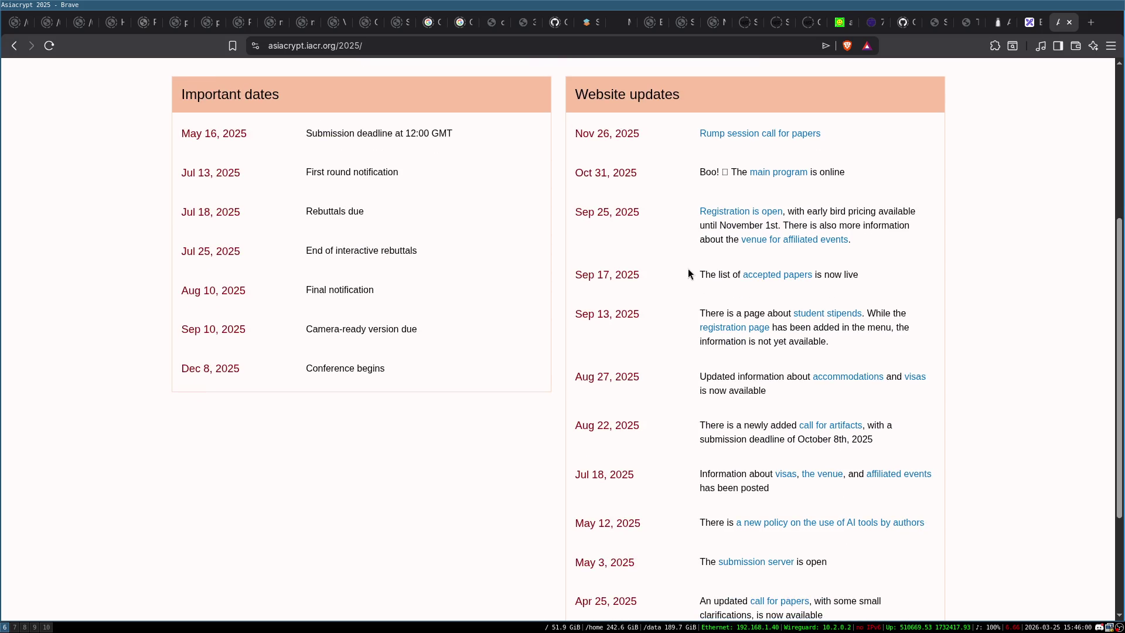
pyautogui.scroll(3, 688, 268)
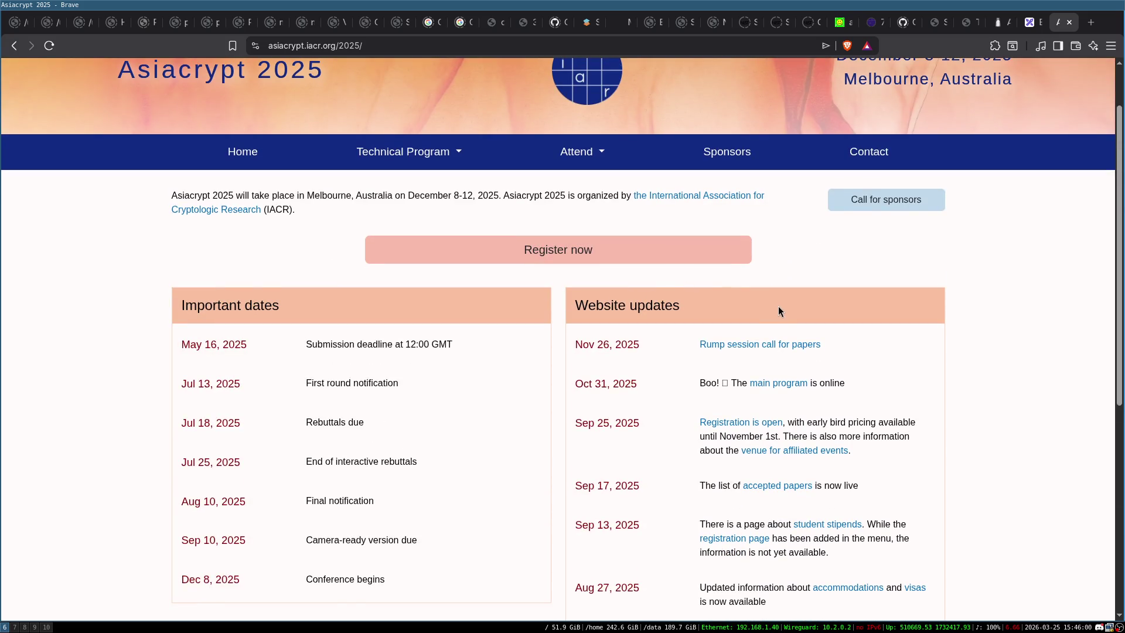
# Expand and dismiss the Technical Program list, review the updates, then go back to iacr.org
pyautogui.click(450, 158)
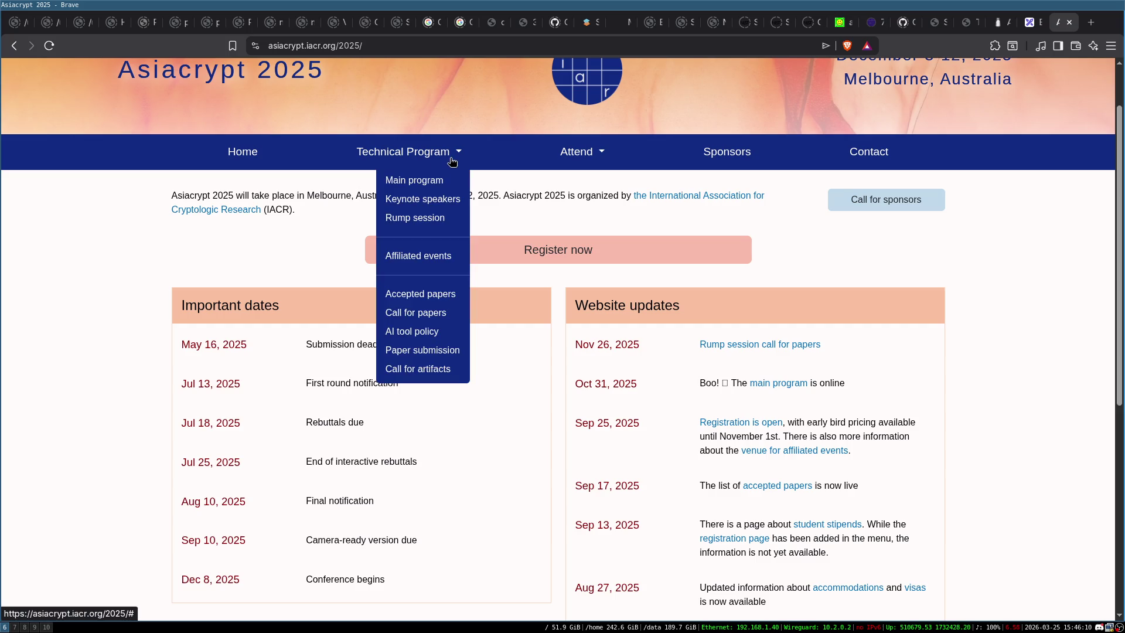
pyautogui.click(452, 162)
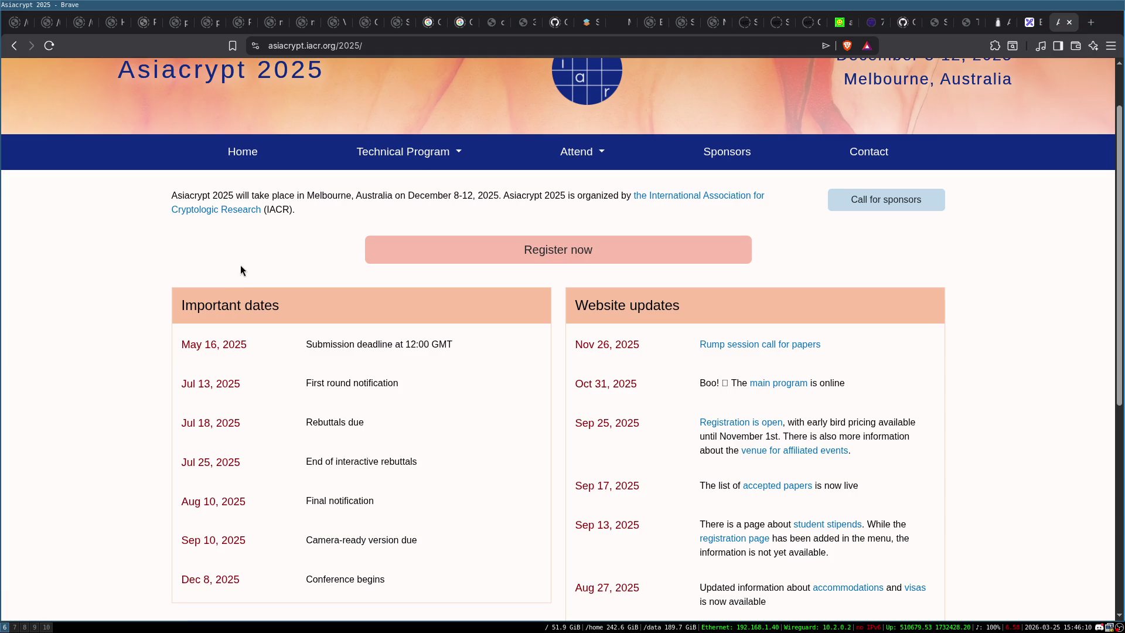
pyautogui.scroll(3, 252, 264)
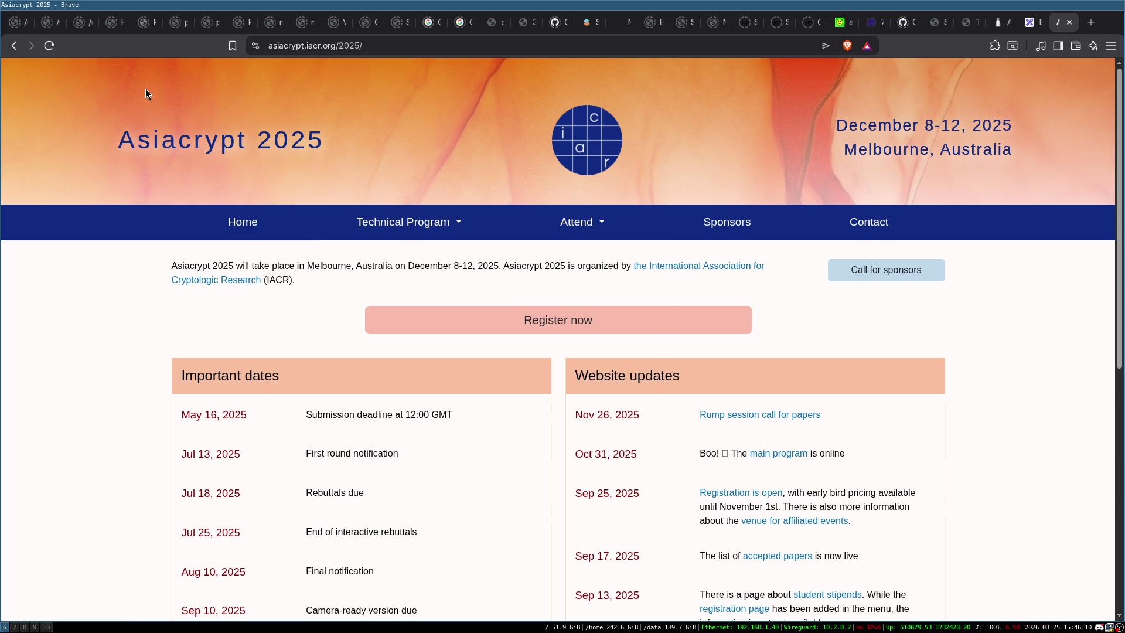
pyautogui.scroll(-5, 354, 332)
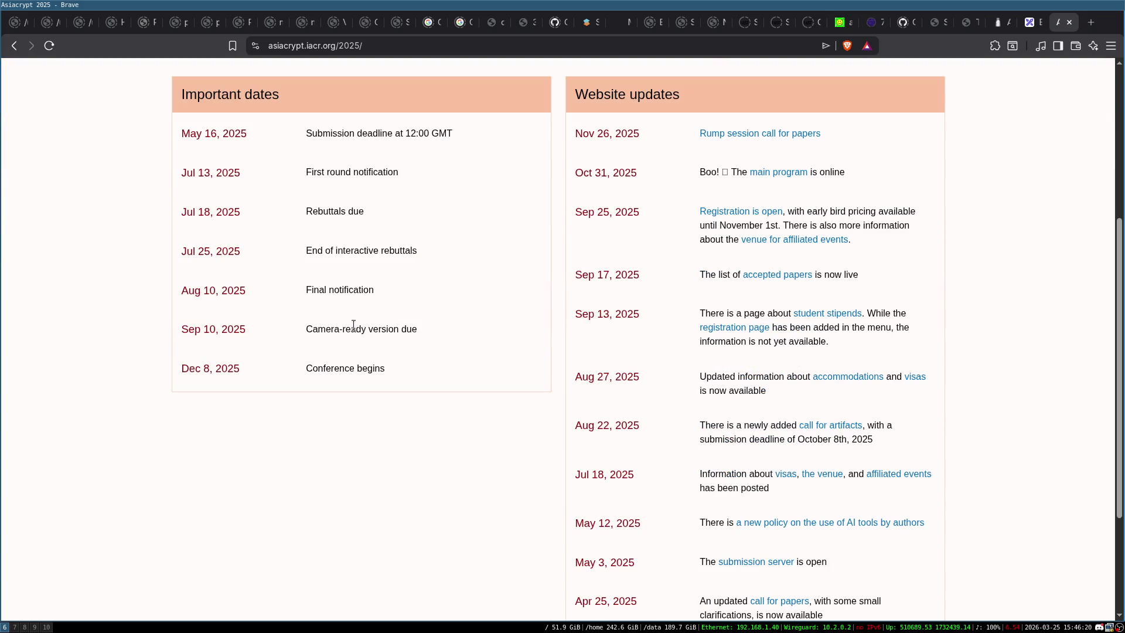
pyautogui.scroll(-3, 453, 398)
pyautogui.scroll(8, 453, 398)
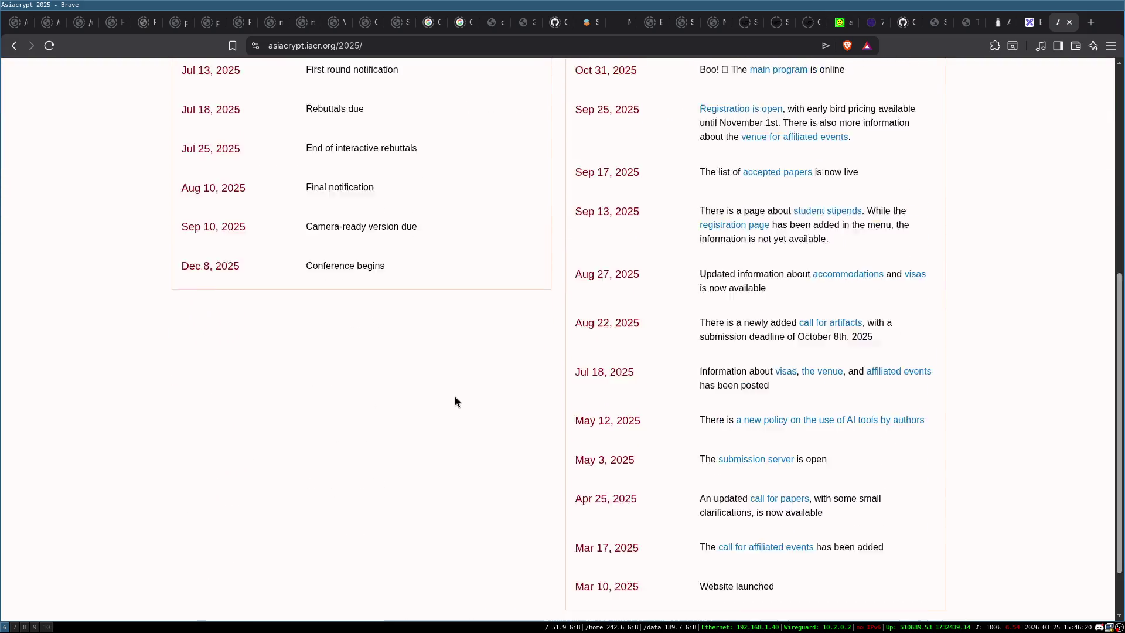
pyautogui.click(14, 45)
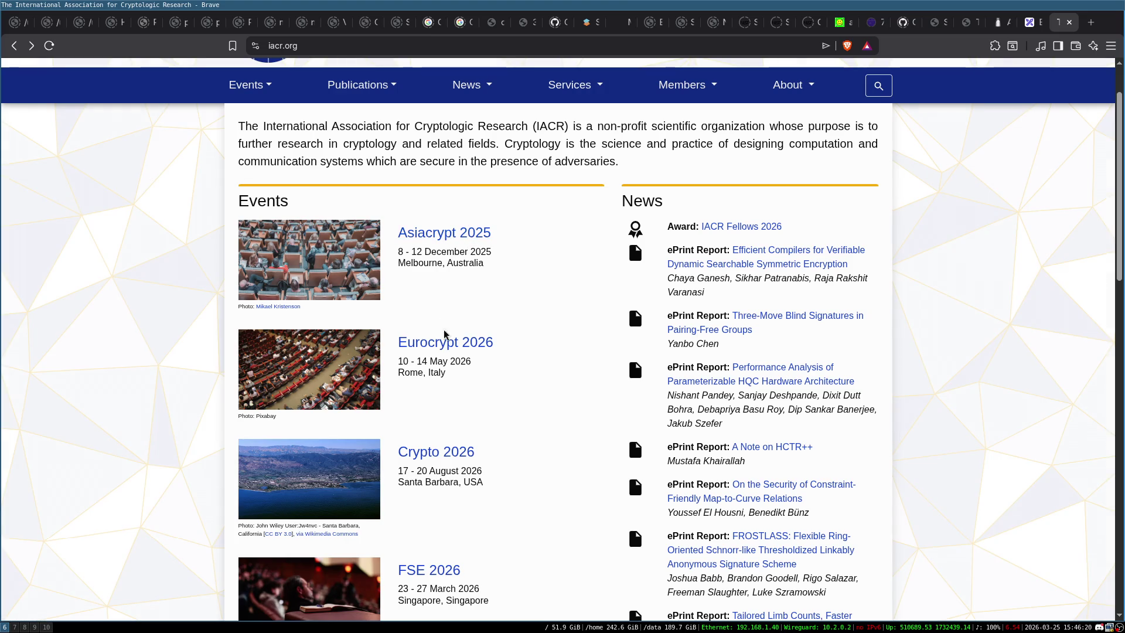
# Preview the Eurocrypt 2026 page in a background tab, close it, and scroll the IACR home page
pyautogui.middleClick(454, 346)
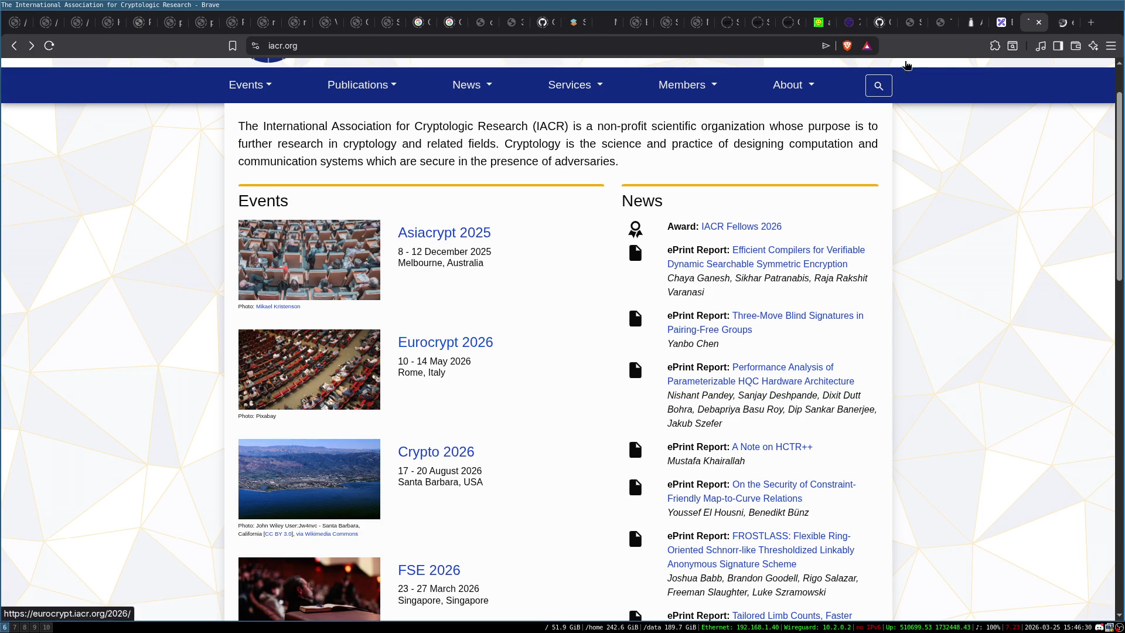
pyautogui.click(1059, 26)
pyautogui.scroll(-5, 202, 381)
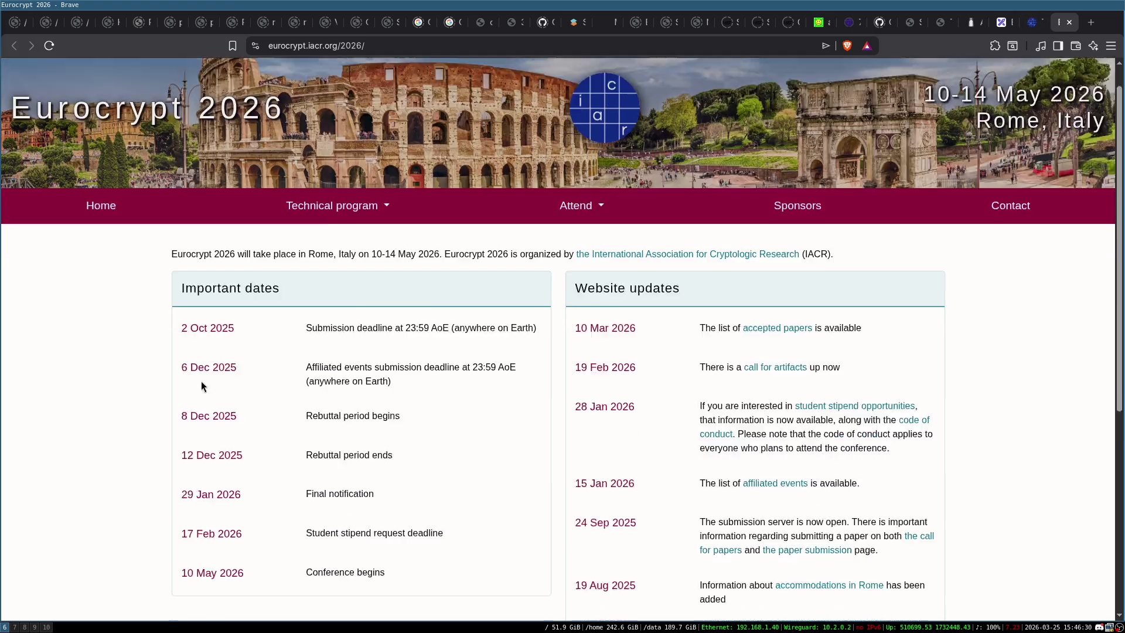
pyautogui.scroll(5, 440, 337)
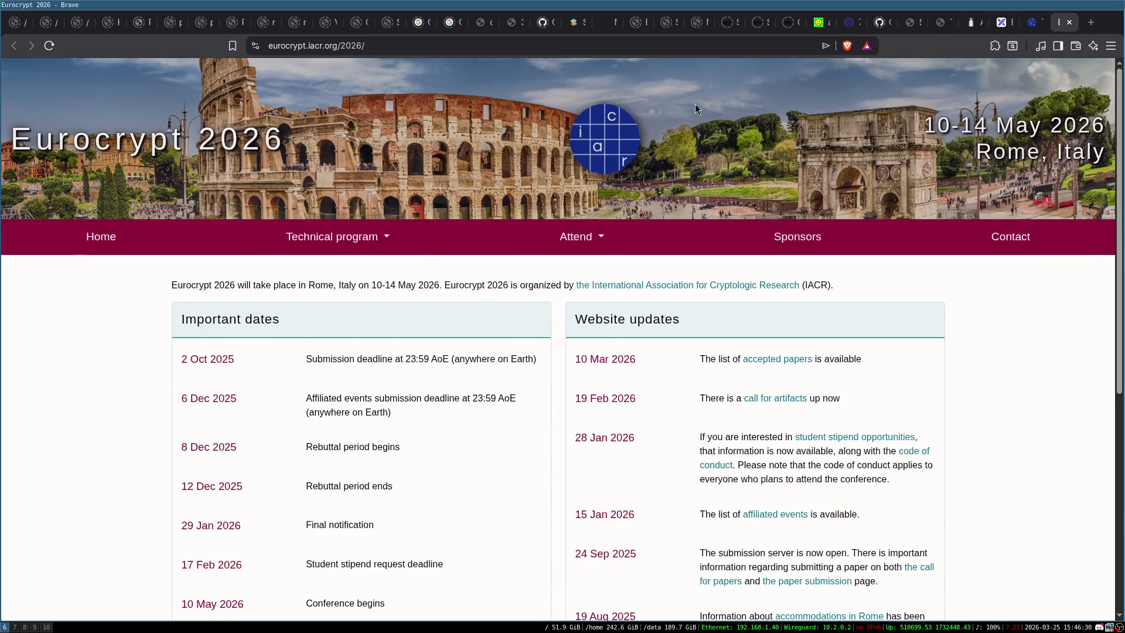
pyautogui.click(1069, 22)
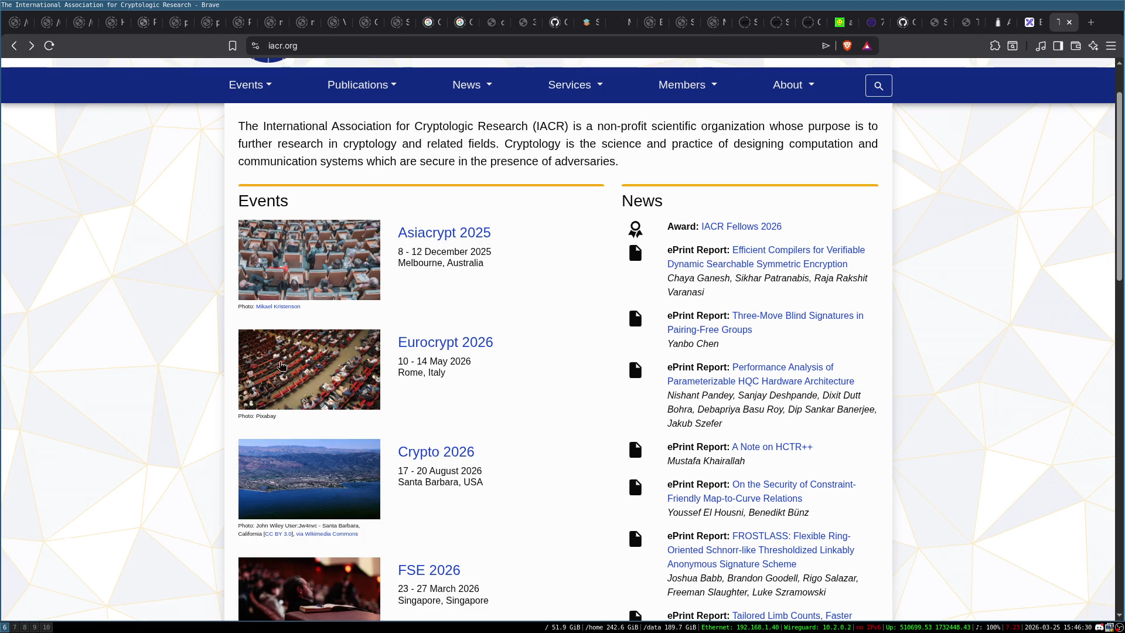
pyautogui.scroll(-10, 154, 385)
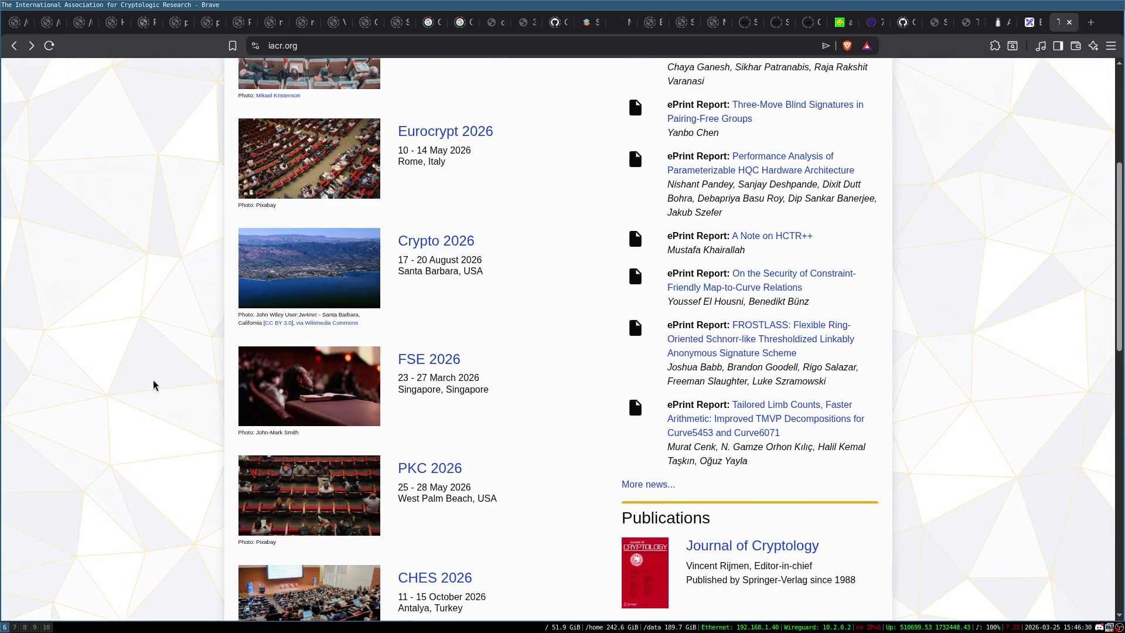
pyautogui.scroll(-5, 154, 385)
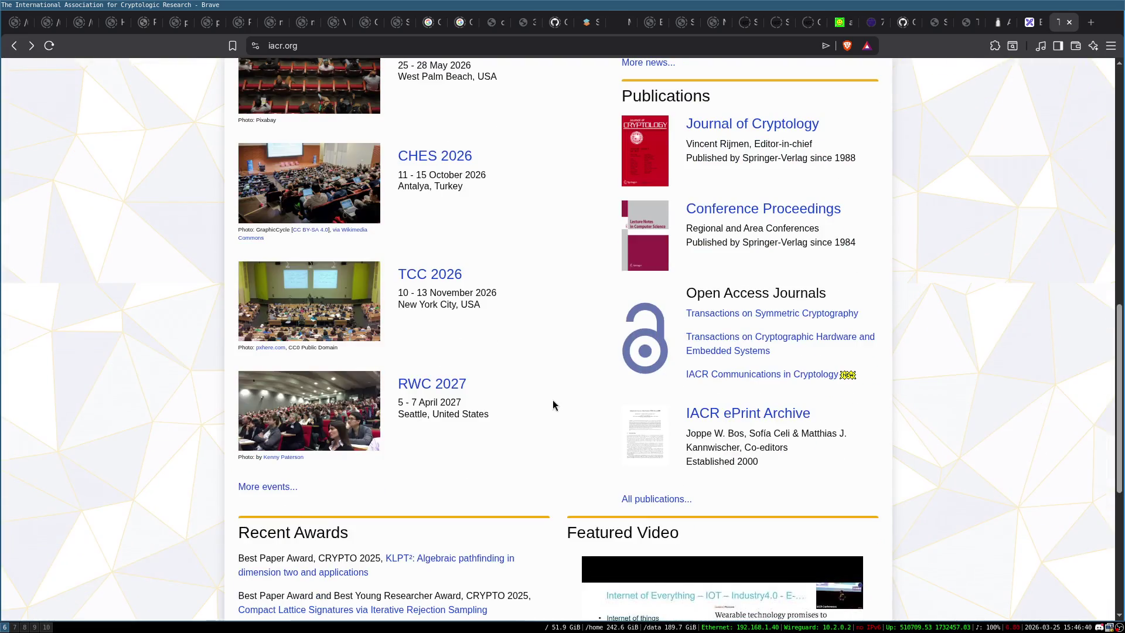
pyautogui.scroll(8, 553, 393)
pyautogui.scroll(5, 557, 394)
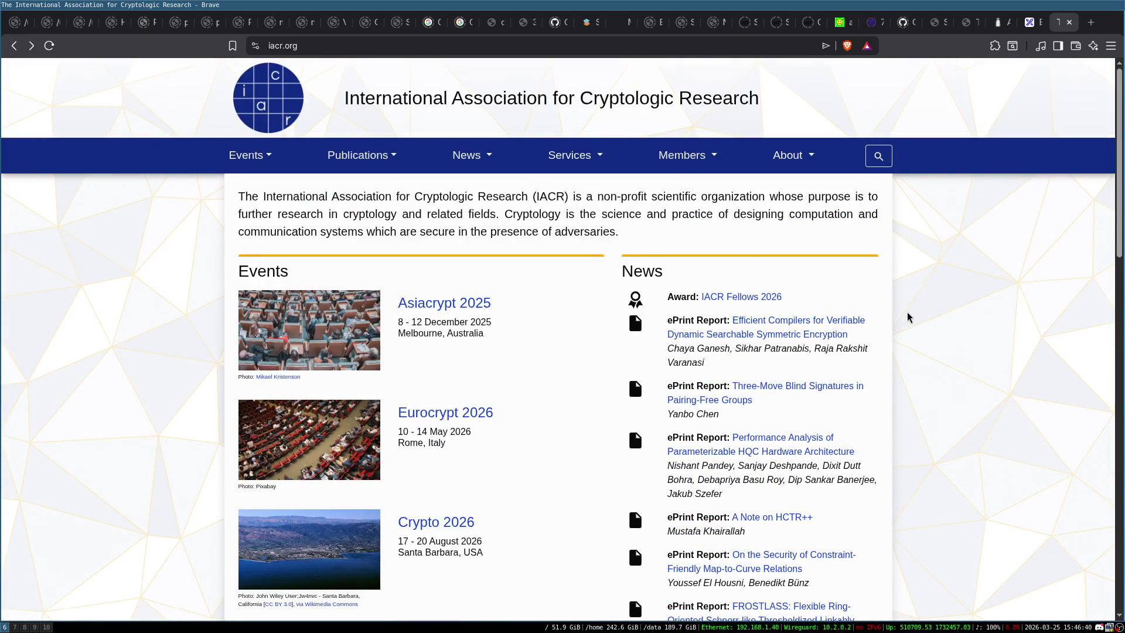
pyautogui.scroll(-2, 908, 305)
# Read the IACR Fellows 2026 announcement, return, and open the HQC hardware architecture news item
pyautogui.click(751, 226)
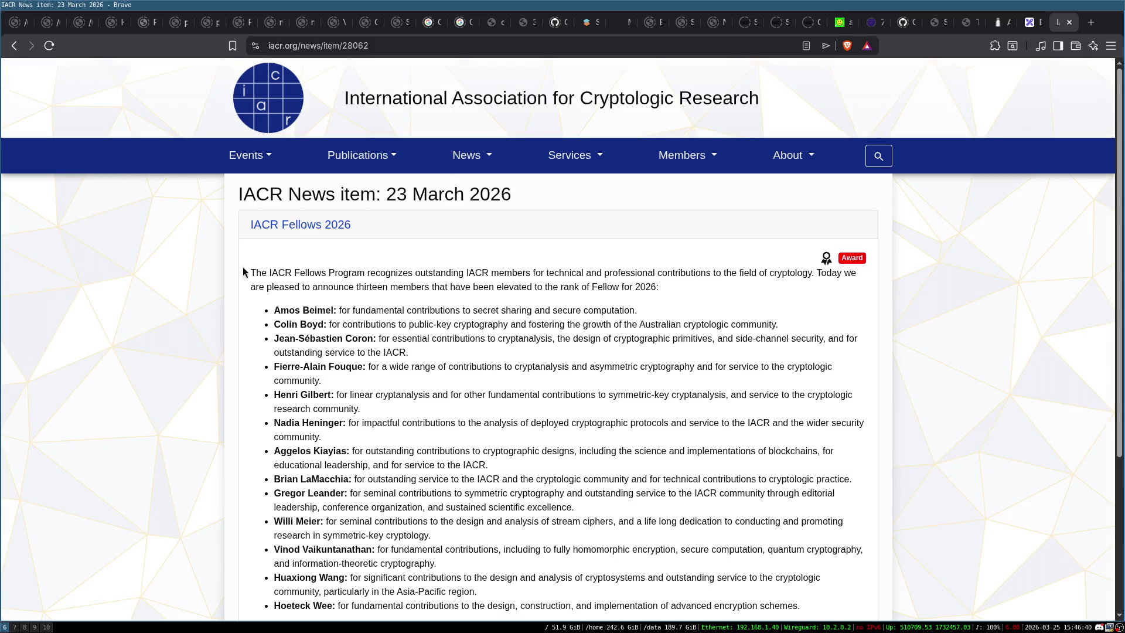
pyautogui.click(19, 52)
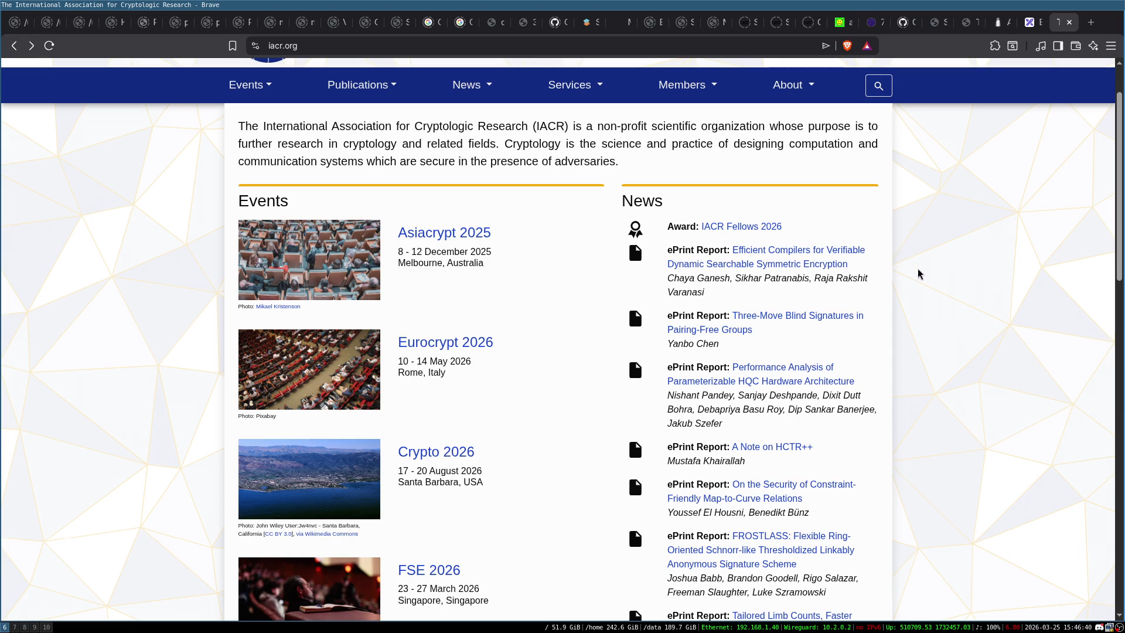
pyautogui.scroll(-2, 934, 311)
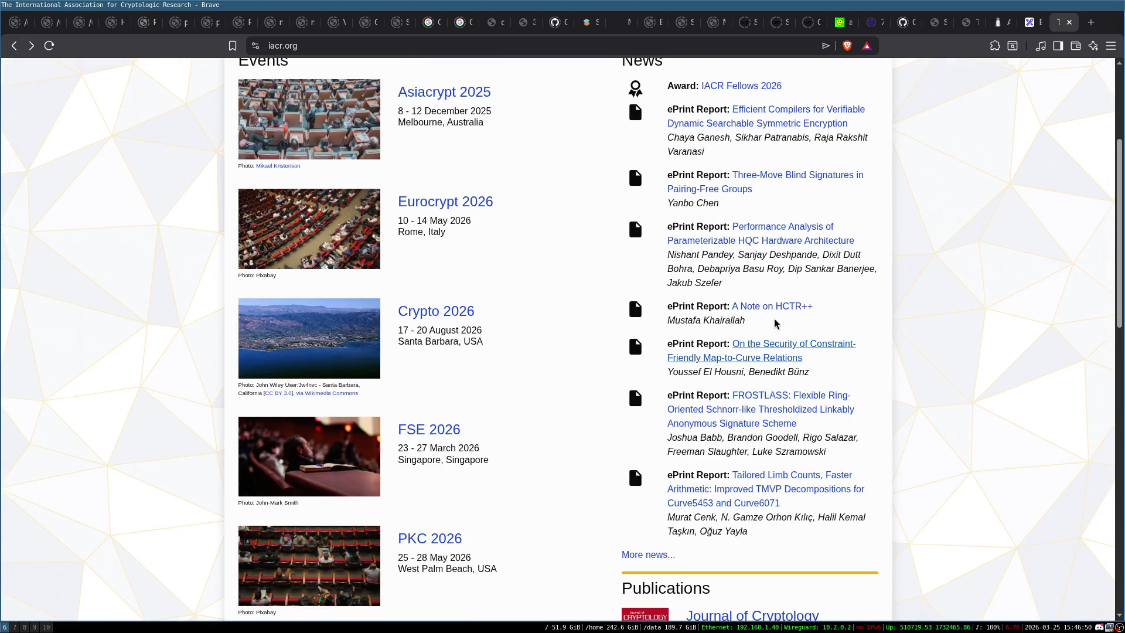
pyautogui.click(811, 234)
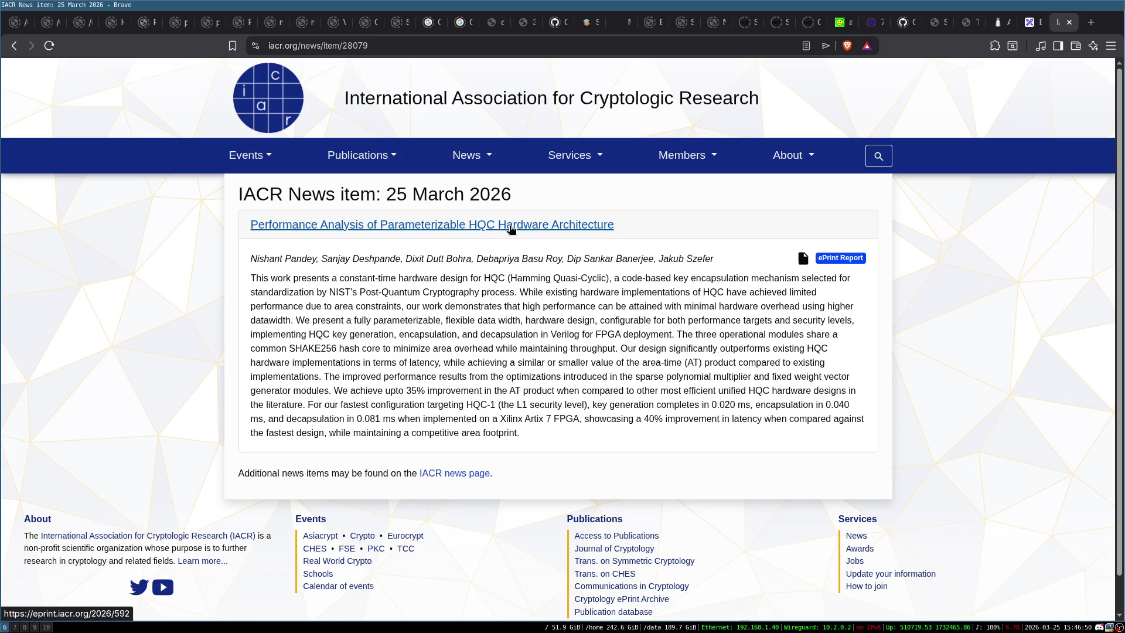
# Open the HQC paper's ePrint entry 2026/592 and then its PDF
pyautogui.click(510, 230)
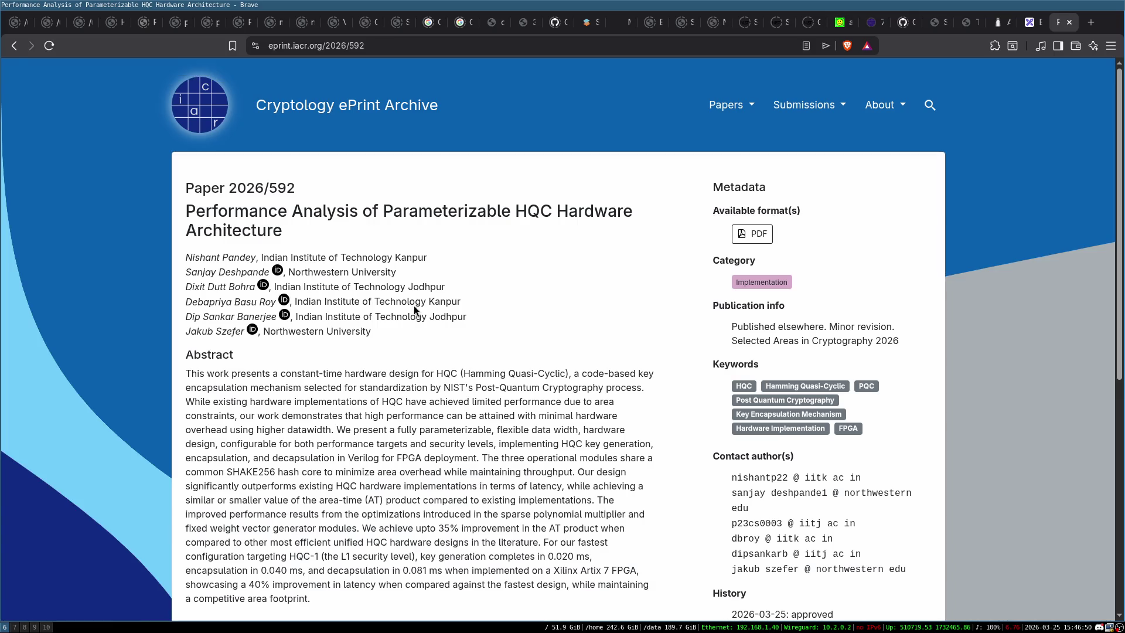
pyautogui.scroll(-6, 442, 302)
pyautogui.scroll(8, 441, 301)
pyautogui.click(758, 238)
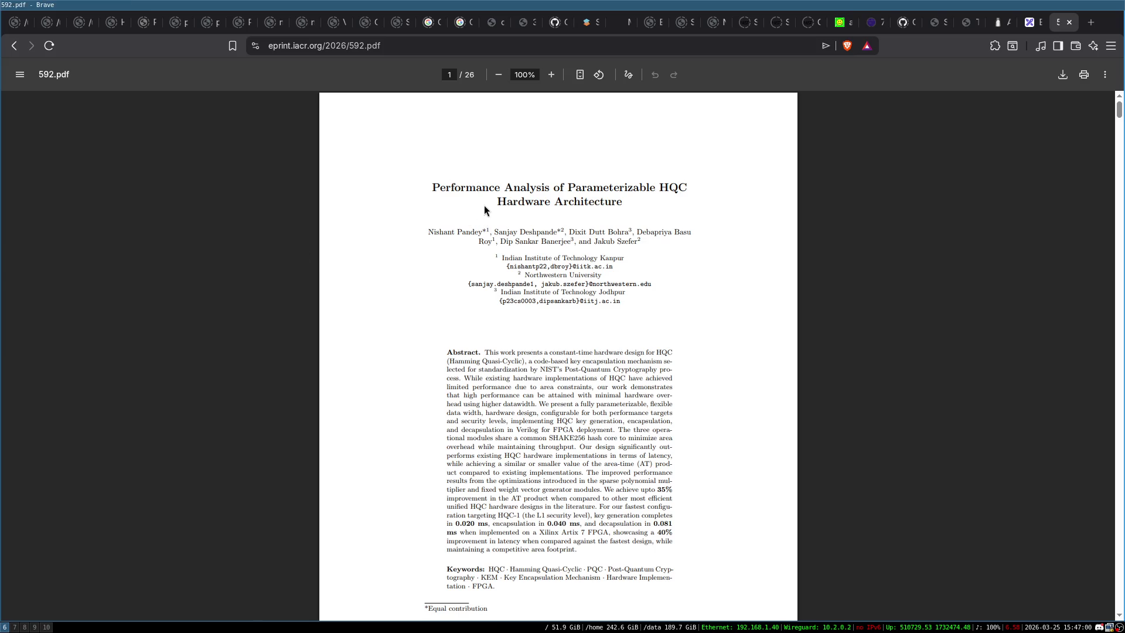
# Read 592.pdf down to Algorithm 7 on page 13, then return to the abstract page
pyautogui.scroll(-7, 544, 287)
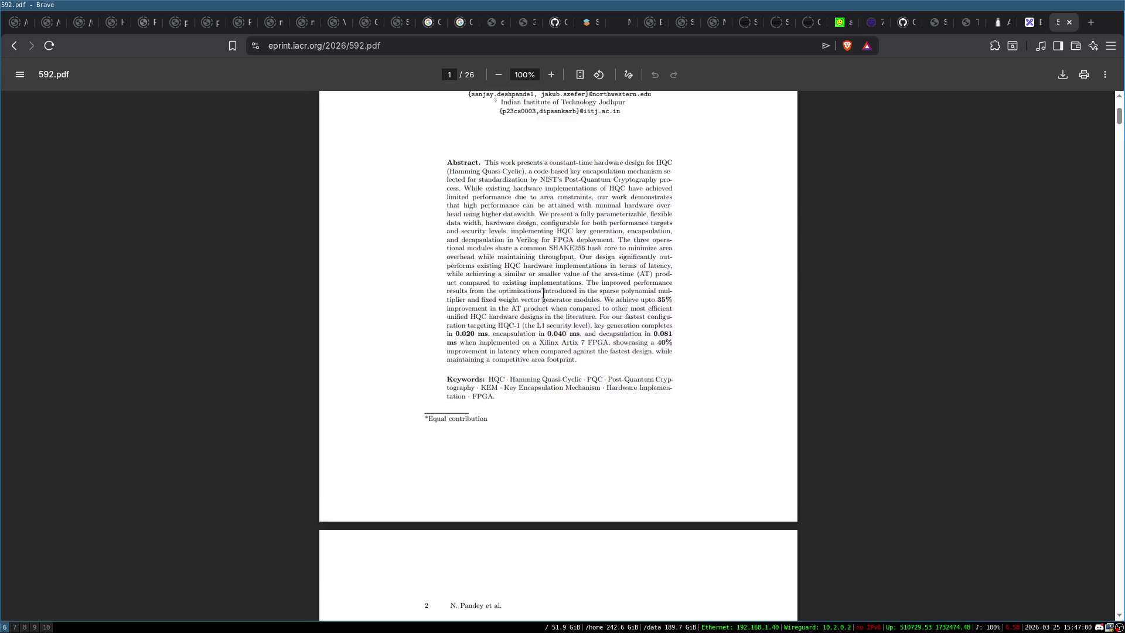
pyautogui.scroll(-20, 544, 287)
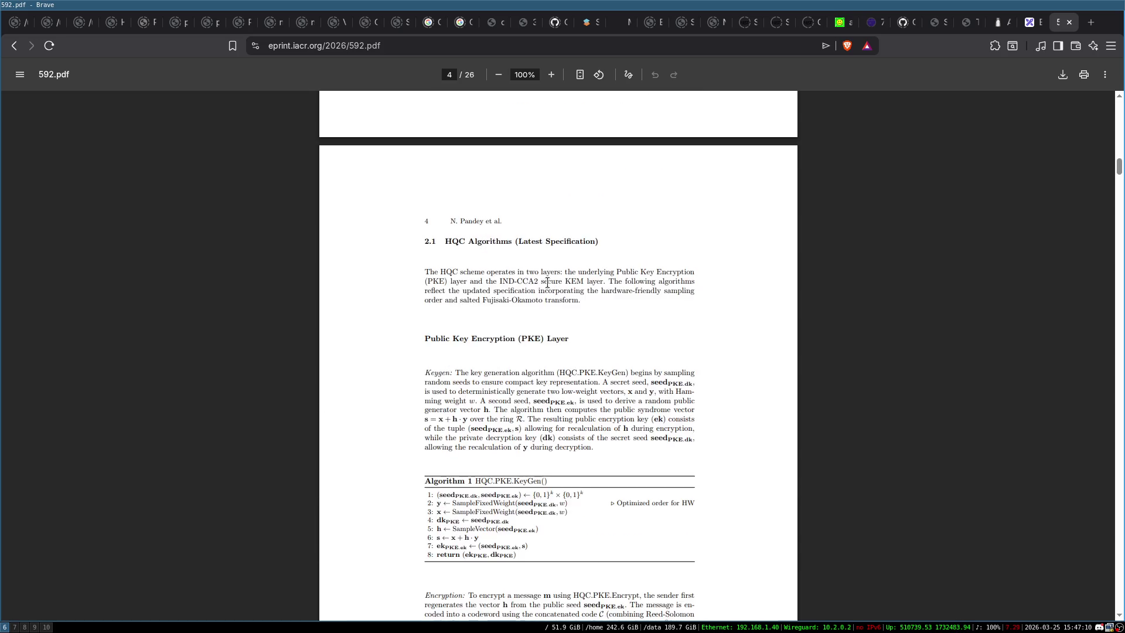
pyautogui.scroll(-6, 547, 283)
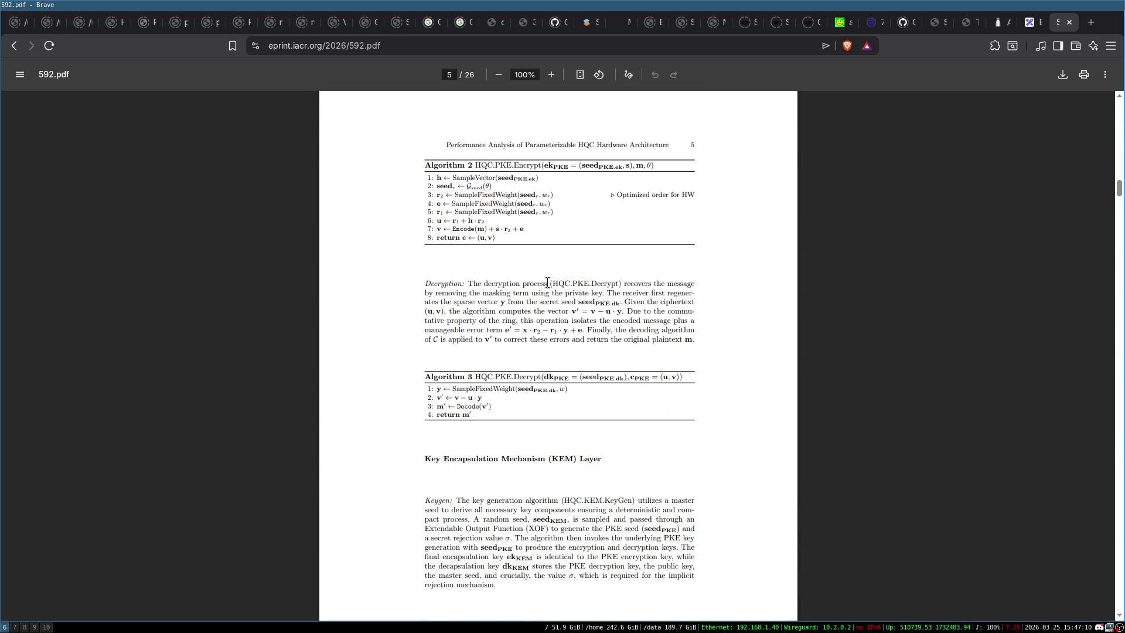
pyautogui.scroll(-4, 547, 282)
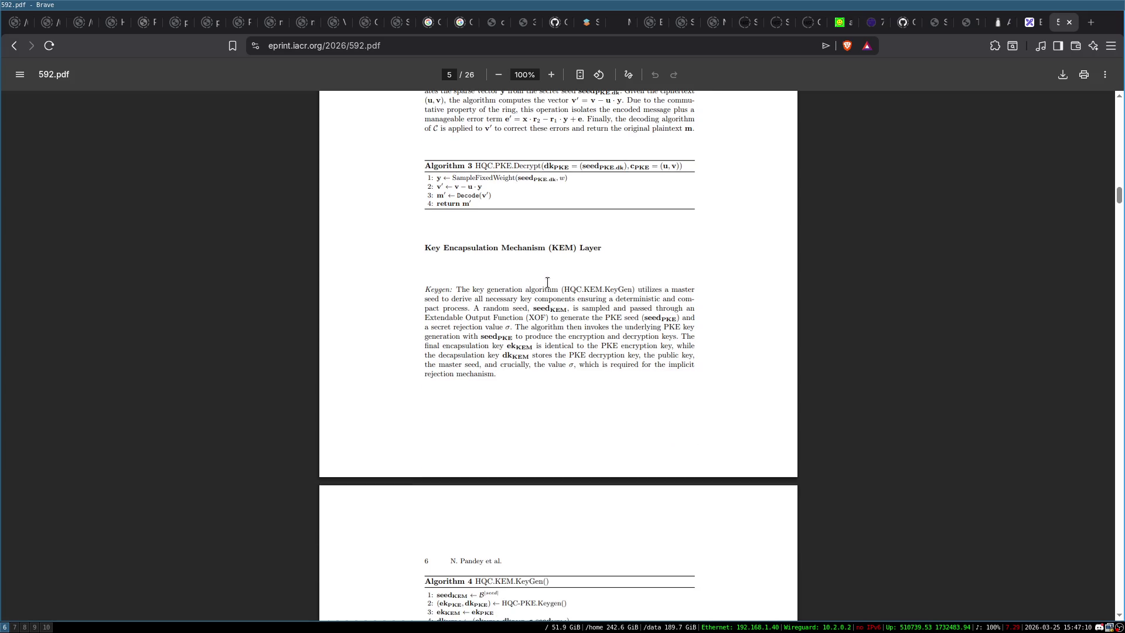
pyautogui.scroll(-1, 547, 283)
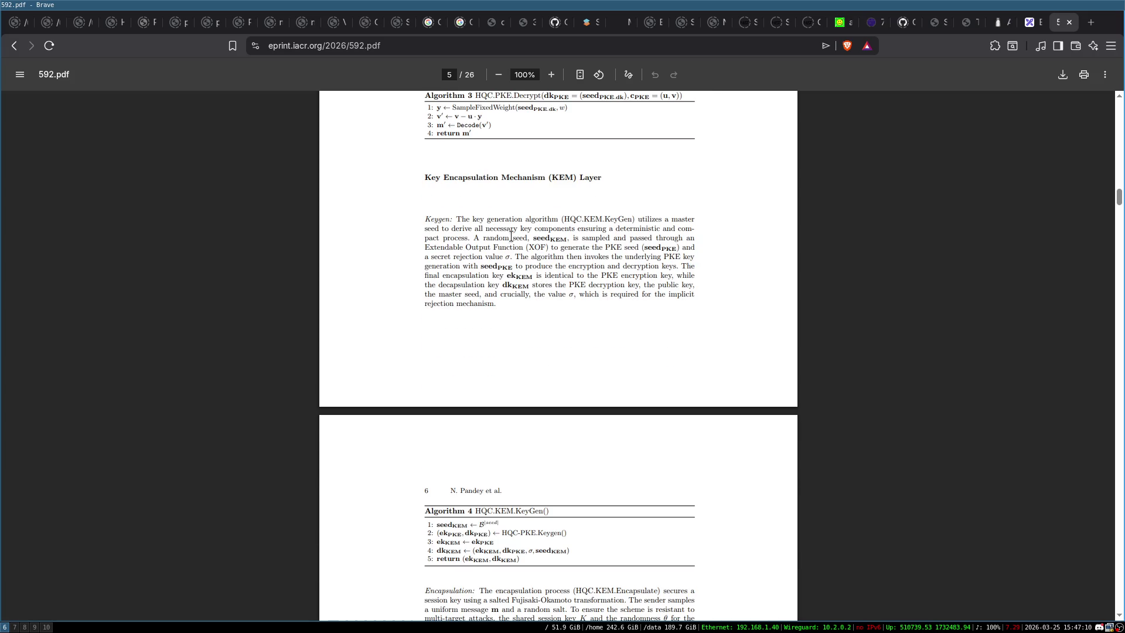
pyautogui.scroll(-2, 490, 249)
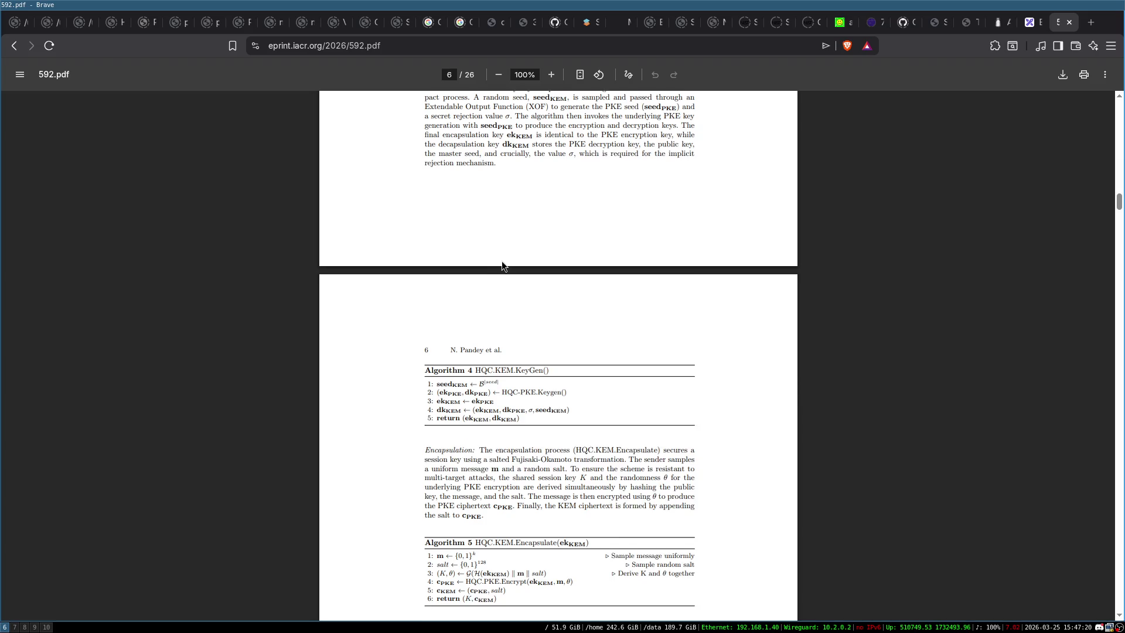
pyautogui.scroll(-10, 497, 227)
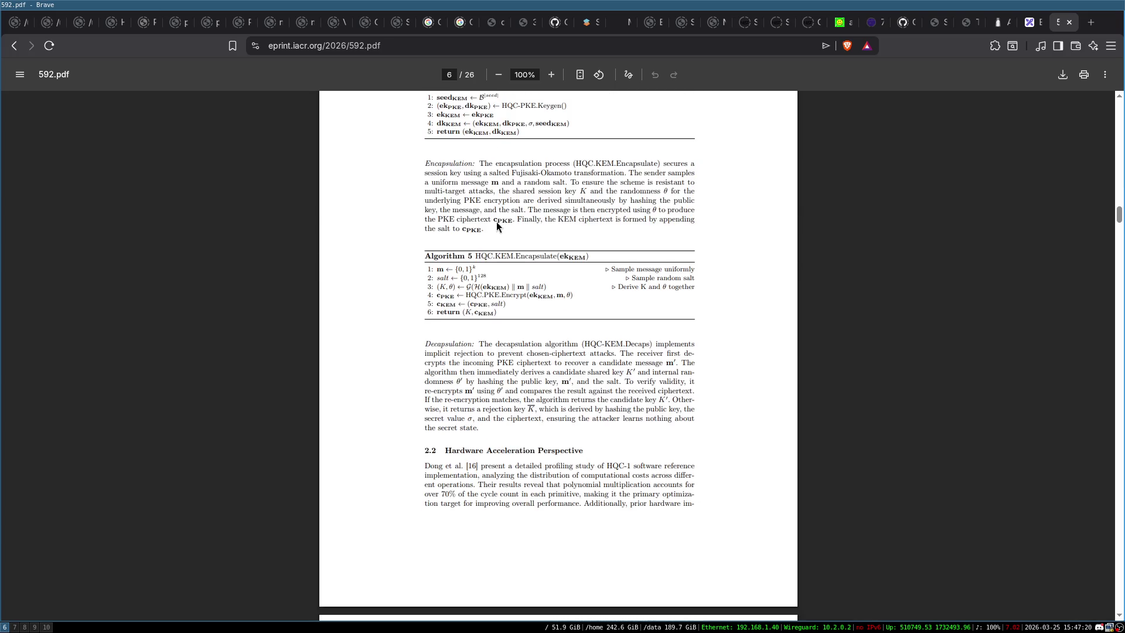
pyautogui.scroll(-7, 497, 227)
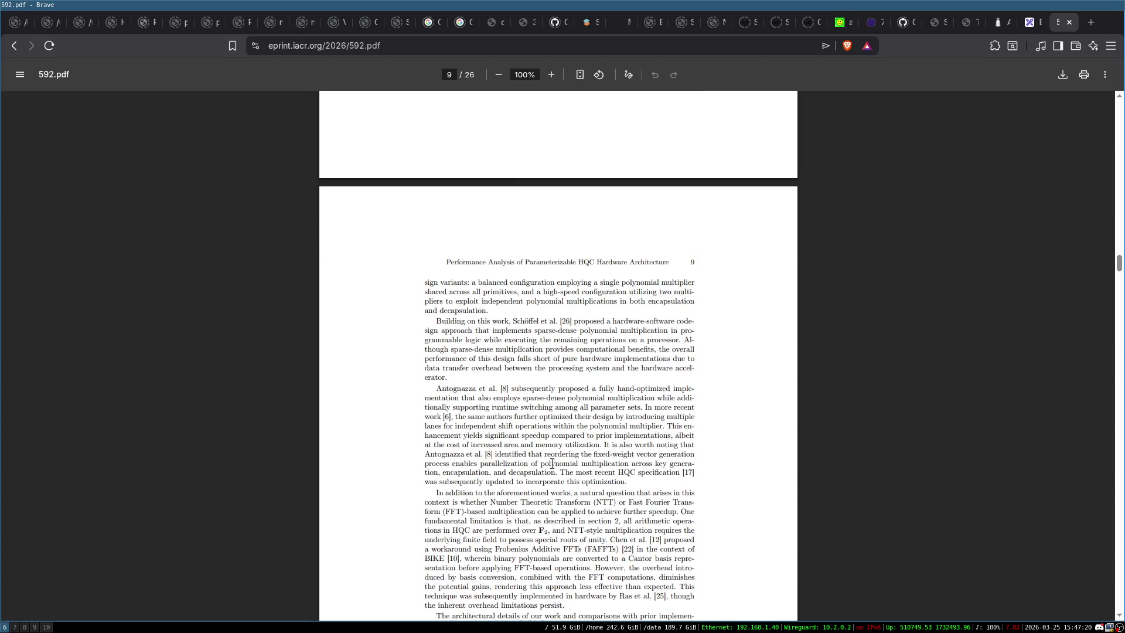
pyautogui.scroll(-5, 558, 351)
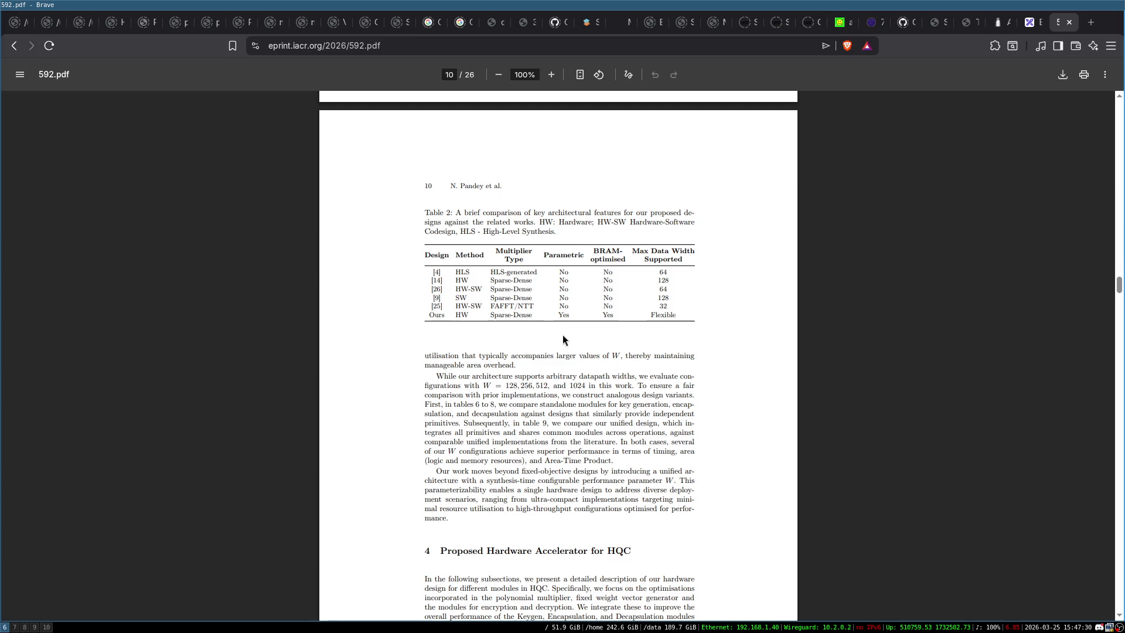
pyautogui.scroll(-10, 563, 336)
pyautogui.scroll(-10, 559, 344)
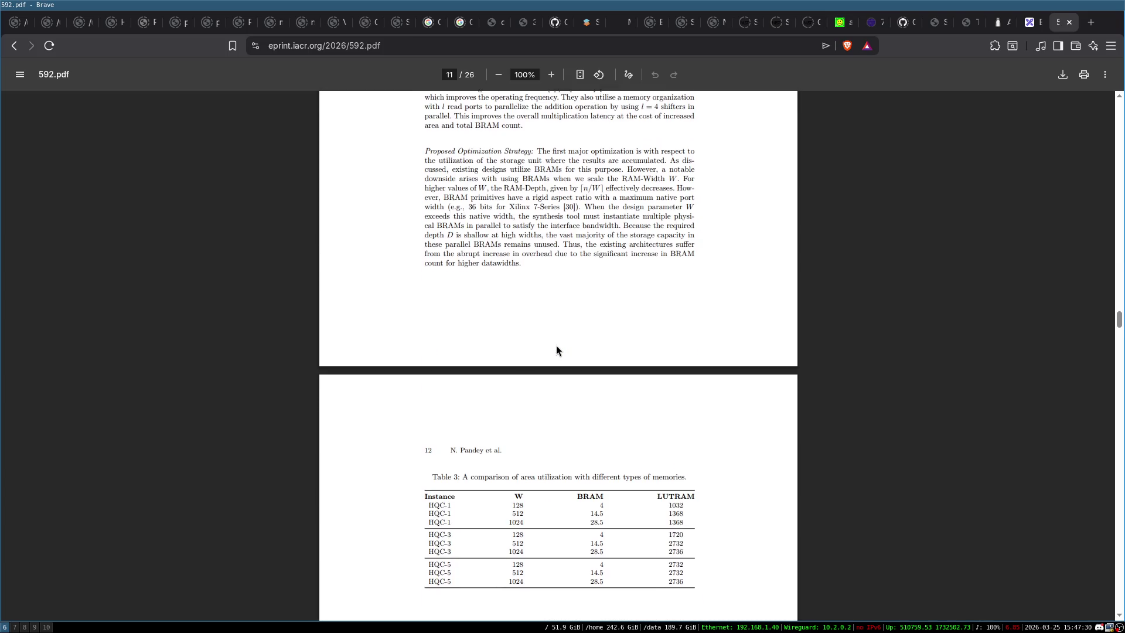
pyautogui.scroll(-6, 579, 360)
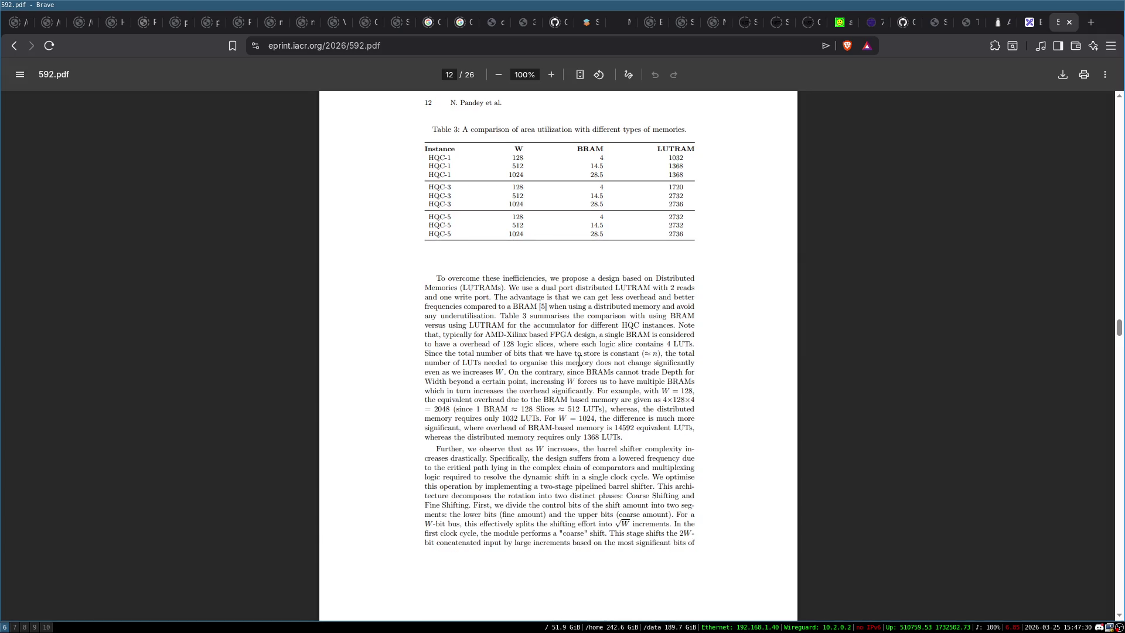
pyautogui.scroll(-5, 579, 360)
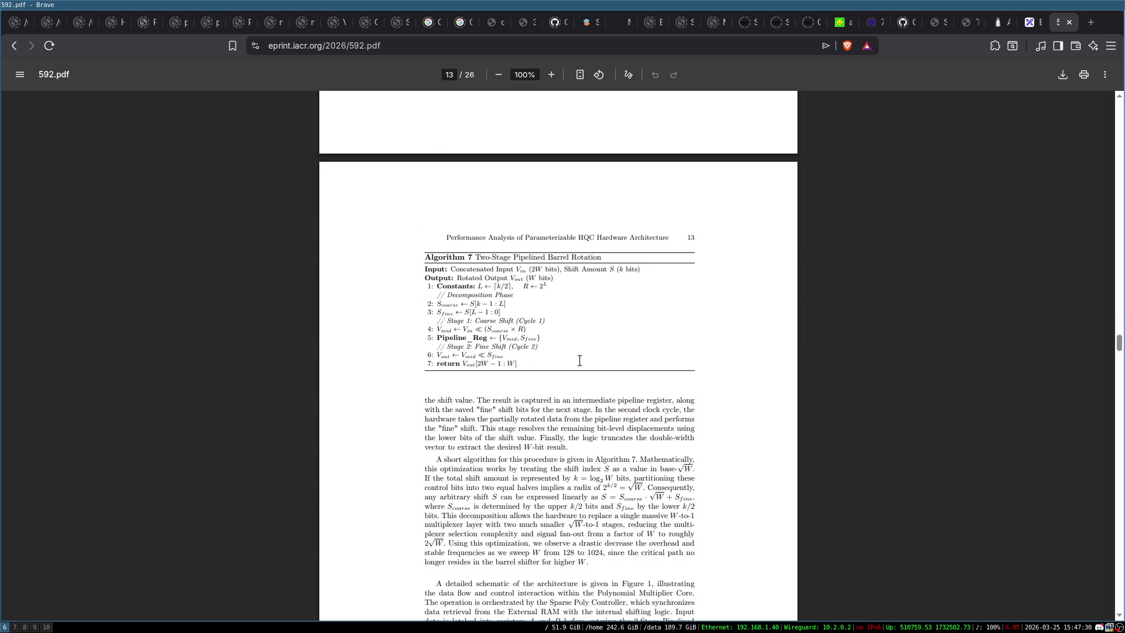
pyautogui.scroll(2, 525, 355)
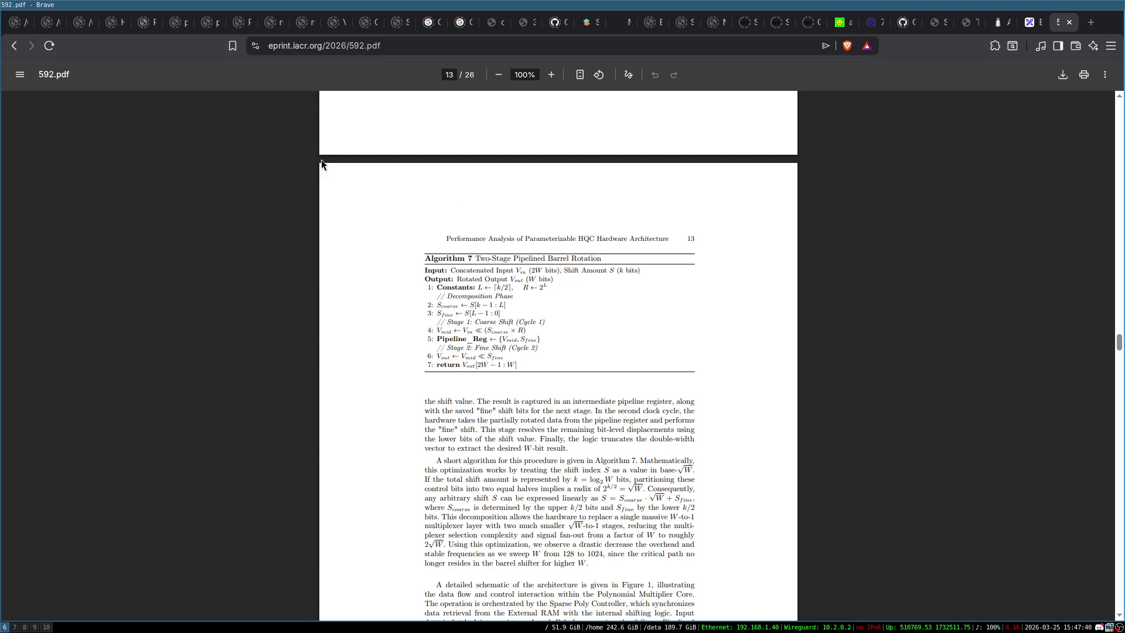
pyautogui.click(14, 46)
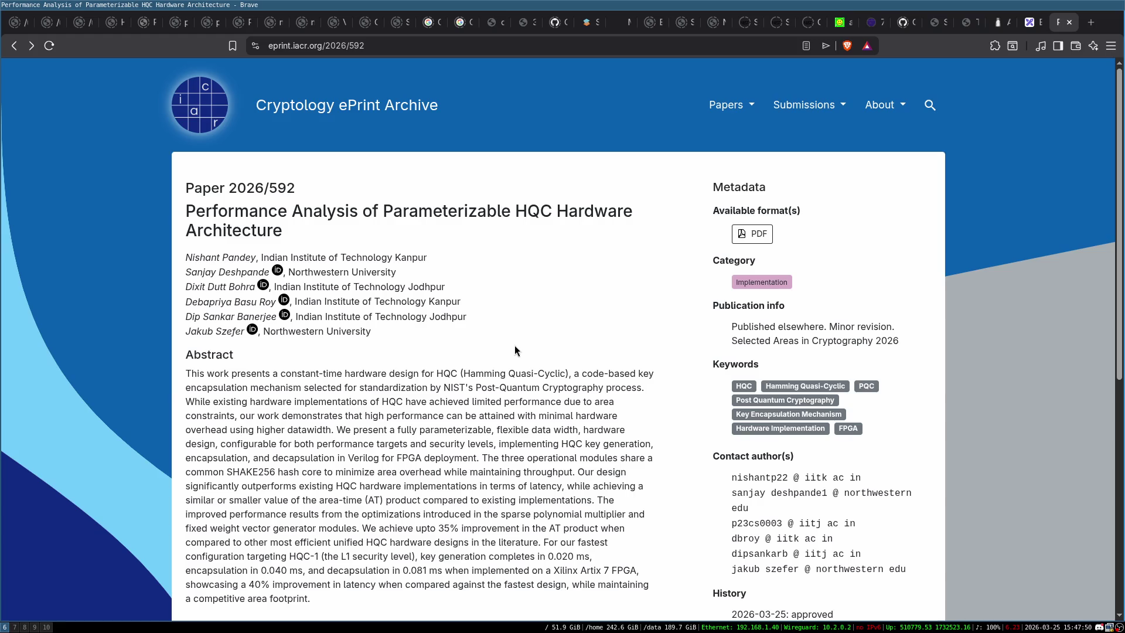
# Scroll the 2026/592 page down to its BibTeX entry and back, then return to the IACR news item
pyautogui.scroll(-4, 615, 330)
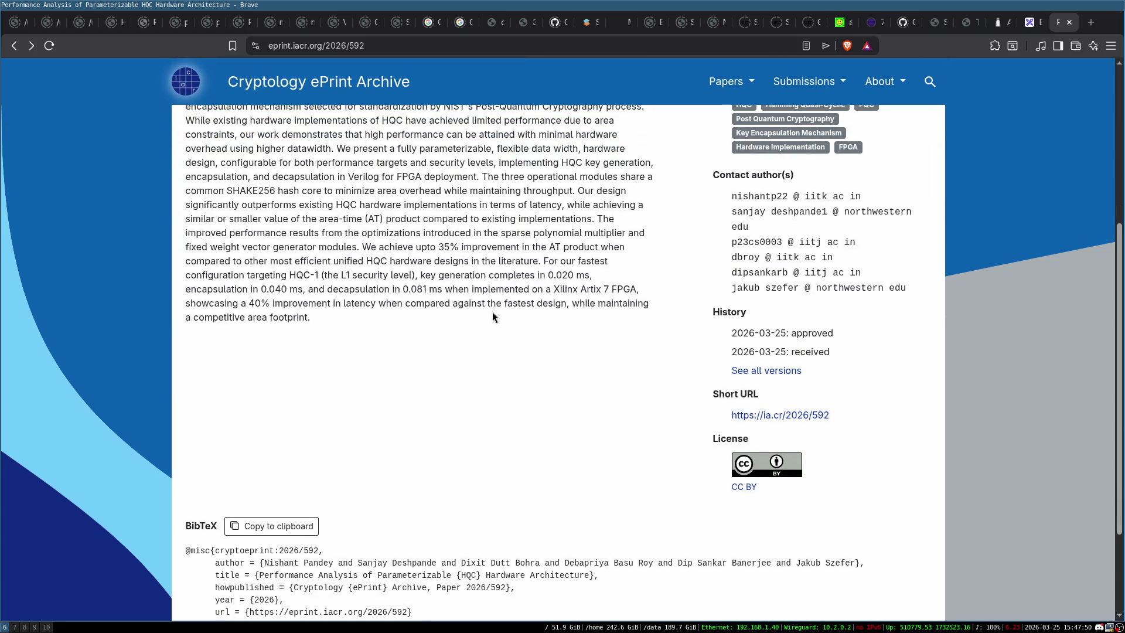
pyautogui.scroll(2, 491, 304)
pyautogui.scroll(-1, 530, 382)
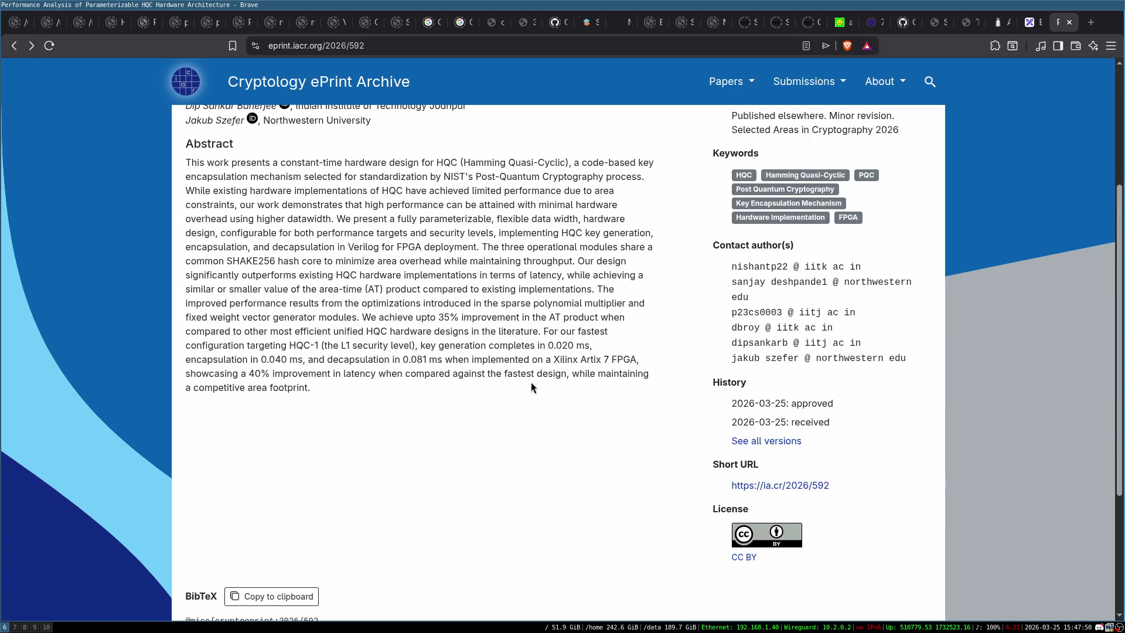
pyautogui.scroll(4, 531, 382)
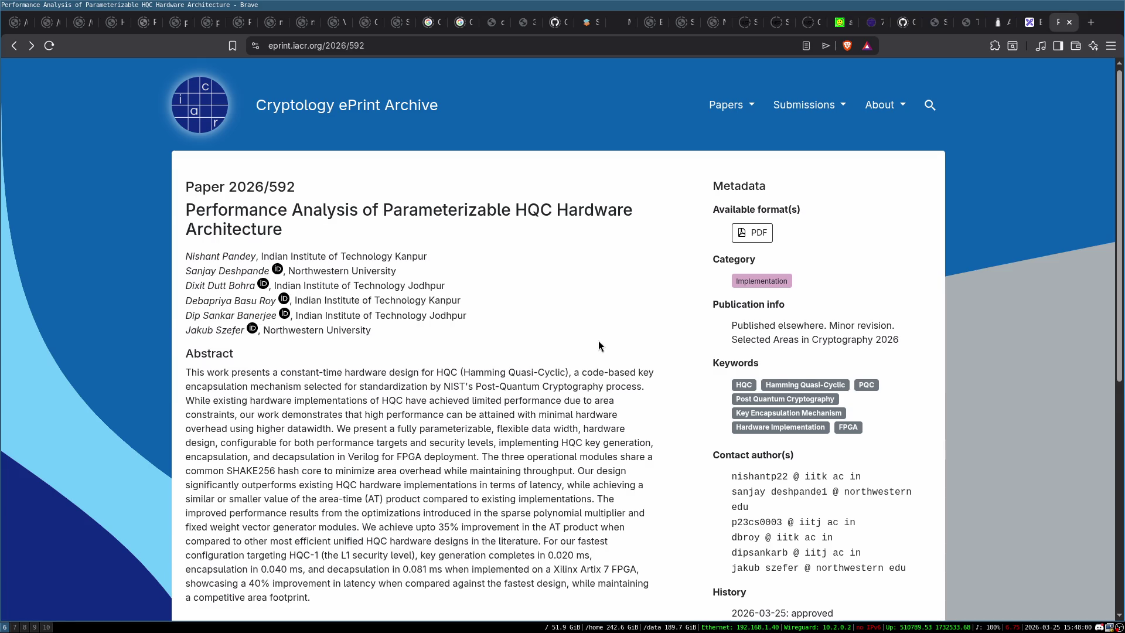
pyautogui.scroll(-2, 598, 341)
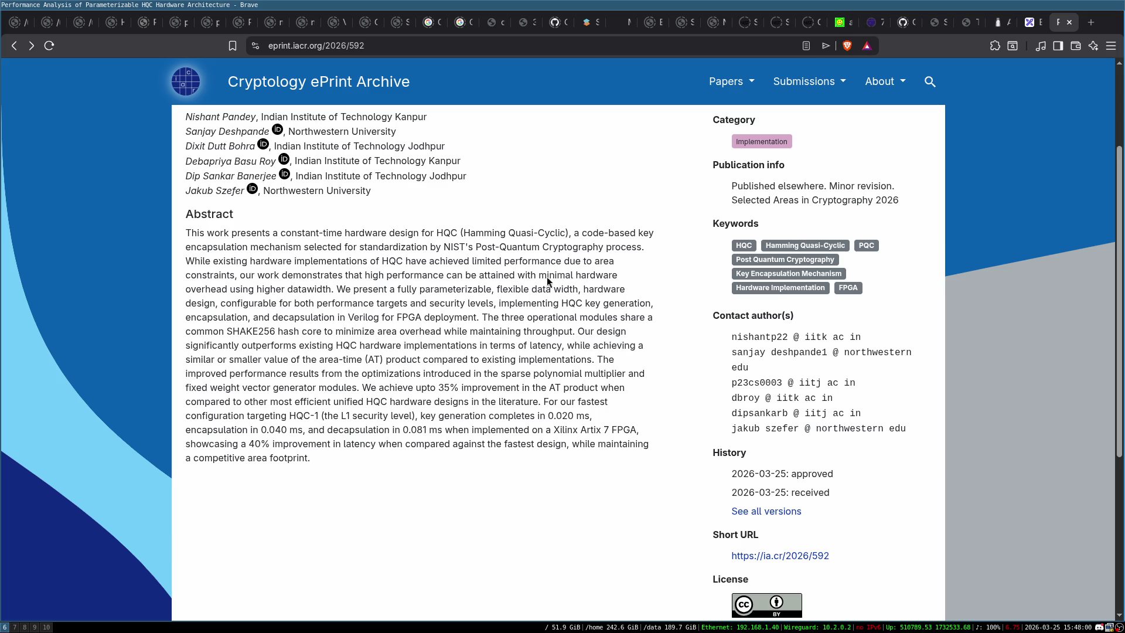
pyautogui.scroll(-5, 579, 292)
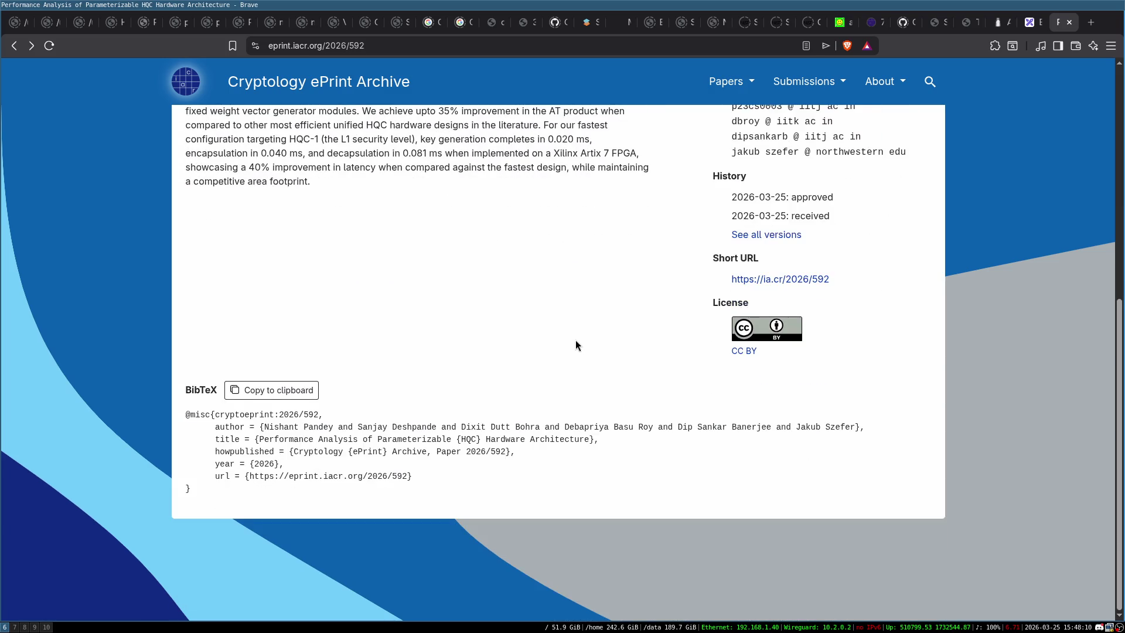
pyautogui.scroll(7, 576, 345)
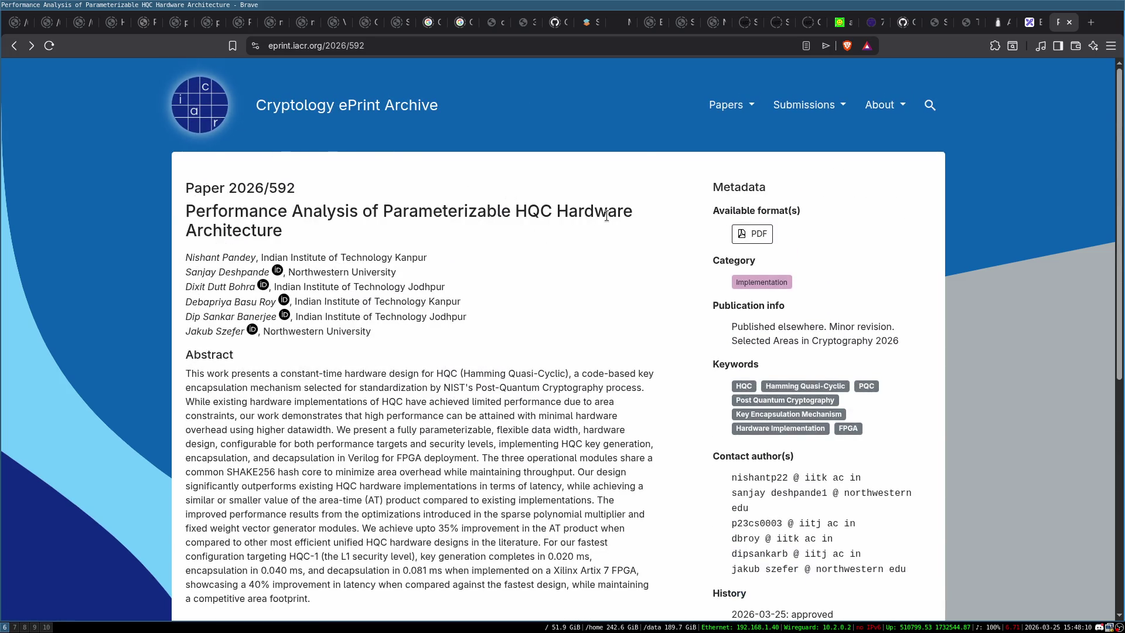
pyautogui.click(14, 47)
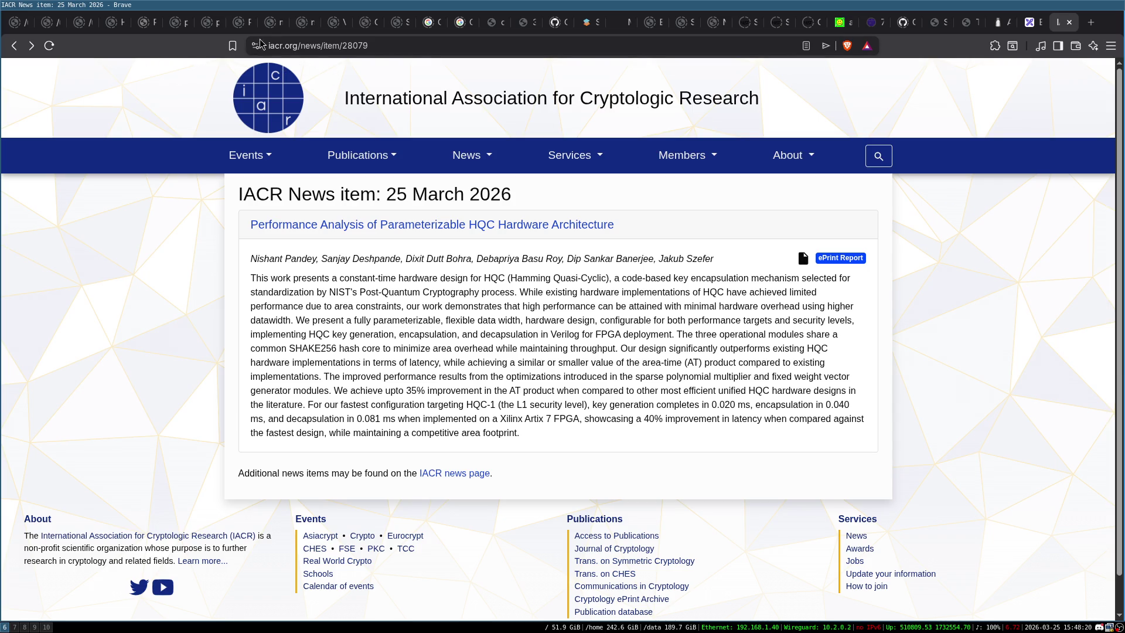
# Run a web search for 'bench2026'
pyautogui.click(347, 47)
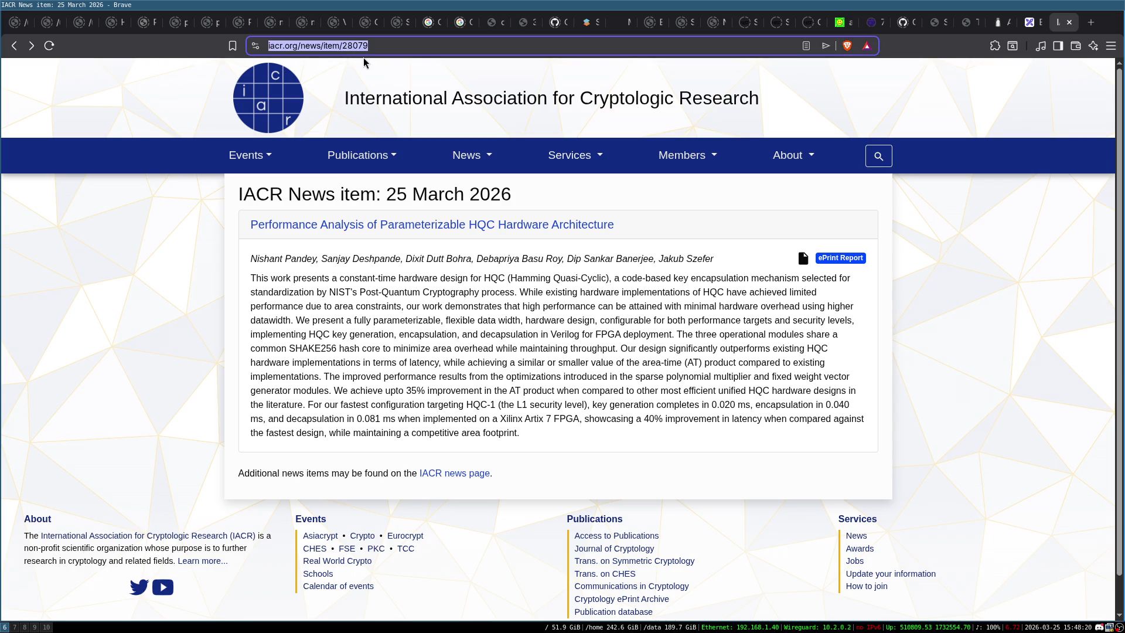
pyautogui.write('bench2026')
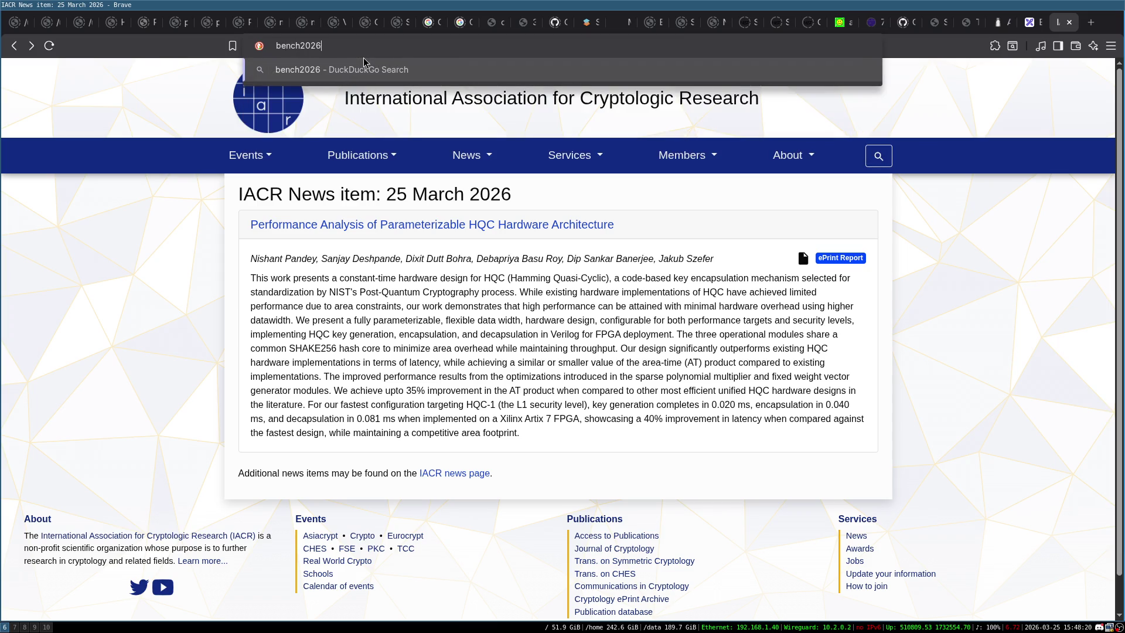
pyautogui.press('Return')
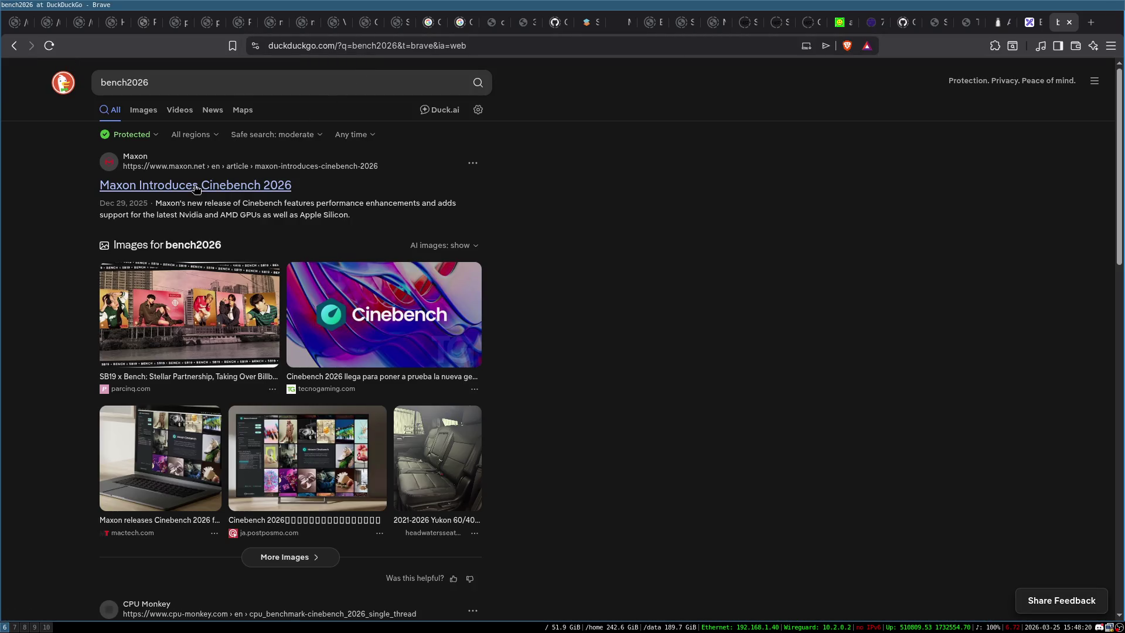
# Change the query to 'bench council' and open BenchCouncil's official homepage from the results
pyautogui.click(238, 86)
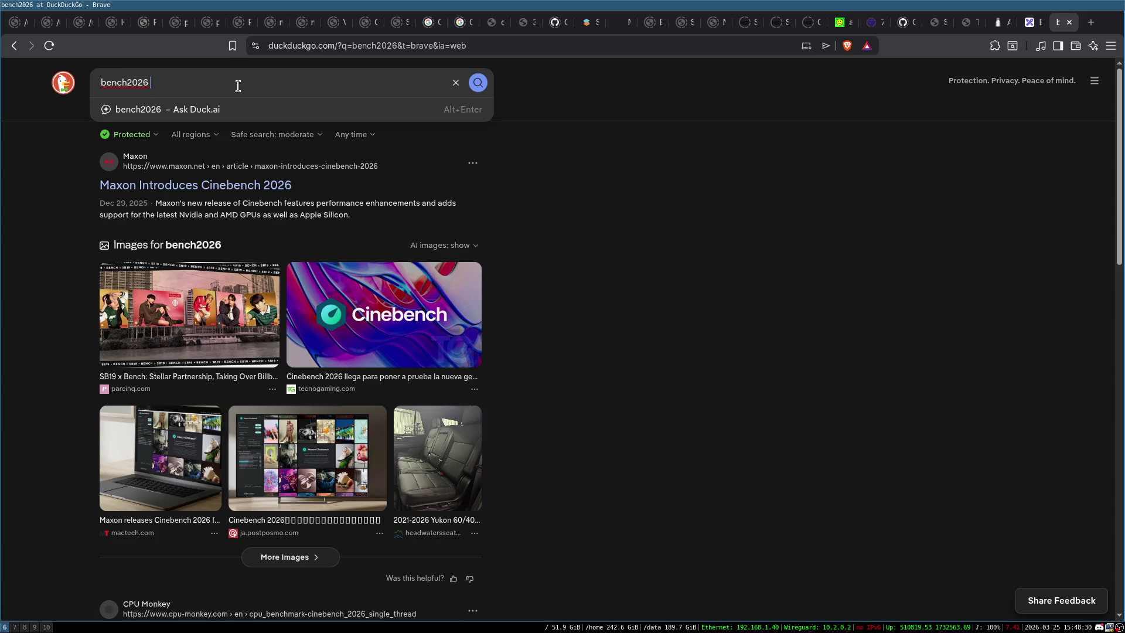
pyautogui.press('BackSpace')
pyautogui.press('BackSpace')
pyautogui.press('BackSpace')
pyautogui.write('council')
pyautogui.press('Return')
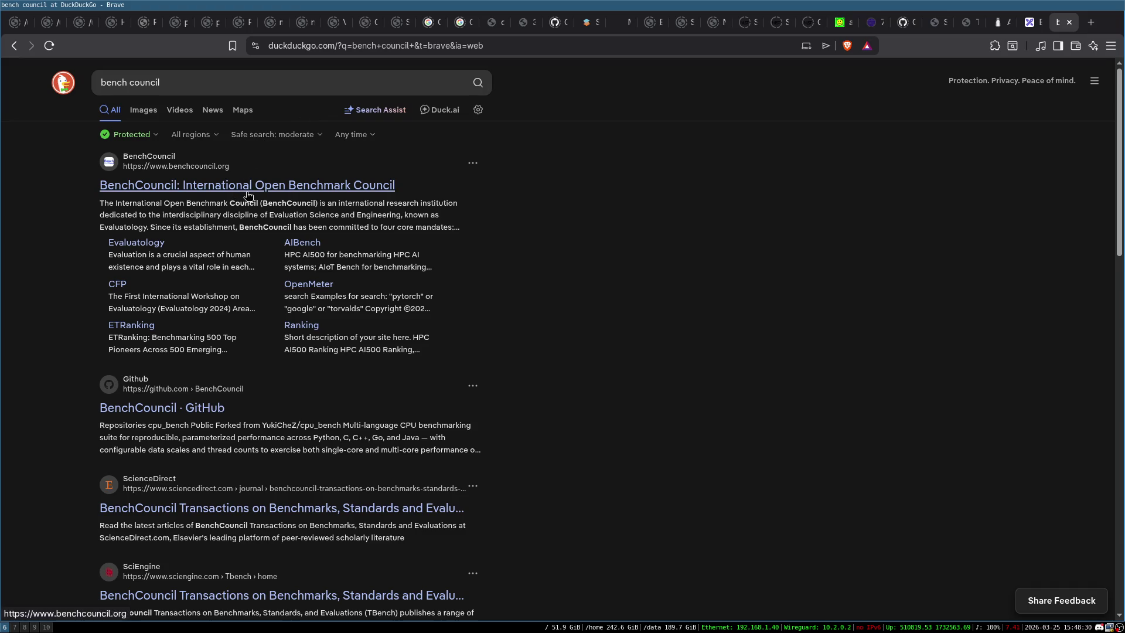
pyautogui.click(249, 195)
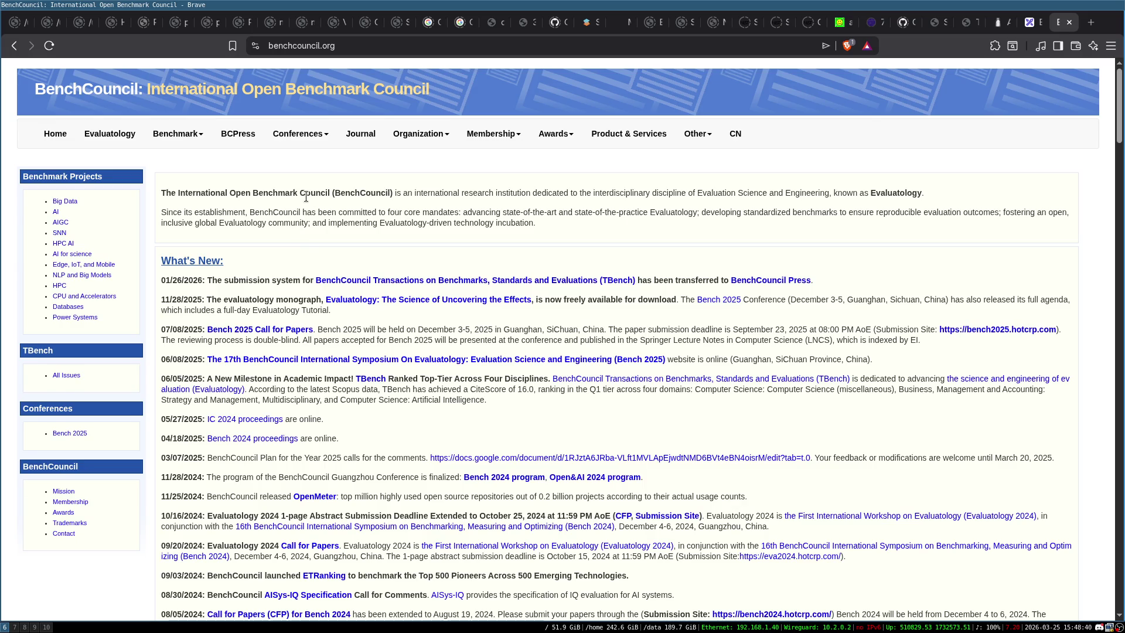
# Open the Bench 2025 symposium page from the Conferences sidebar, scroll through it, and close its tab
pyautogui.scroll(-2, 306, 197)
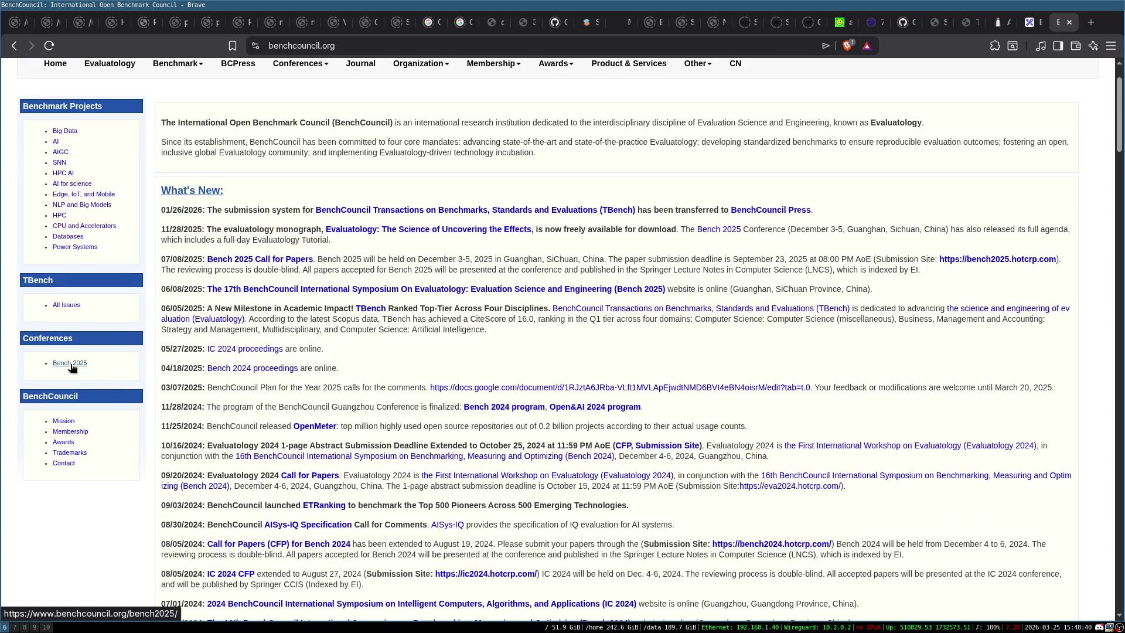
pyautogui.click(71, 364)
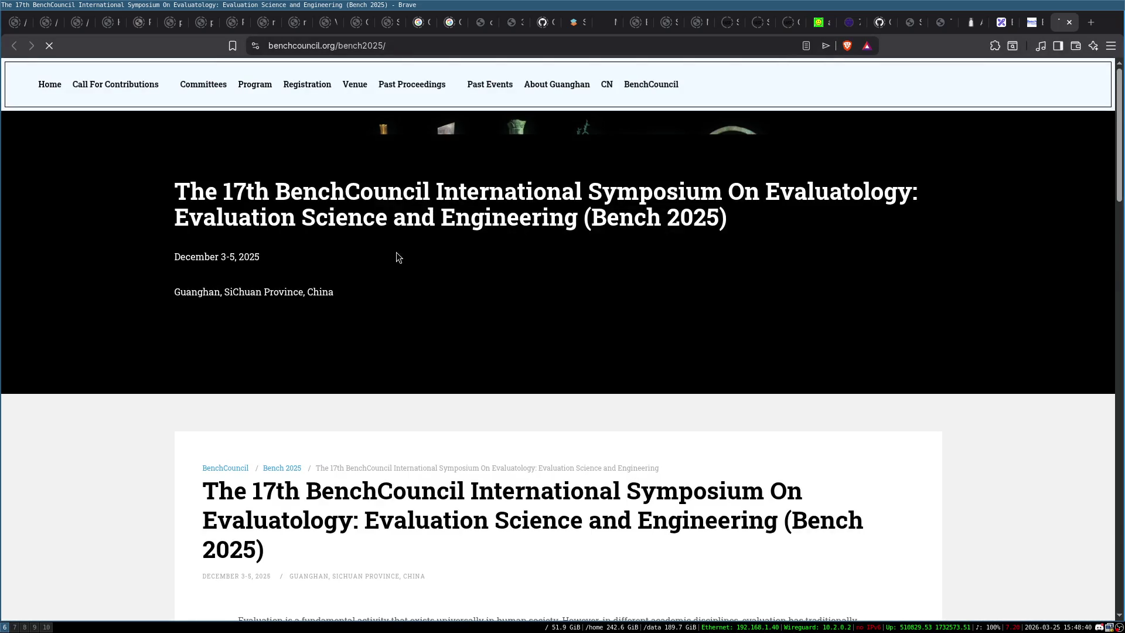
pyautogui.scroll(-5, 352, 246)
pyautogui.scroll(-15, 353, 251)
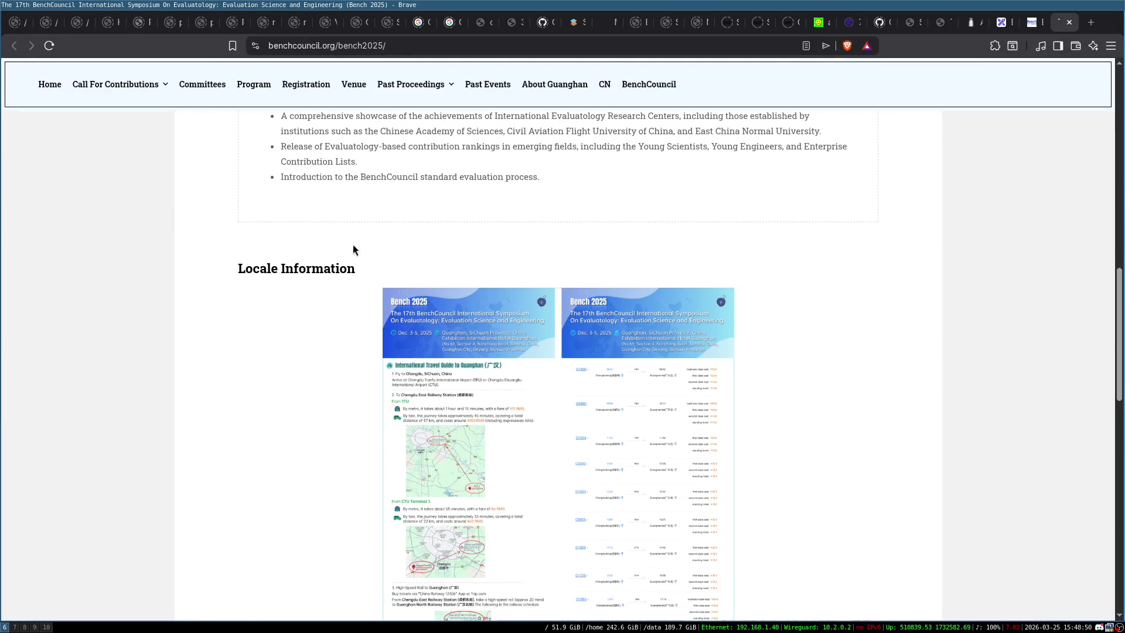
pyautogui.scroll(-3, 353, 250)
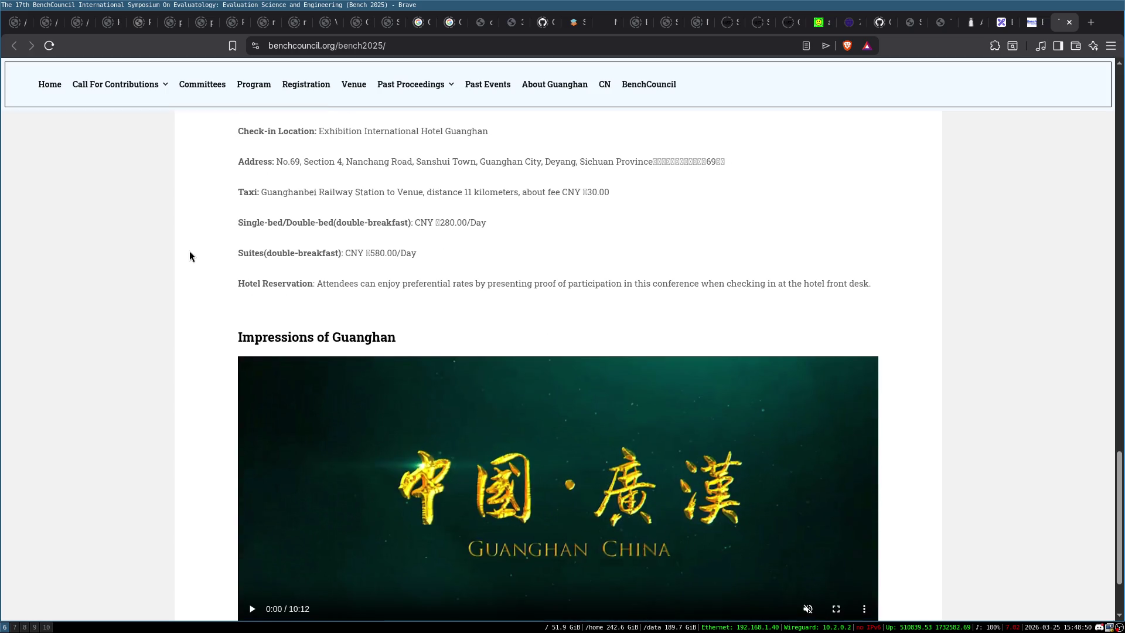
pyautogui.scroll(-2, 189, 254)
pyautogui.scroll(6, 188, 255)
pyautogui.scroll(20, 191, 252)
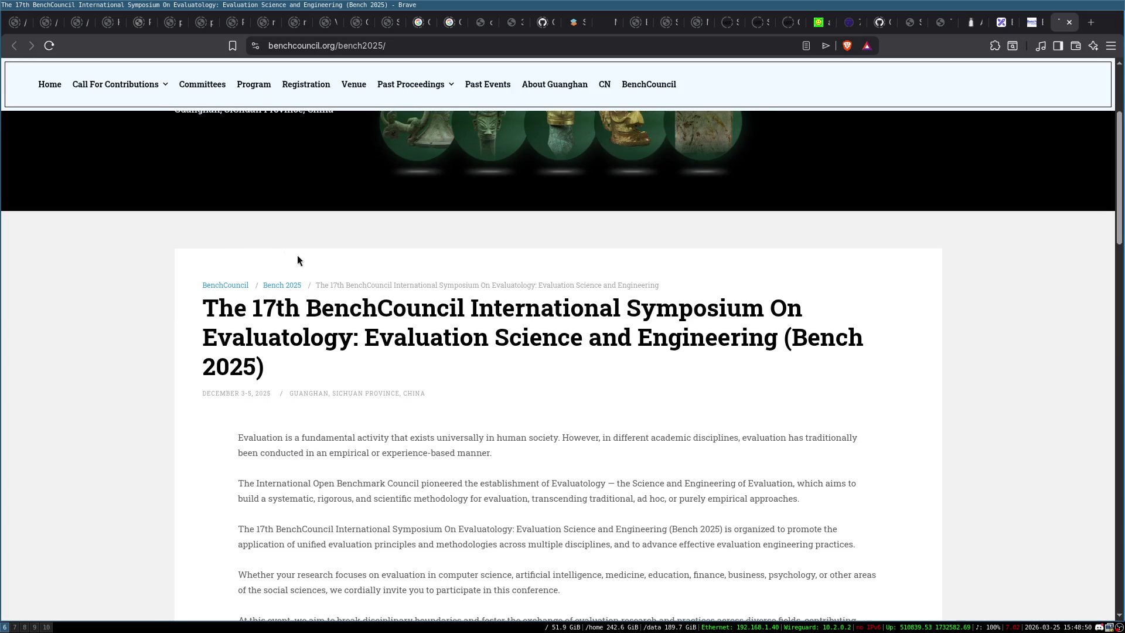
pyautogui.click(1069, 22)
# Look over the BenchCouncil homepage, then close it to reach the Excalidraw diagram
pyautogui.scroll(2, 114, 211)
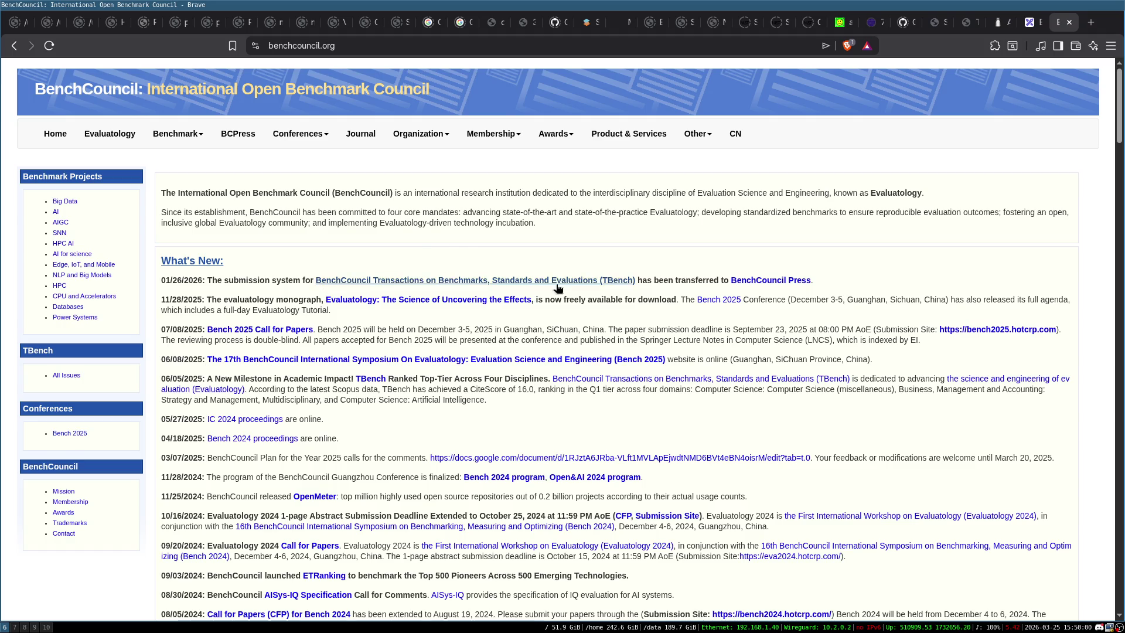
pyautogui.scroll(-3, 557, 290)
pyautogui.scroll(3, 556, 291)
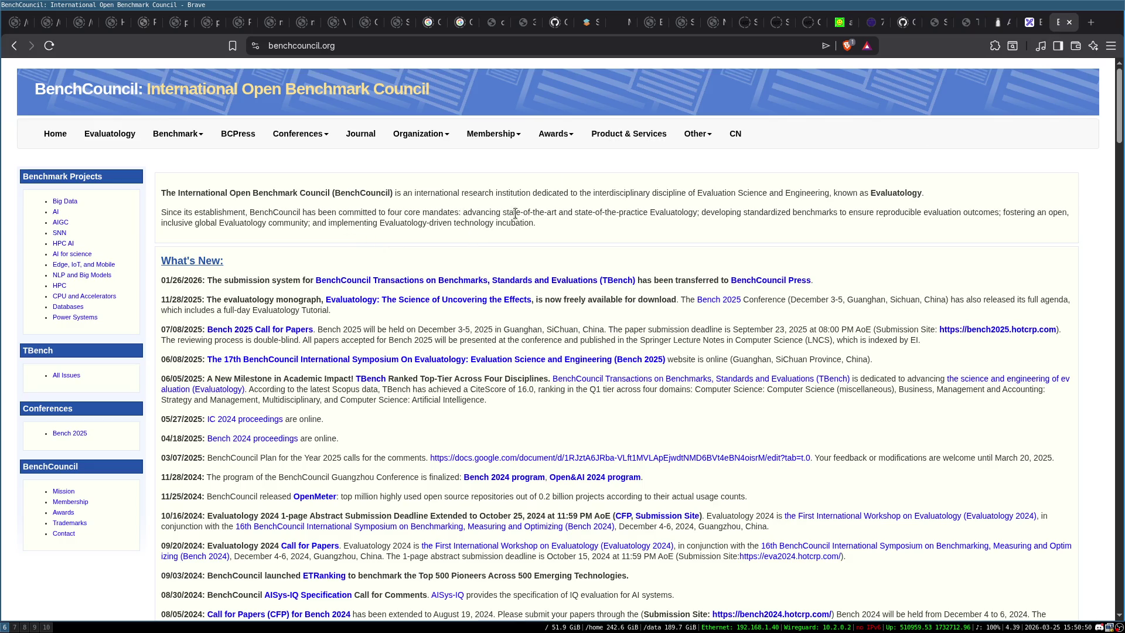
pyautogui.scroll(-9, 555, 327)
pyautogui.scroll(9, 555, 327)
pyautogui.click(1070, 23)
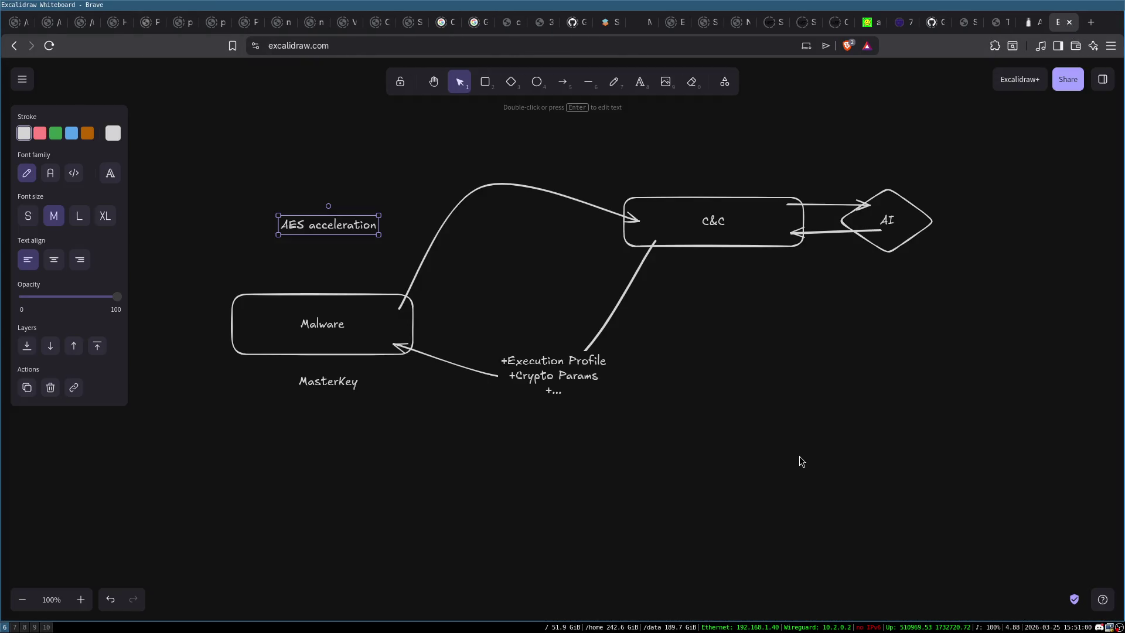
# Deselect the AES acceleration label and switch to the libsodium AEGIS-256 documentation tab
pyautogui.click(802, 461)
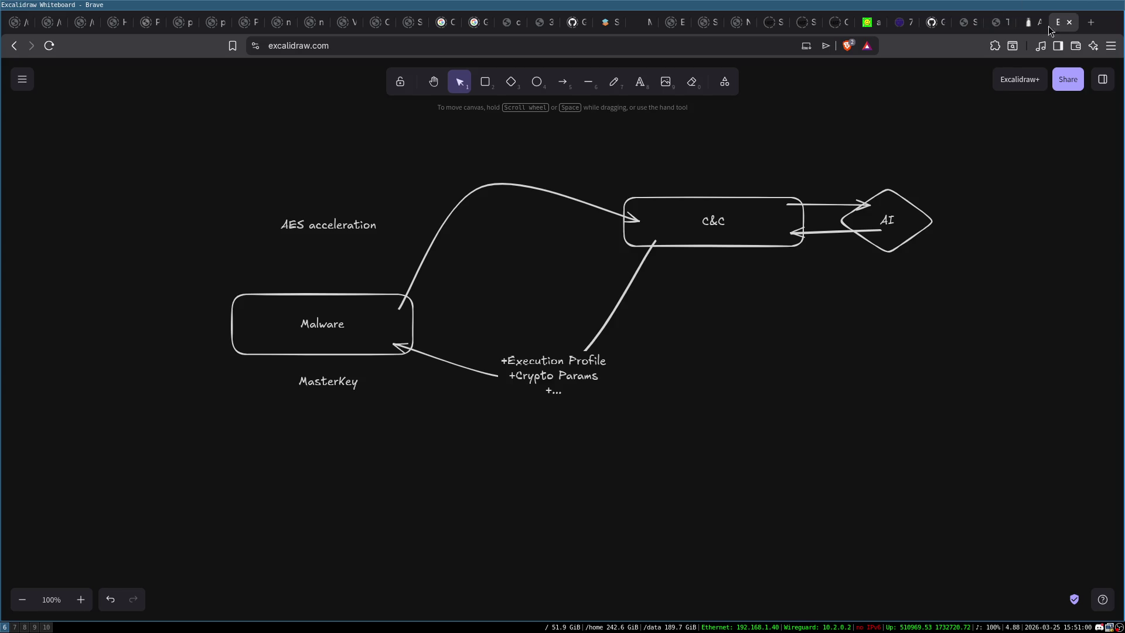
pyautogui.scroll(2, 1023, 28)
pyautogui.scroll(-1, 1023, 28)
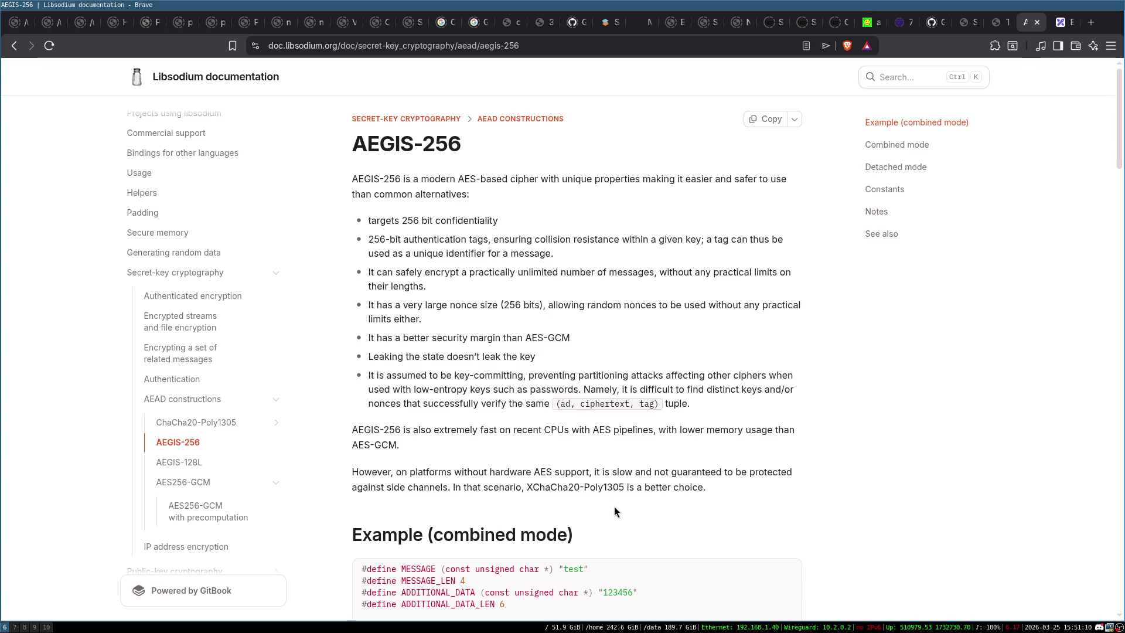
# Highlight XChaCha20 and Poly1305 repeatedly in the AEGIS-256 page's side-channel note
pyautogui.doubleClick(566, 487)
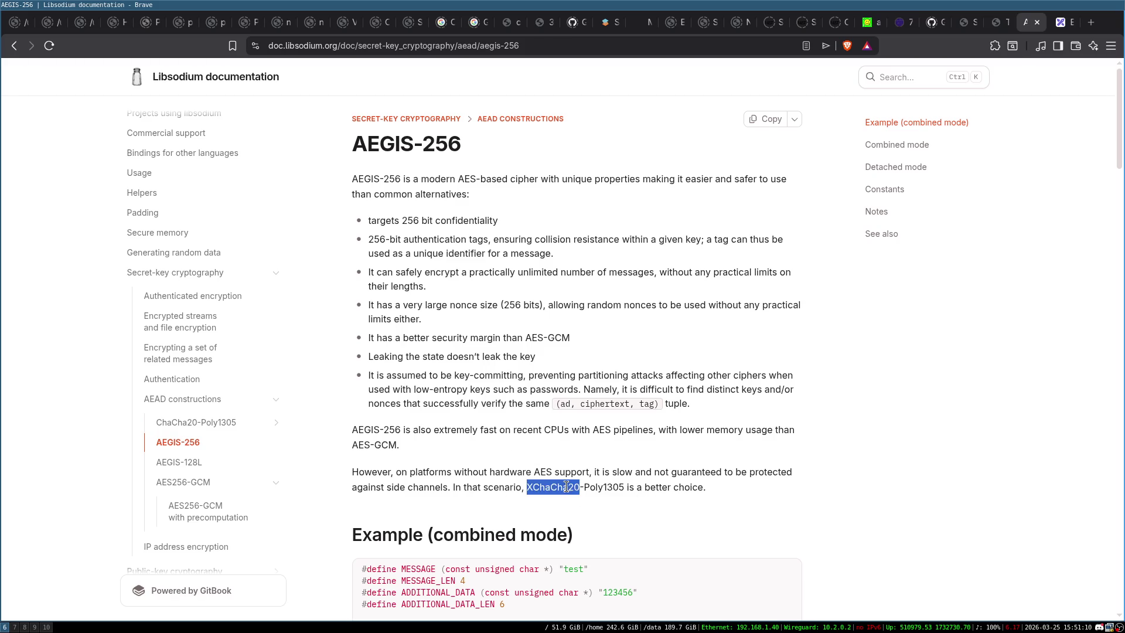
pyautogui.click(622, 488)
pyautogui.doubleClick(559, 490)
pyautogui.click(558, 485)
pyautogui.doubleClick(555, 488)
pyautogui.click(558, 488)
pyautogui.doubleClick(612, 487)
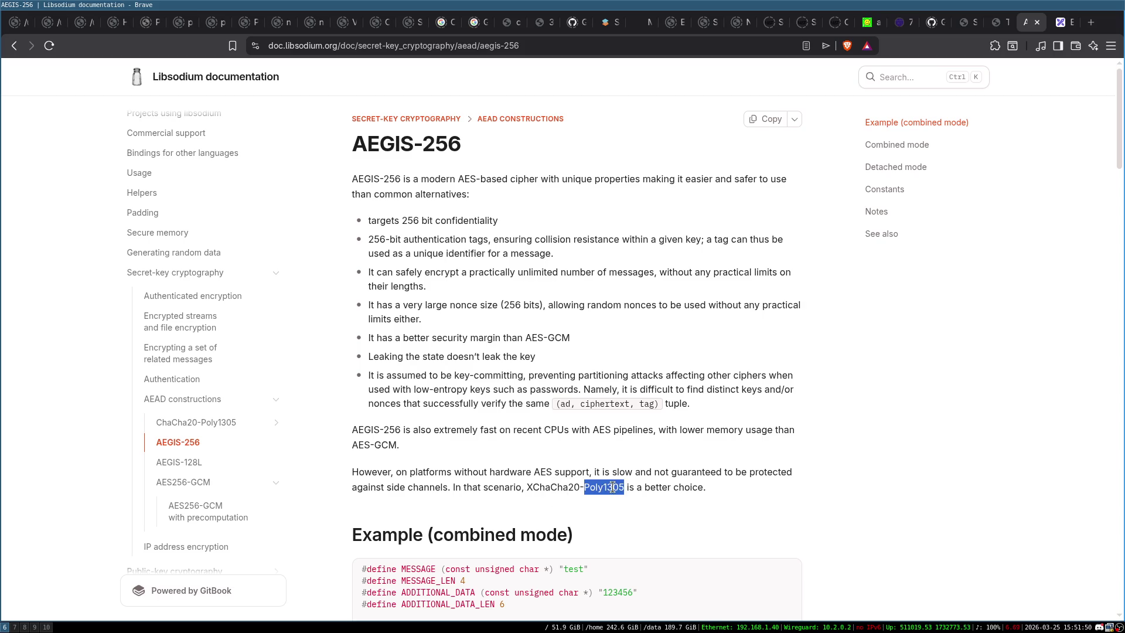
pyautogui.click(556, 482)
pyautogui.doubleClick(599, 486)
pyautogui.click(606, 488)
pyautogui.doubleClick(555, 488)
pyautogui.click(555, 488)
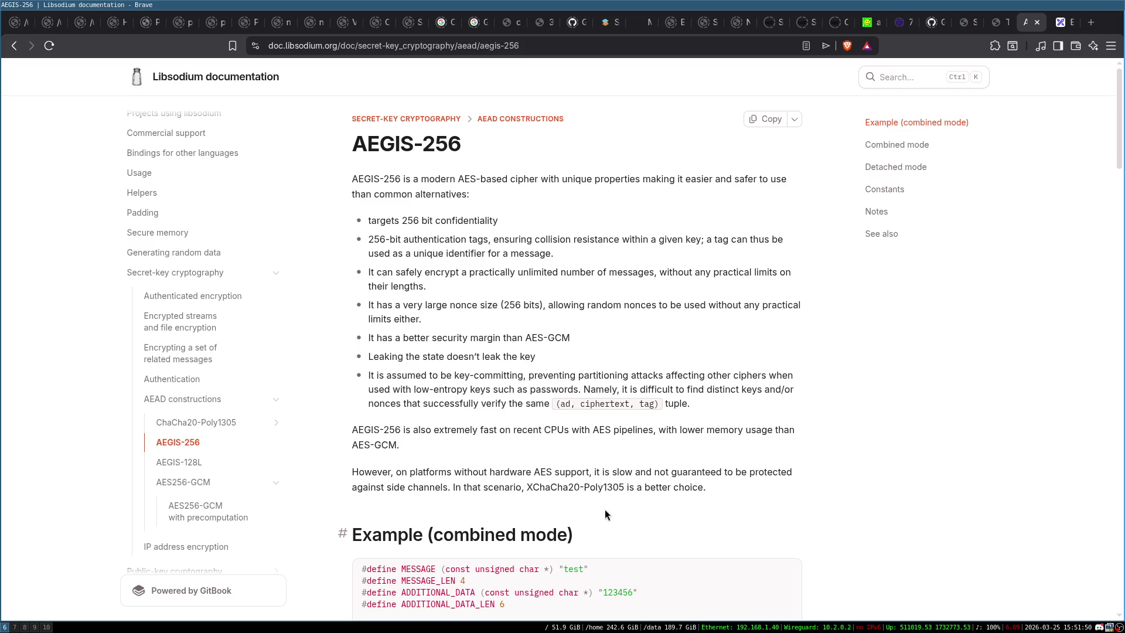
# Read down through Combined mode, Detached mode and keygen functions, then open a blank new tab
pyautogui.scroll(-1, 530, 413)
pyautogui.scroll(1, 530, 413)
pyautogui.scroll(-3, 690, 352)
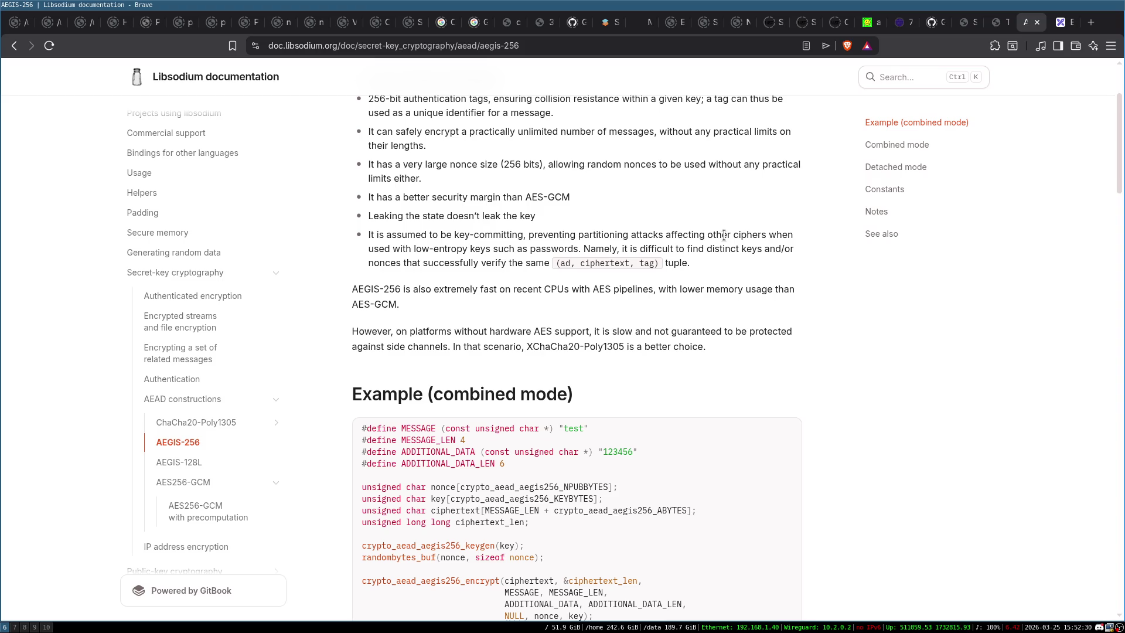
pyautogui.scroll(-3, 724, 235)
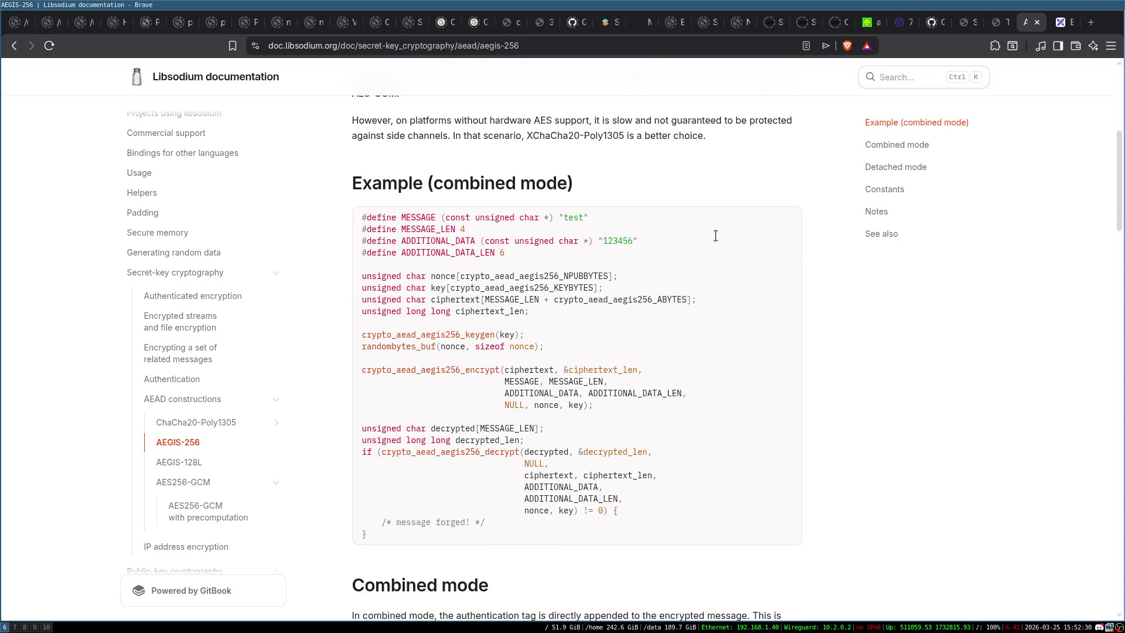
pyautogui.scroll(-4, 808, 316)
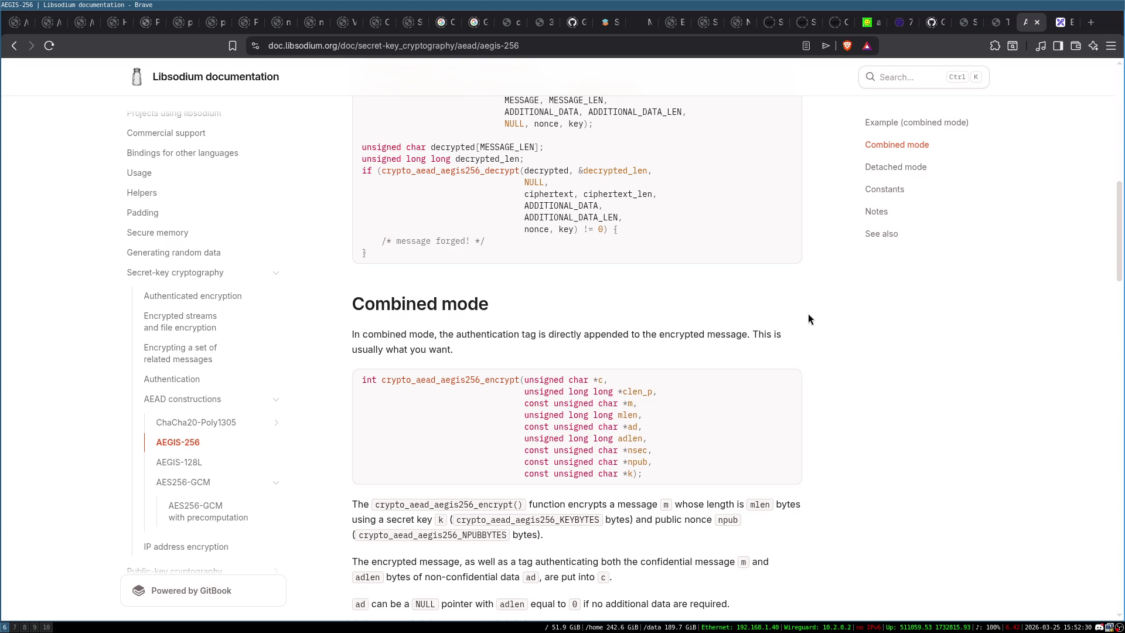
pyautogui.scroll(-7, 809, 318)
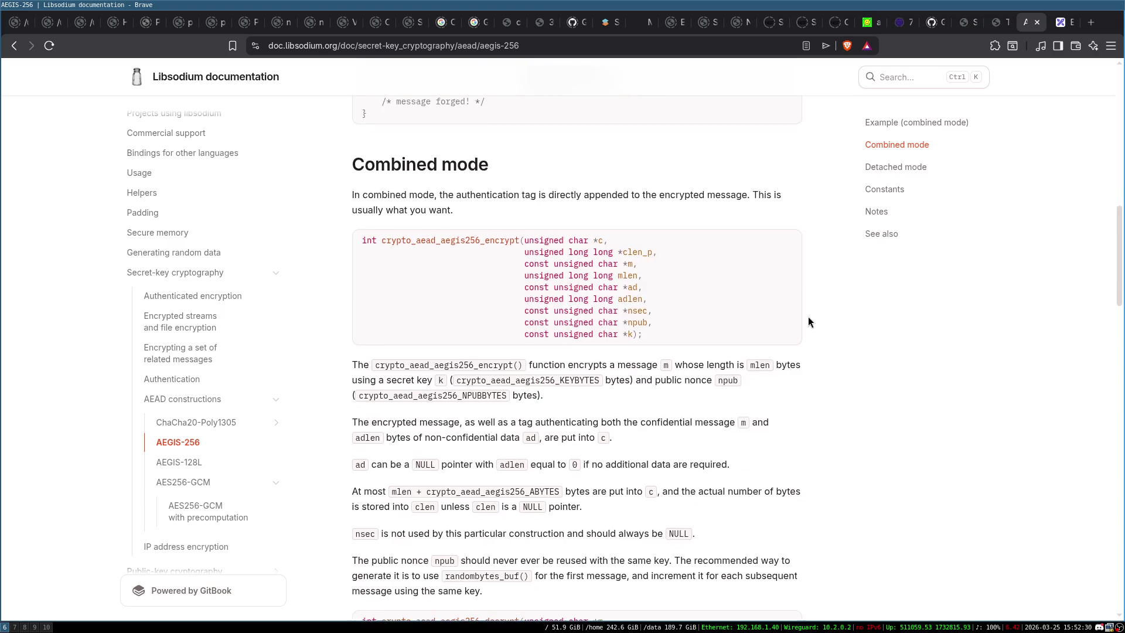
pyautogui.scroll(-7, 808, 322)
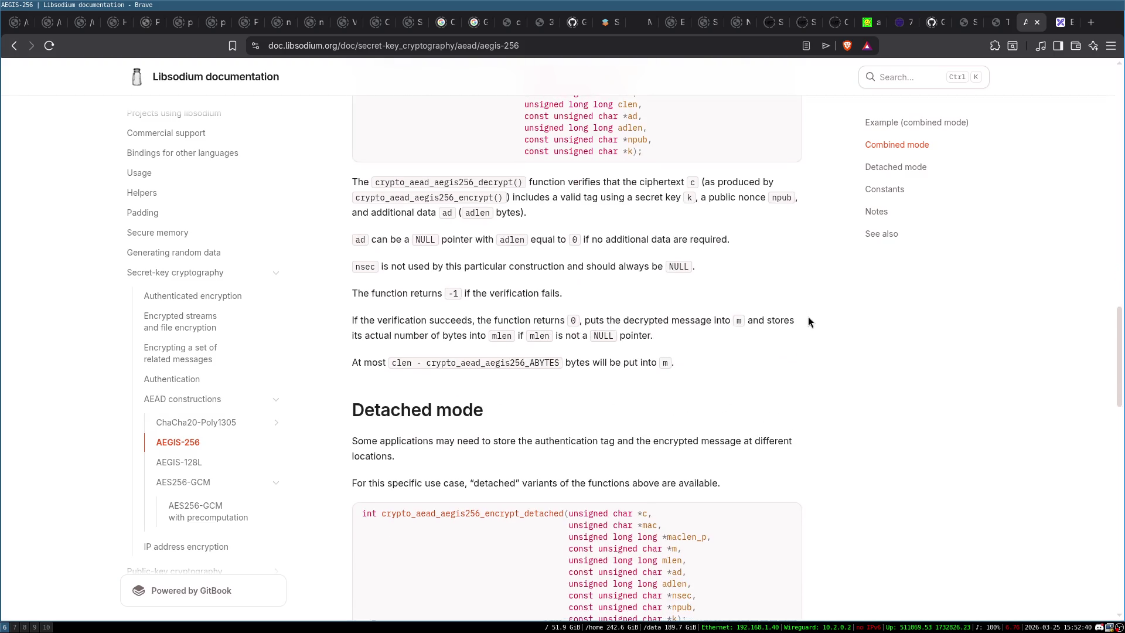
pyautogui.scroll(-4, 809, 321)
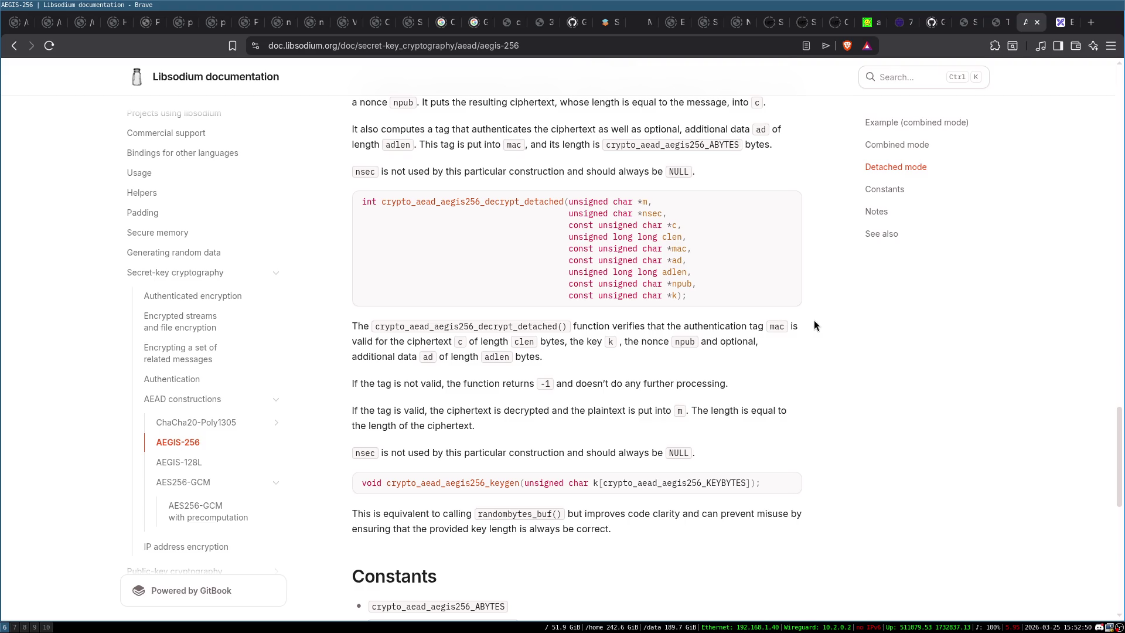
pyautogui.scroll(7, 813, 320)
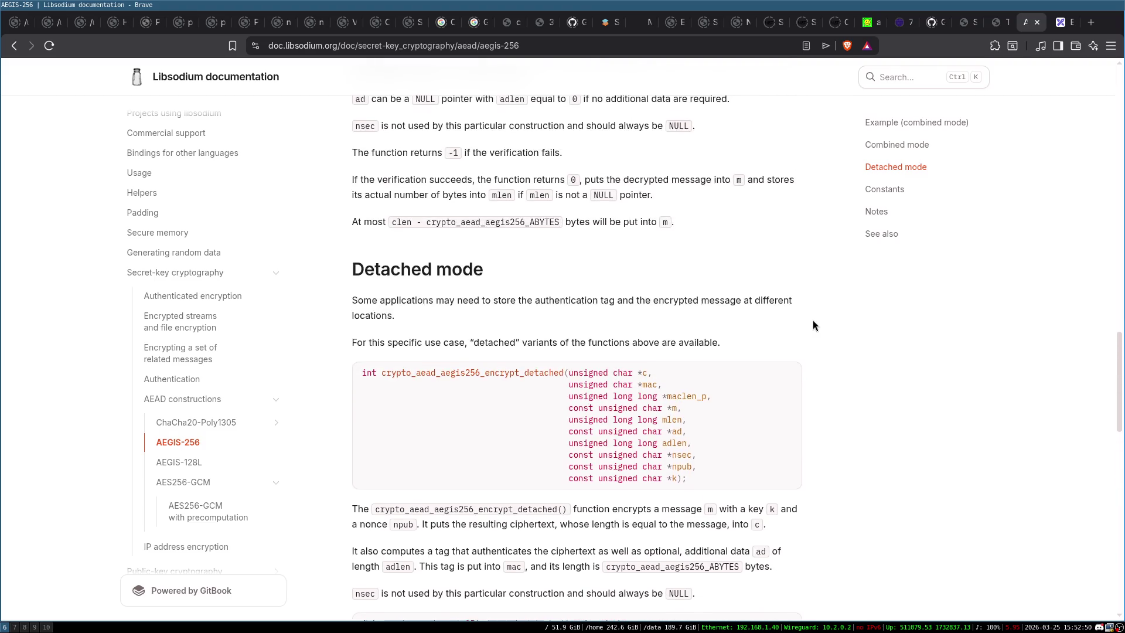
pyautogui.scroll(2, 813, 322)
pyautogui.hotkey('ctrl', 't')
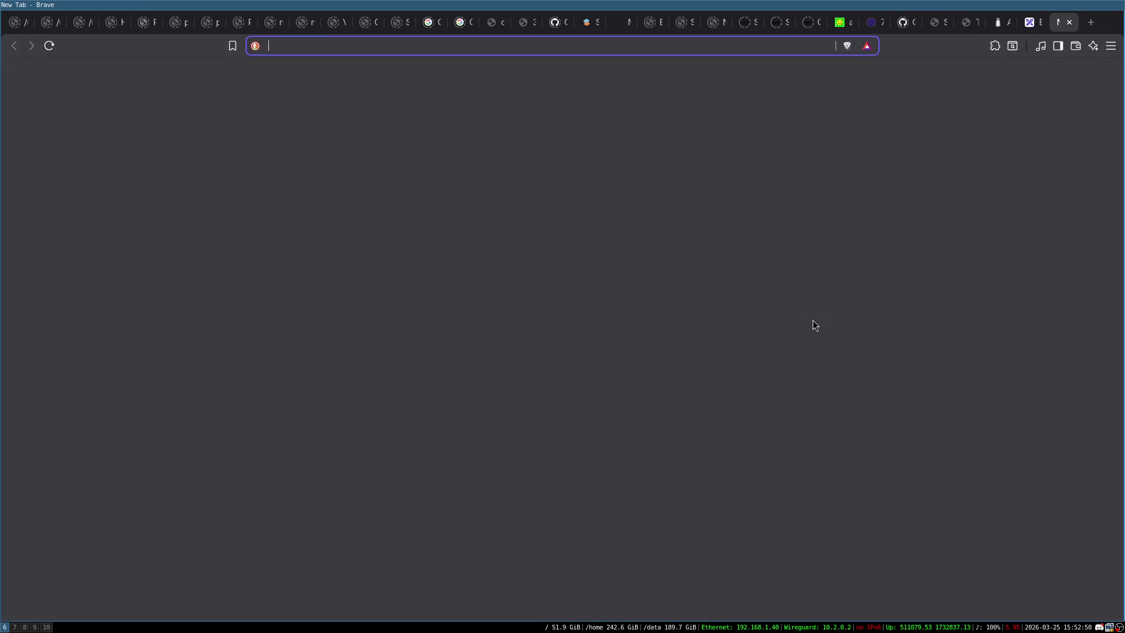
# Run a web search for 'adiantum' from the address bar
pyautogui.write('adi')
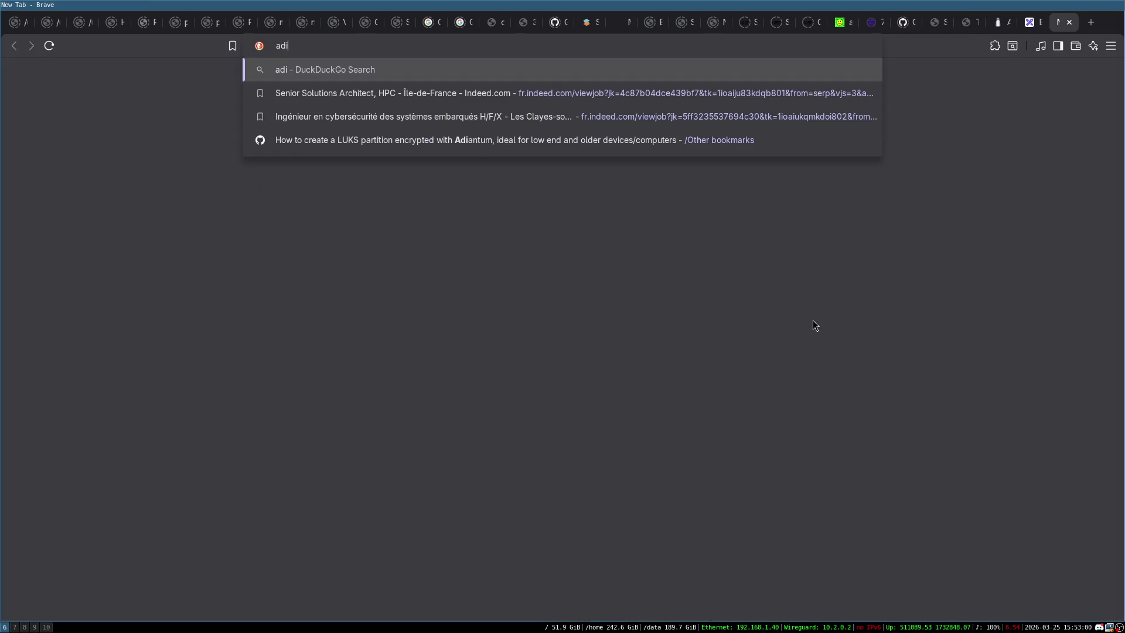
pyautogui.write('antum')
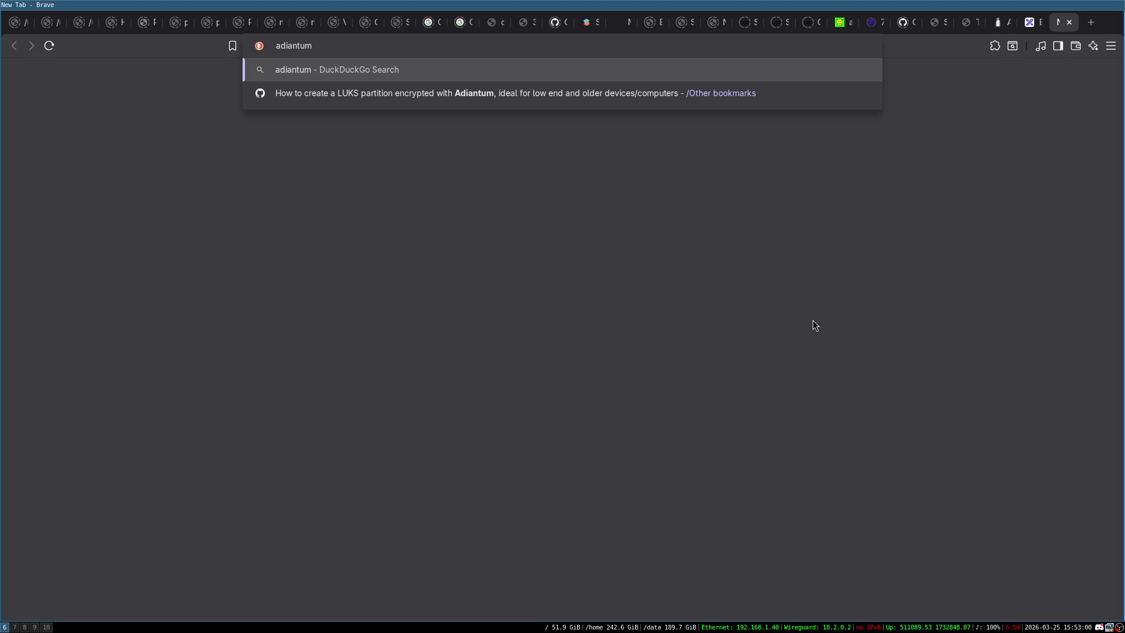
pyautogui.press('Down')
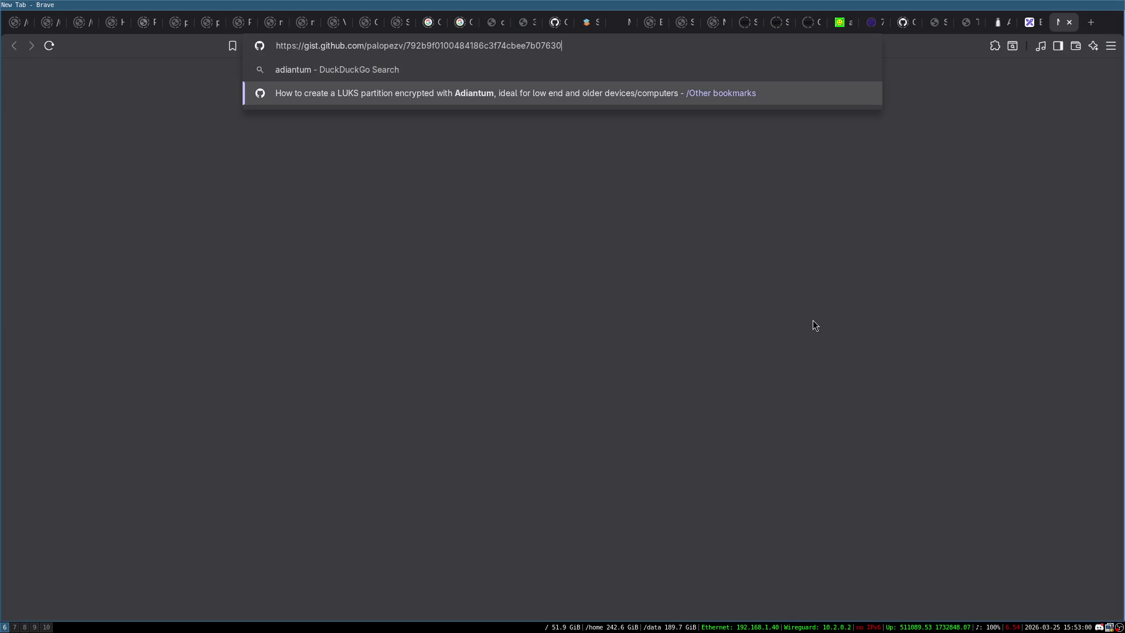
pyautogui.press('Up')
pyautogui.press('Return')
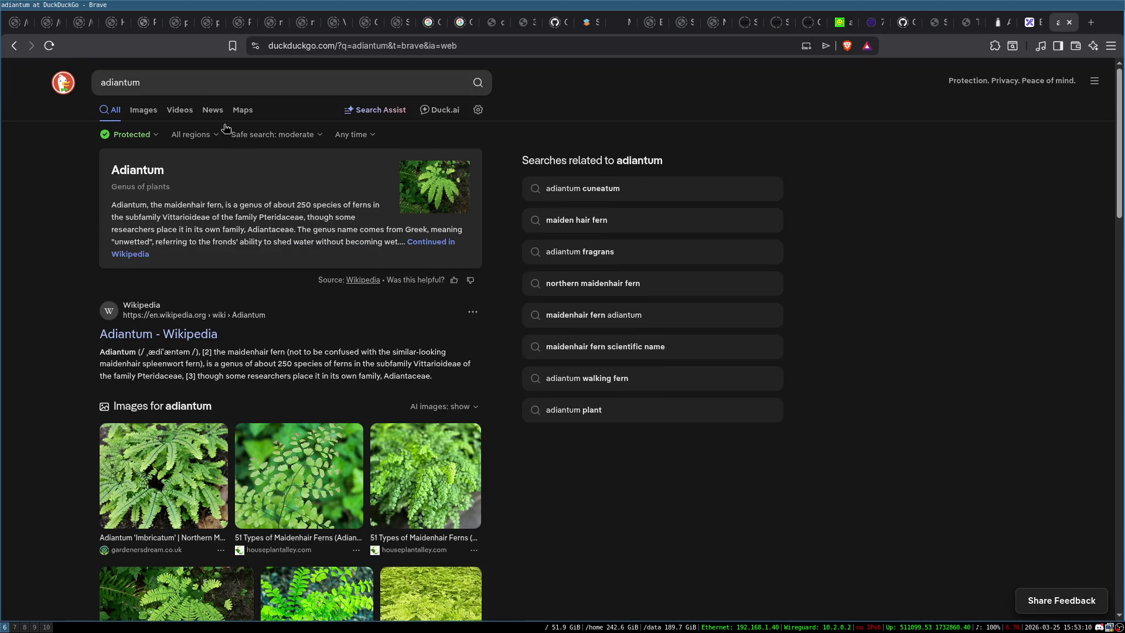
# Refine the DuckDuckGo search to 'adiantum cipher' and open the Adiantum (cipher) Wikipedia article
pyautogui.click(184, 90)
pyautogui.write('cipher')
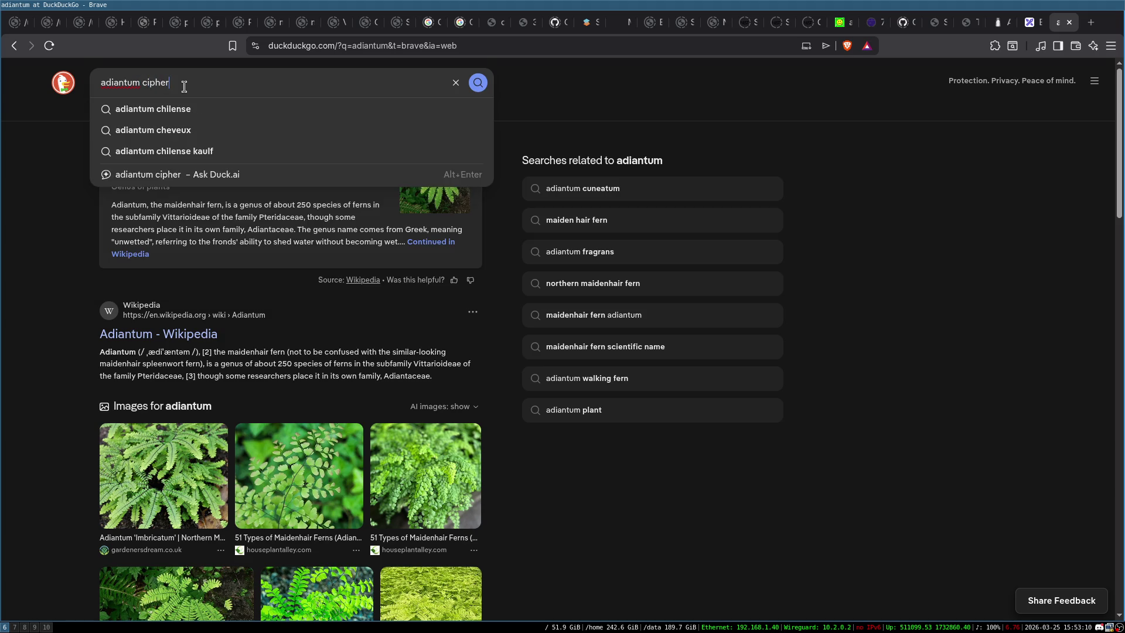
pyautogui.press('Return')
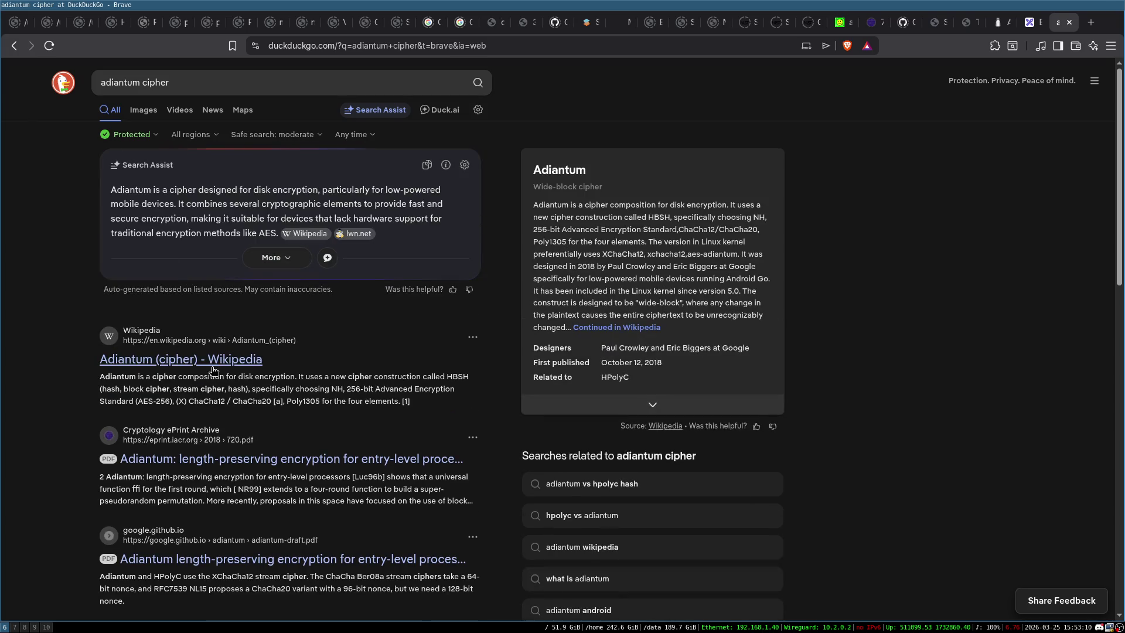
pyautogui.click(188, 362)
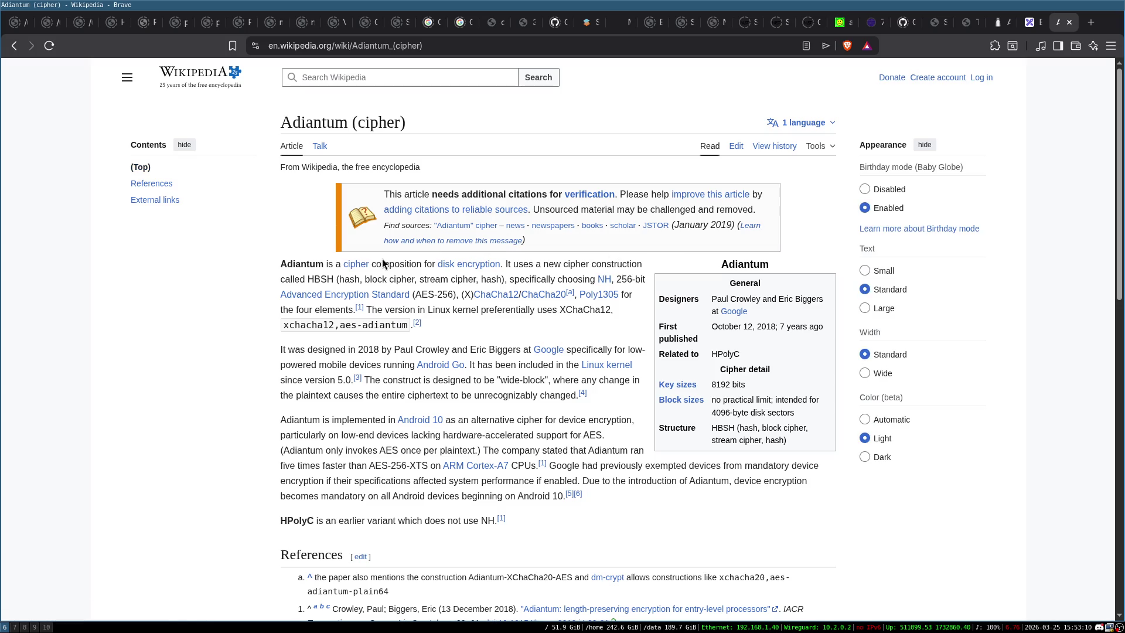
pyautogui.scroll(-1, 370, 274)
pyautogui.scroll(-3, 370, 274)
pyautogui.scroll(2, 438, 199)
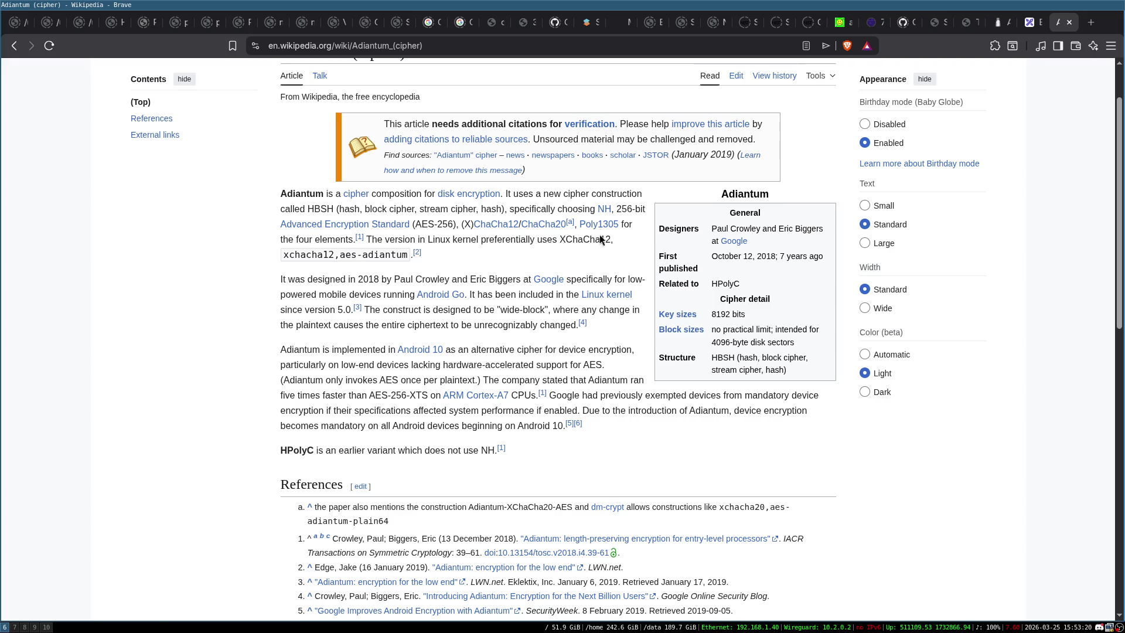
pyautogui.scroll(-3, 244, 296)
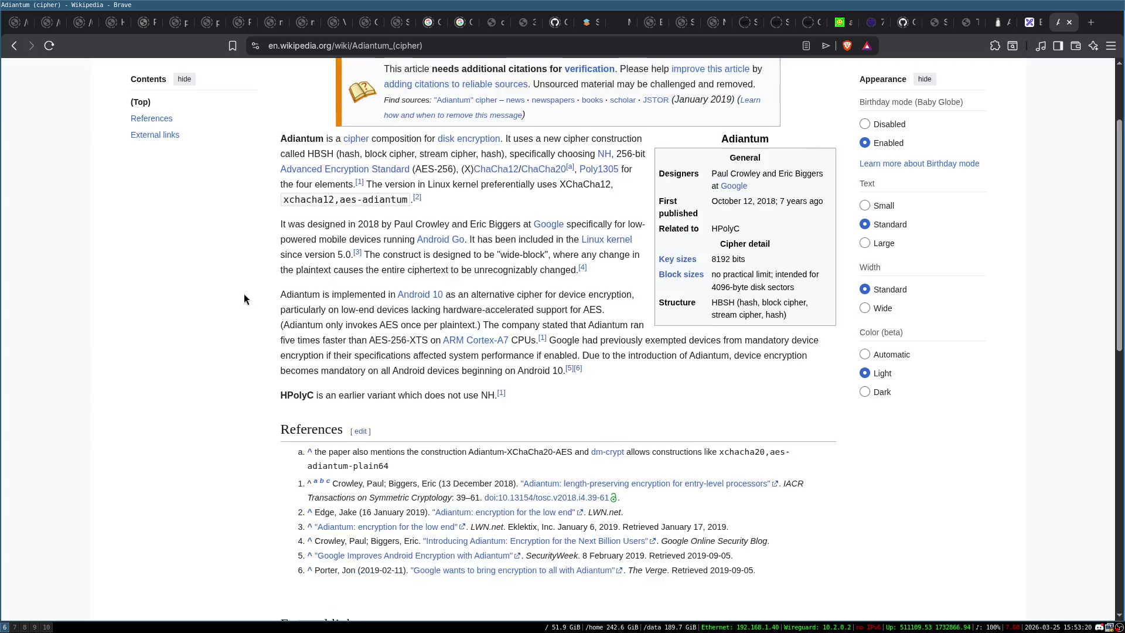
pyautogui.scroll(2, 244, 294)
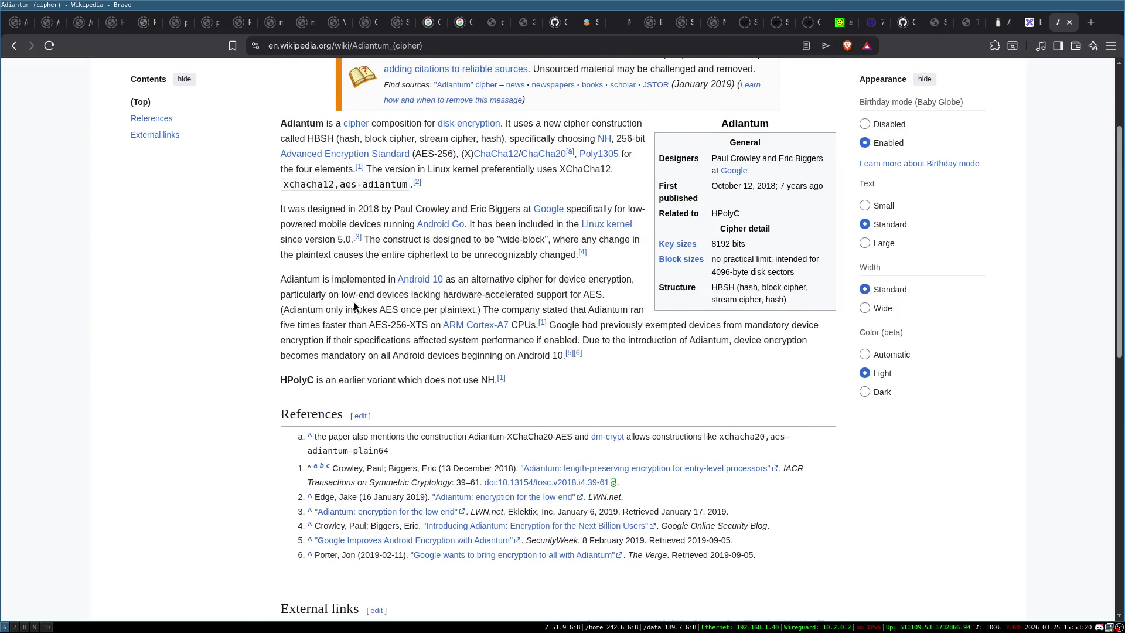
pyautogui.scroll(2, 522, 330)
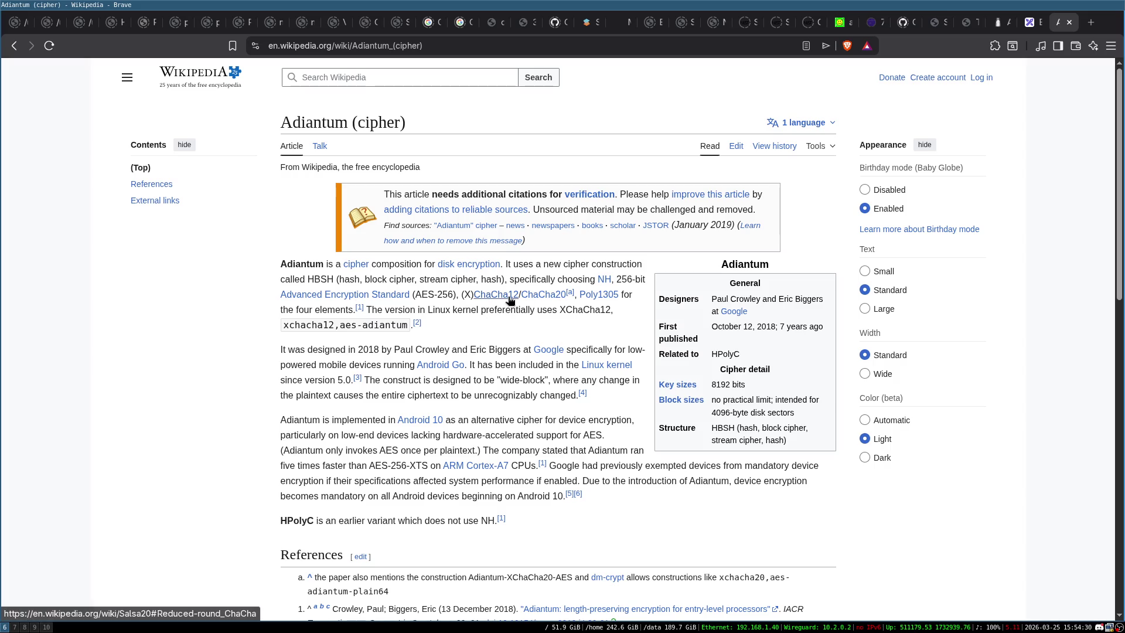
# Finish reading the Adiantum Wikipedia article and close its tab, back to the AEGIS-256 docs
pyautogui.moveTo(509, 300)
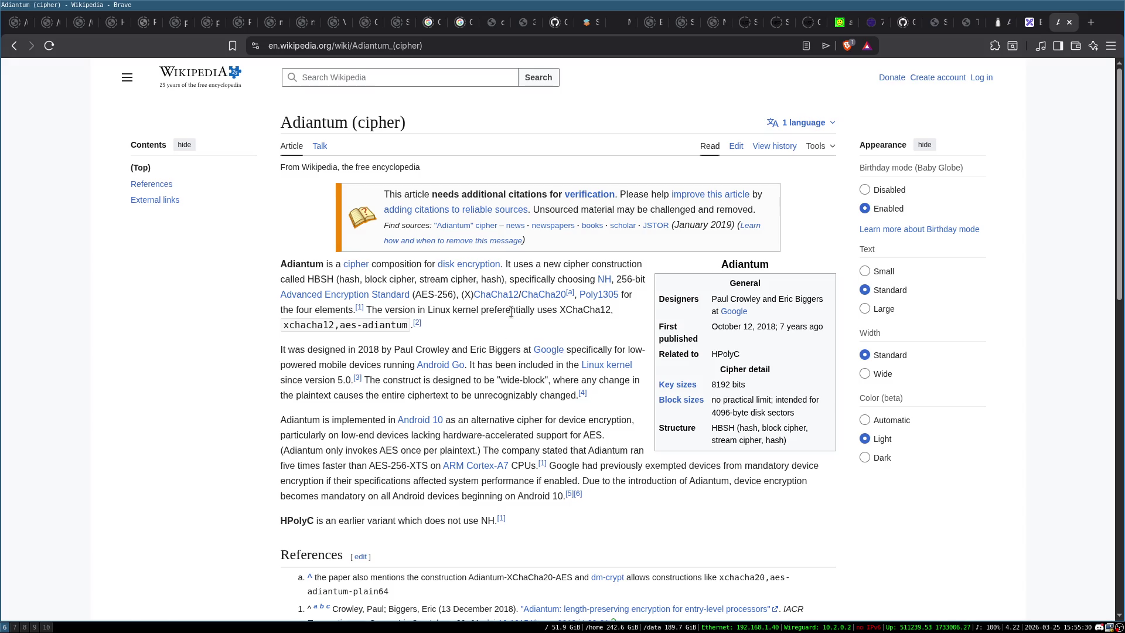
pyautogui.moveTo(495, 301)
pyautogui.scroll(-3, 181, 321)
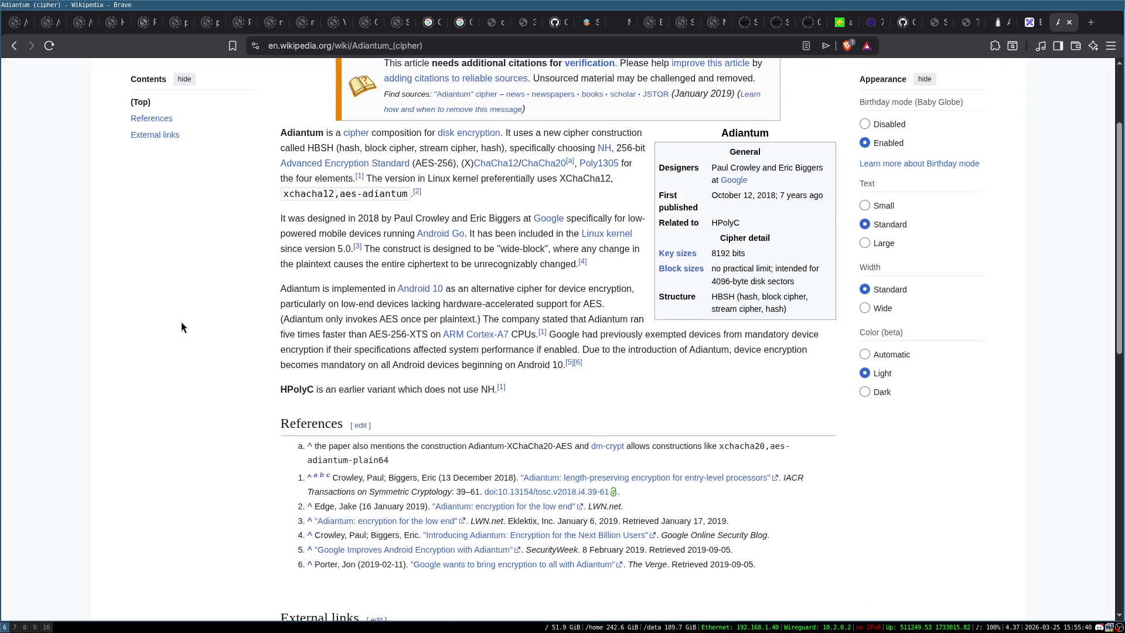
pyautogui.scroll(4, 181, 322)
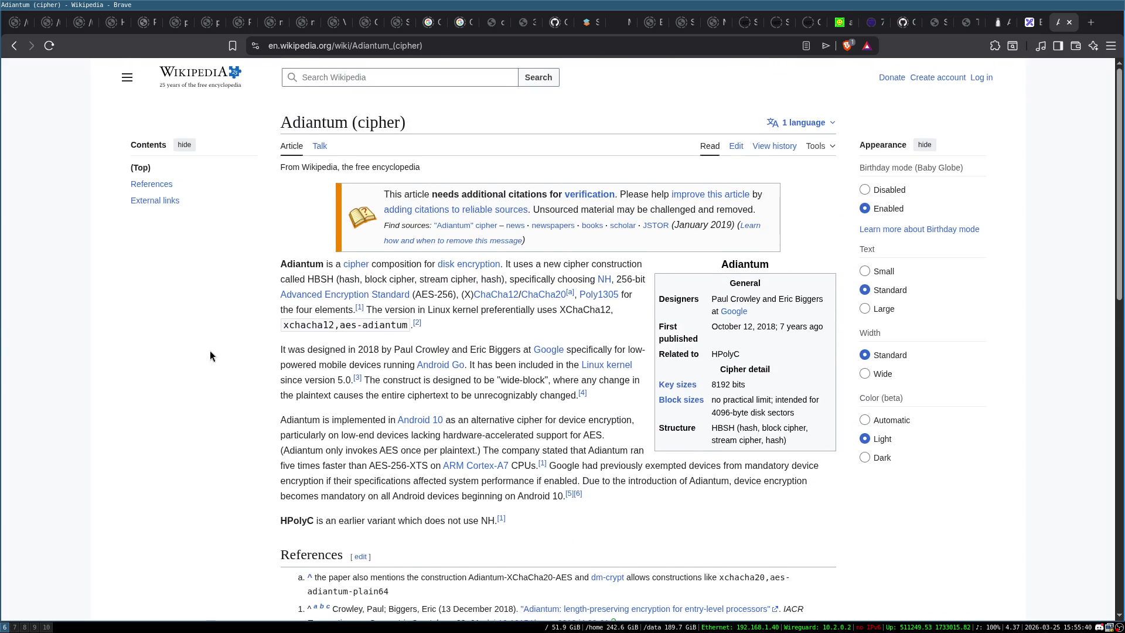
pyautogui.scroll(-3, 216, 368)
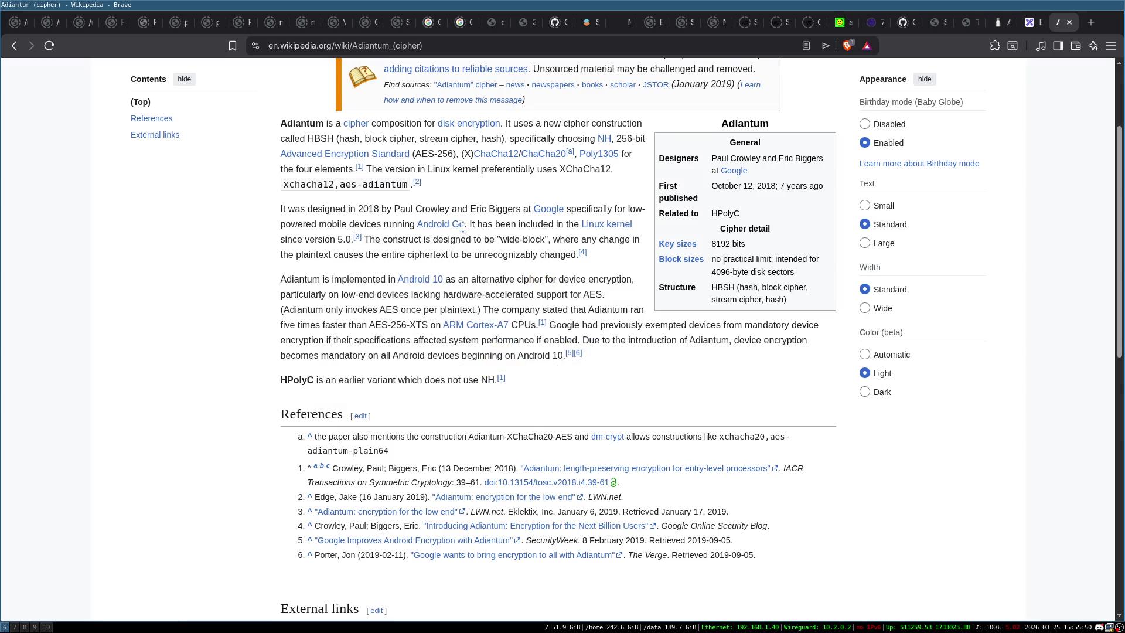
pyautogui.hotkey('ctrl', 'w')
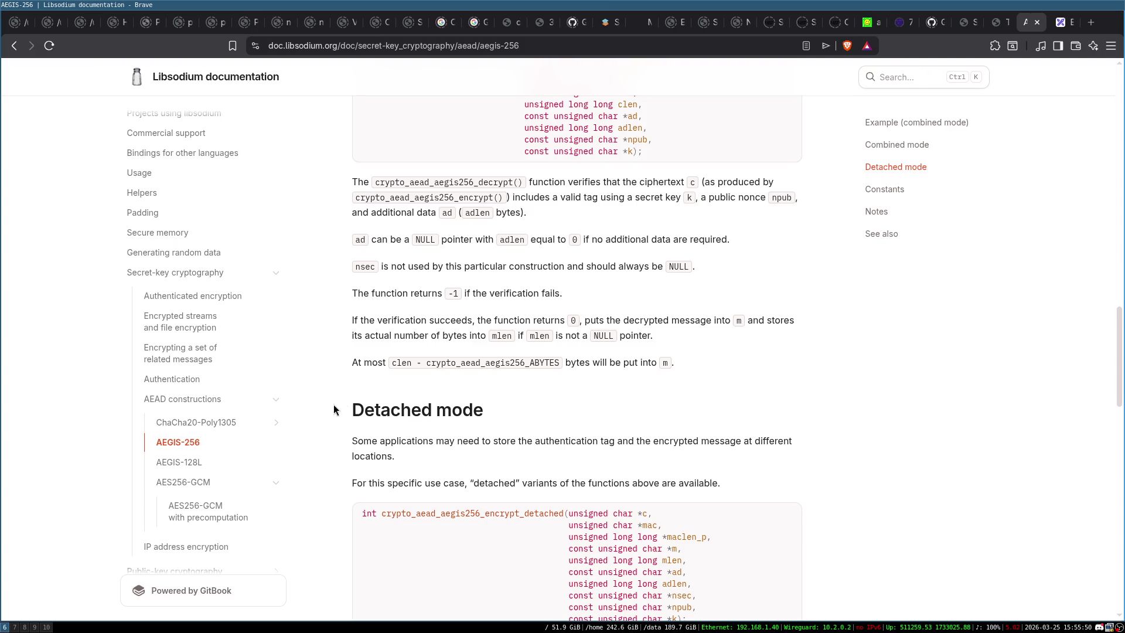
# Switch to the shiva terminal pane and run cat /proc/crypto | more
pyautogui.press('super+0')
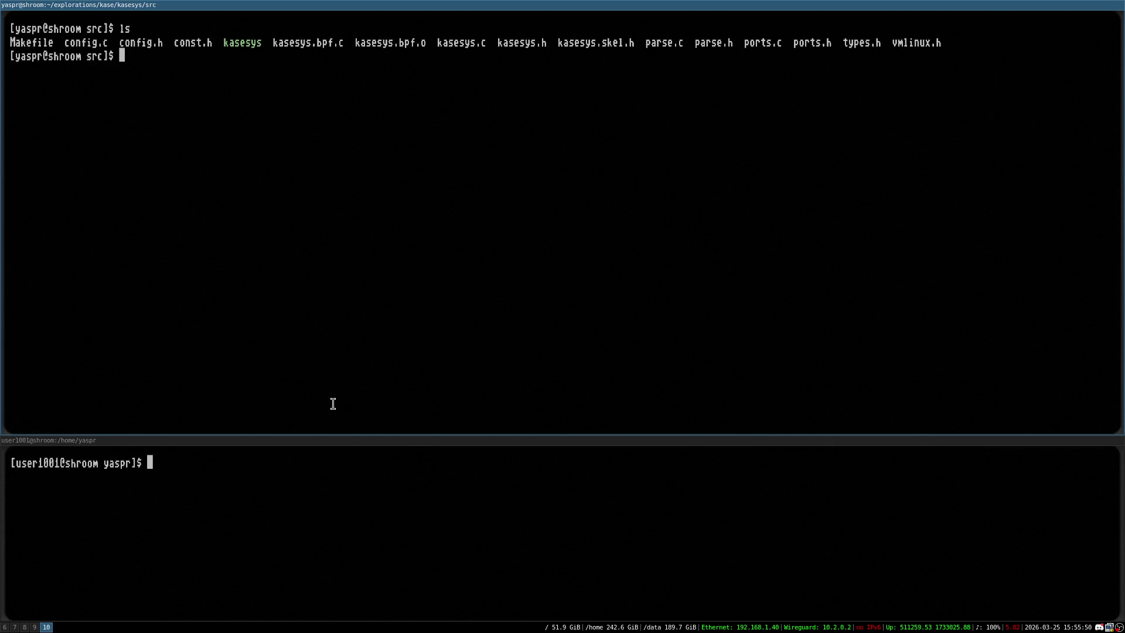
pyautogui.press('super+9')
pyautogui.press('super+Up')
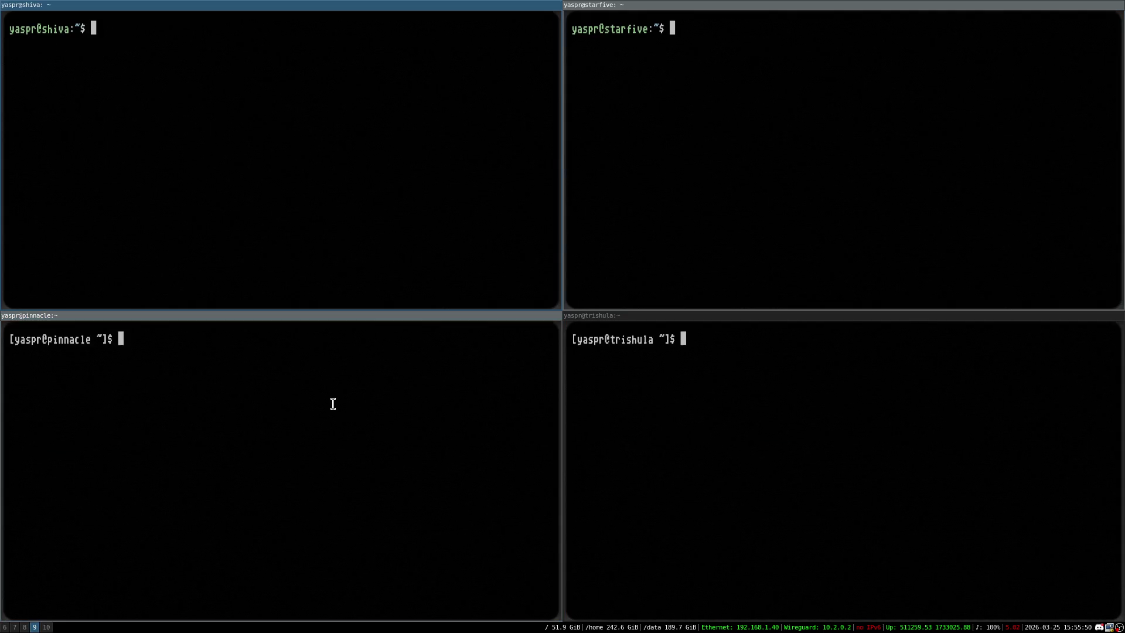
pyautogui.write('cat ./')
pyautogui.press('BackSpace')
pyautogui.press('BackSpace')
pyautogui.write('/proc/cr')
pyautogui.write('ypto | more')
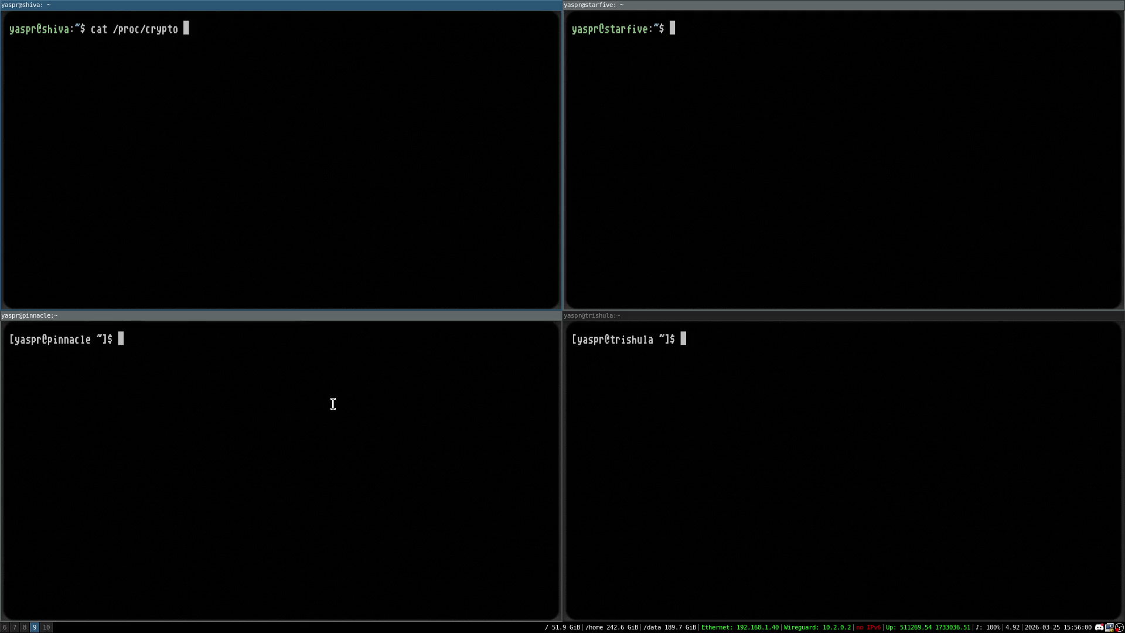
pyautogui.press('Return')
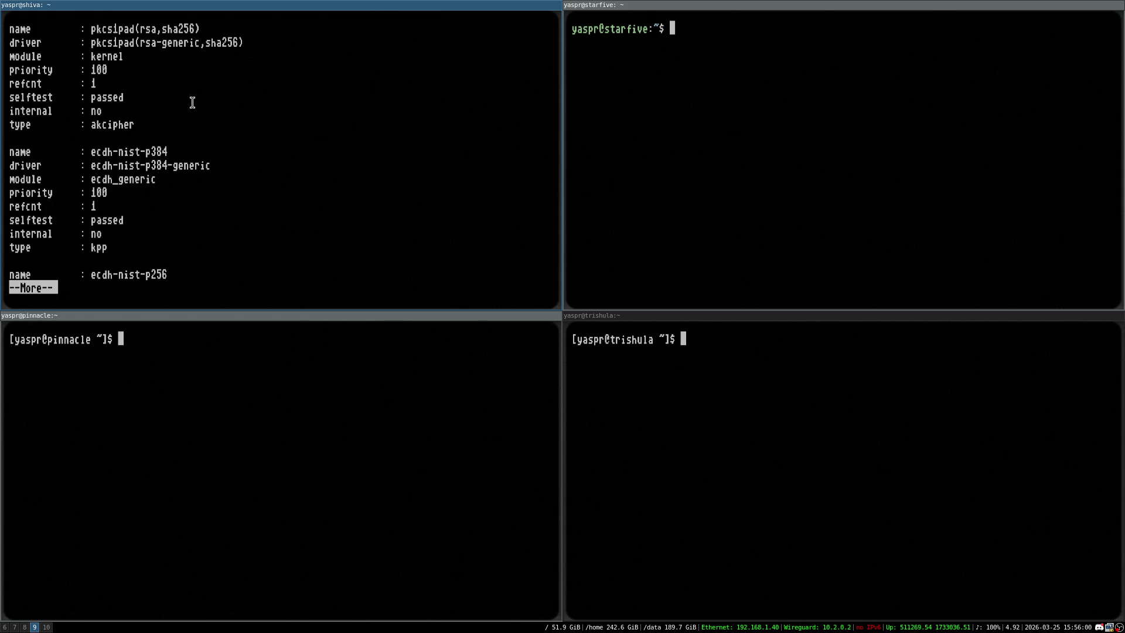
# Page through the listing to the gcm(aes) entries served by aesni_intel, then quit the pager
pyautogui.press('Return')
pyautogui.press('Return')
pyautogui.press('Return')
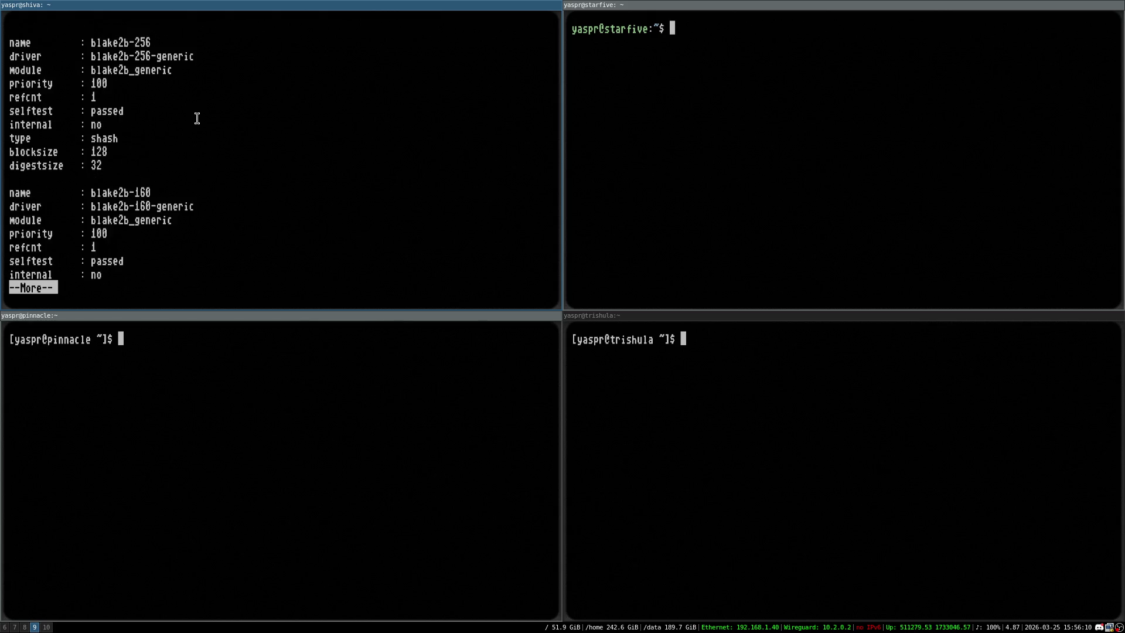
pyautogui.press('Return')
pyautogui.press('Return')
pyautogui.press('Return')
pyautogui.press('space')
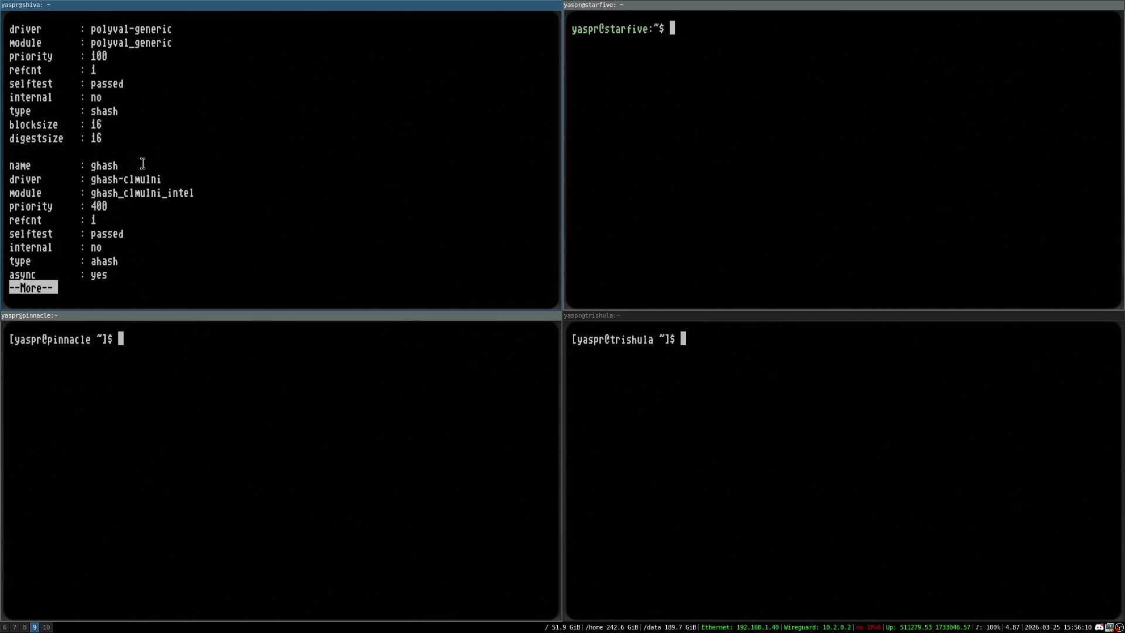
pyautogui.press('space')
pyautogui.press('space')
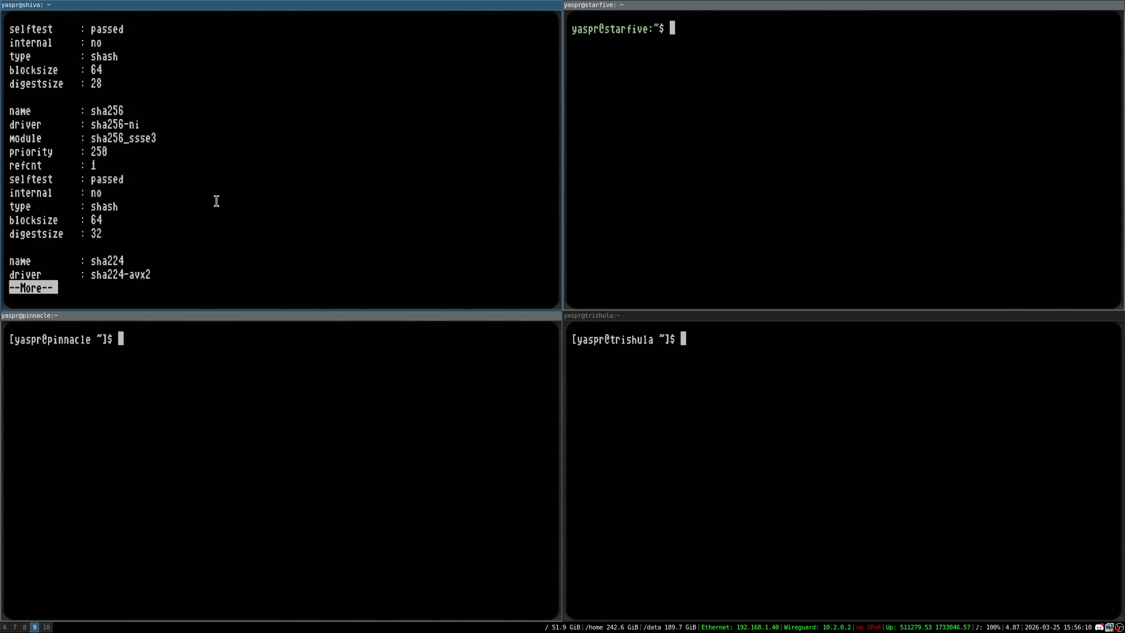
pyautogui.press('space')
pyautogui.press('space')
pyautogui.press('space')
pyautogui.press('space')
pyautogui.press('space')
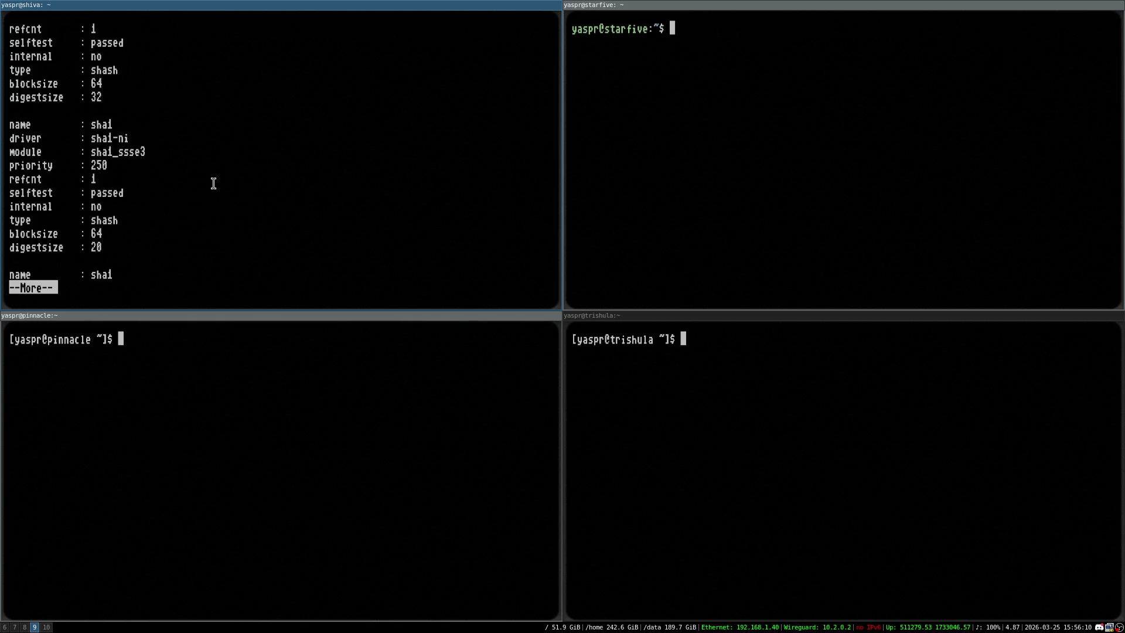
pyautogui.press('space')
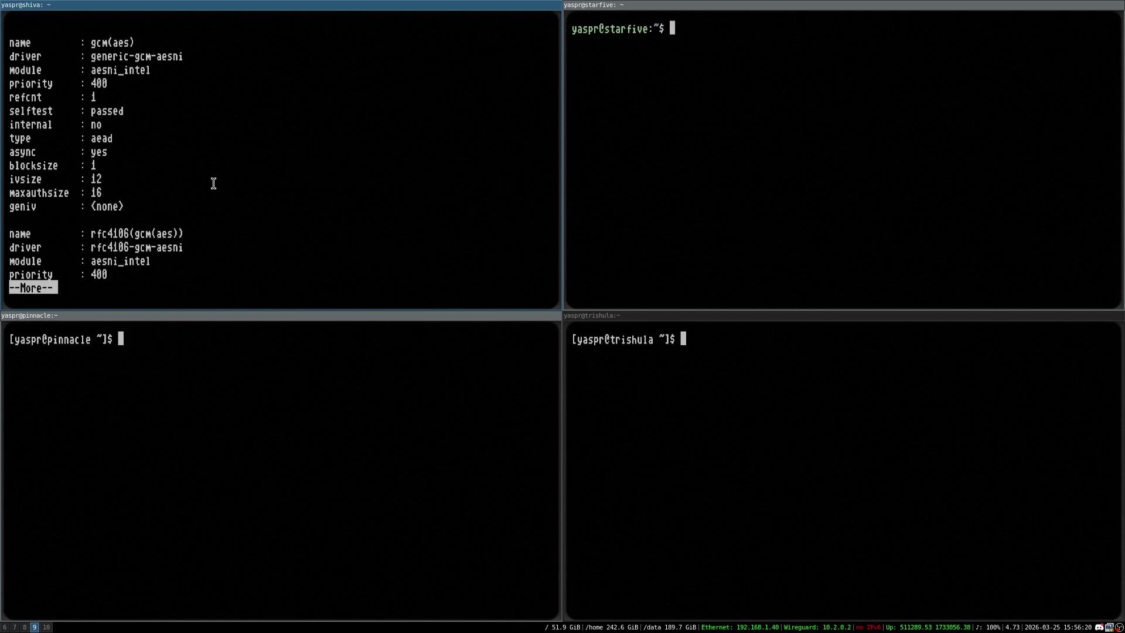
pyautogui.scroll(7, 217, 184)
pyautogui.scroll(1, 217, 185)
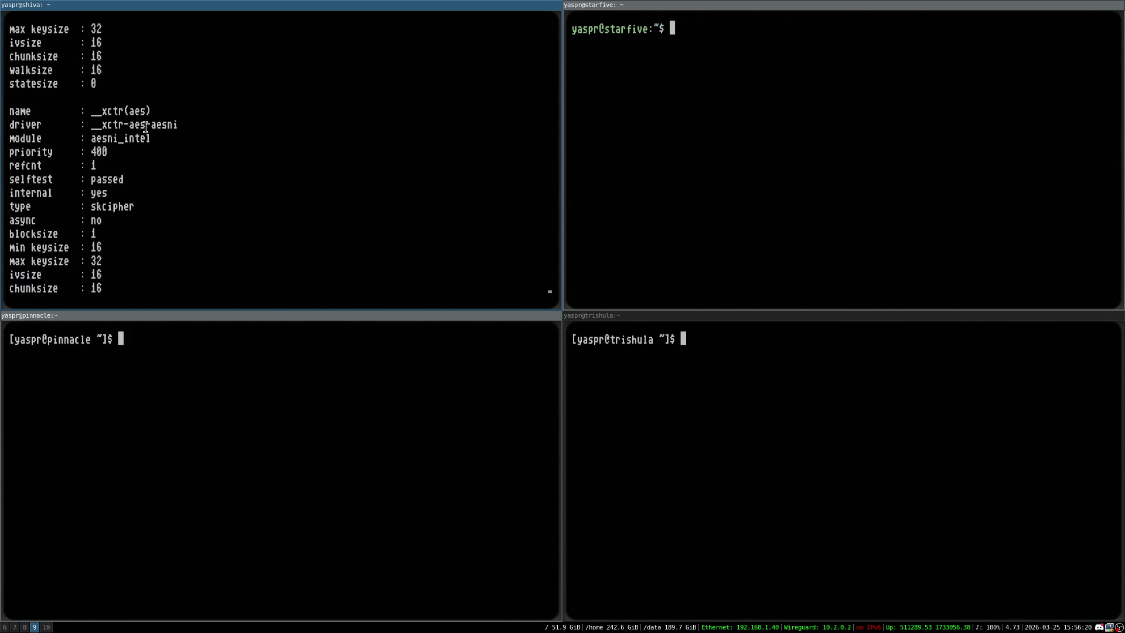
pyautogui.scroll(-10, 150, 153)
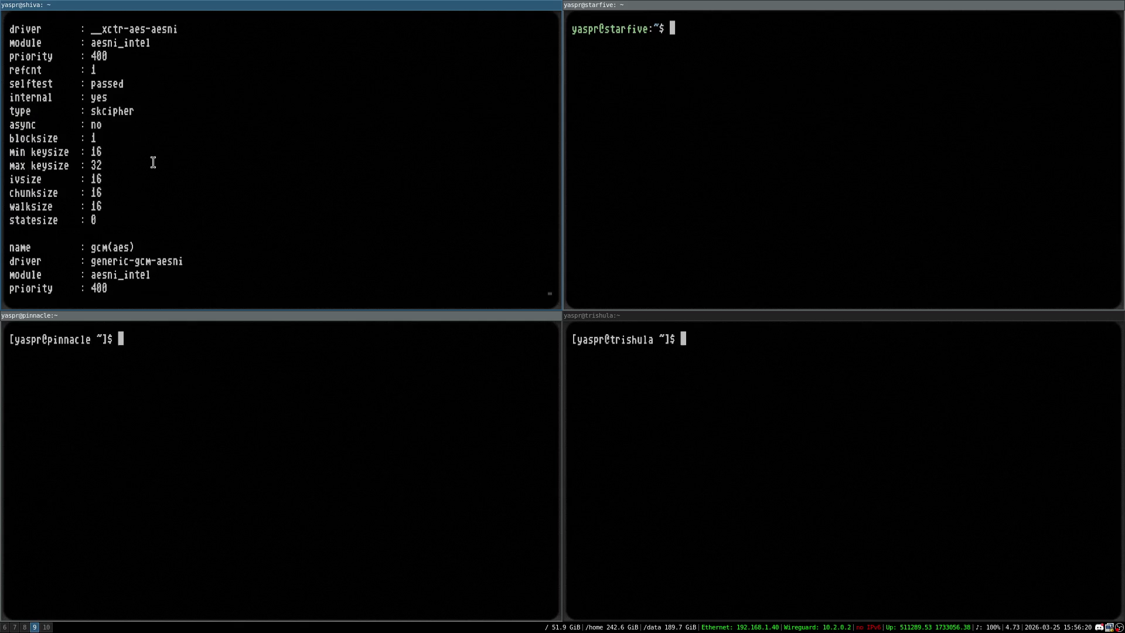
pyautogui.scroll(1, 105, 229)
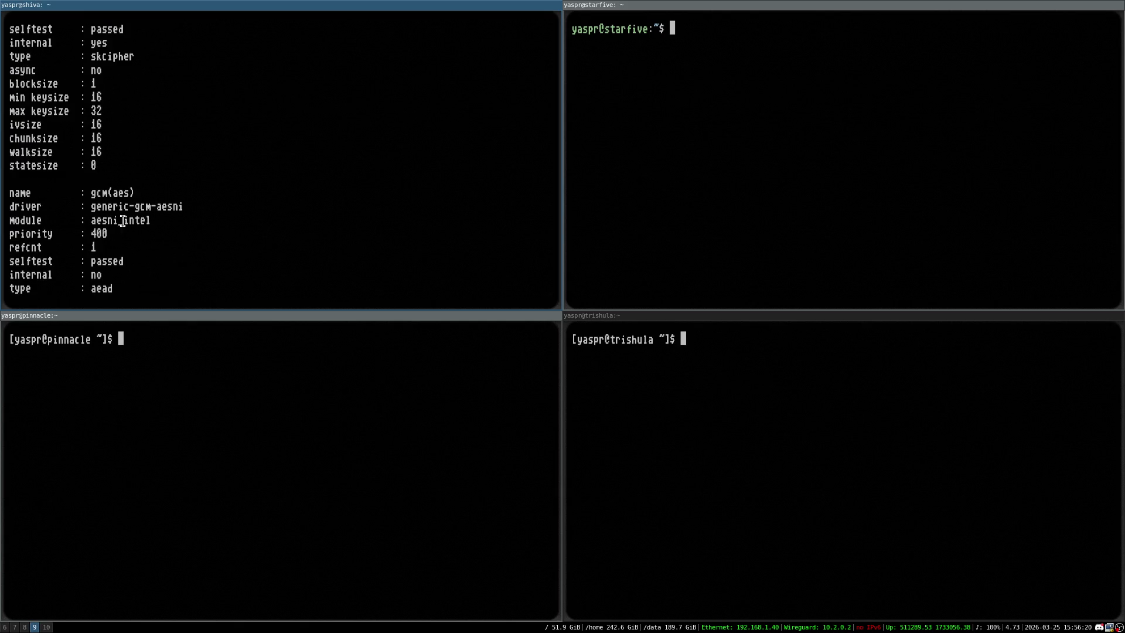
pyautogui.doubleClick(123, 220)
pyautogui.click(130, 220)
pyautogui.scroll(-11, 179, 226)
pyautogui.write('q')
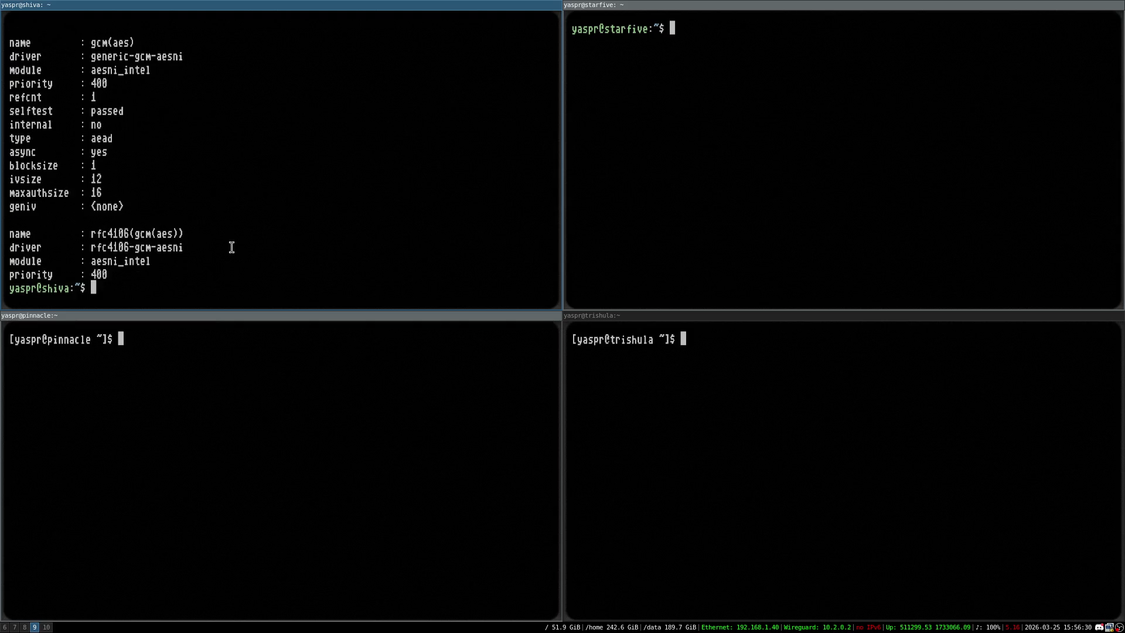
pyautogui.write('lsmod | grep -9')
# Run lsmod | grep -i aes to confirm the aesni_intel module is loaded
pyautogui.press('BackSpace')
pyautogui.write('i aes')
pyautogui.press('Return')
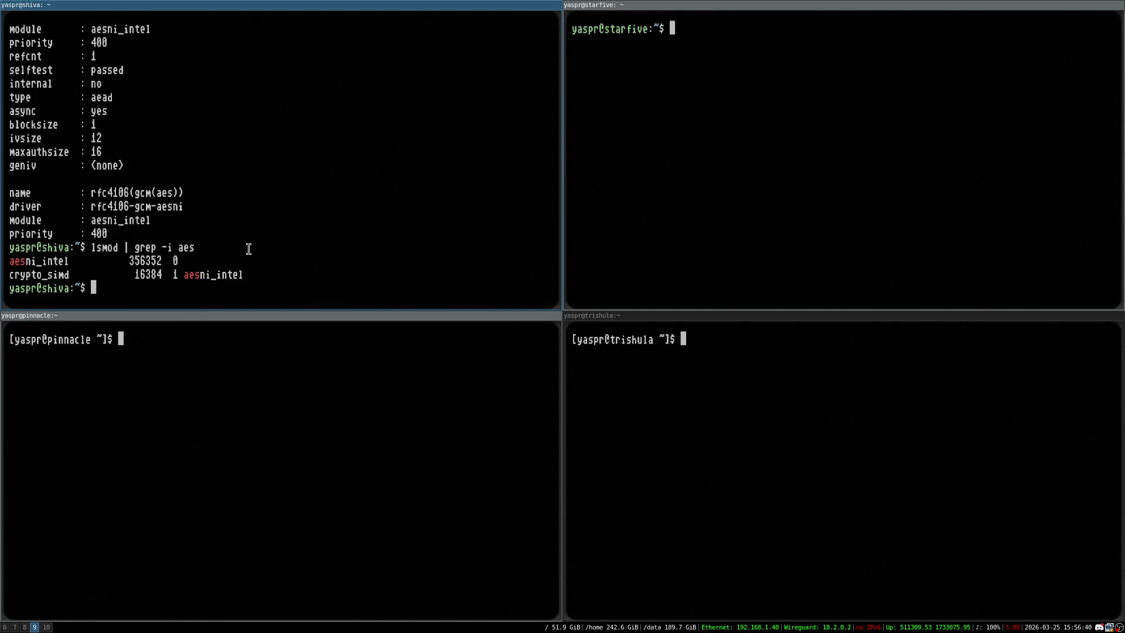
# Re-run cat /proc/crypto | more and page through the AES, SHA, ghash and RNG entries
pyautogui.press('Up')
pyautogui.press('Up')
pyautogui.press('Return')
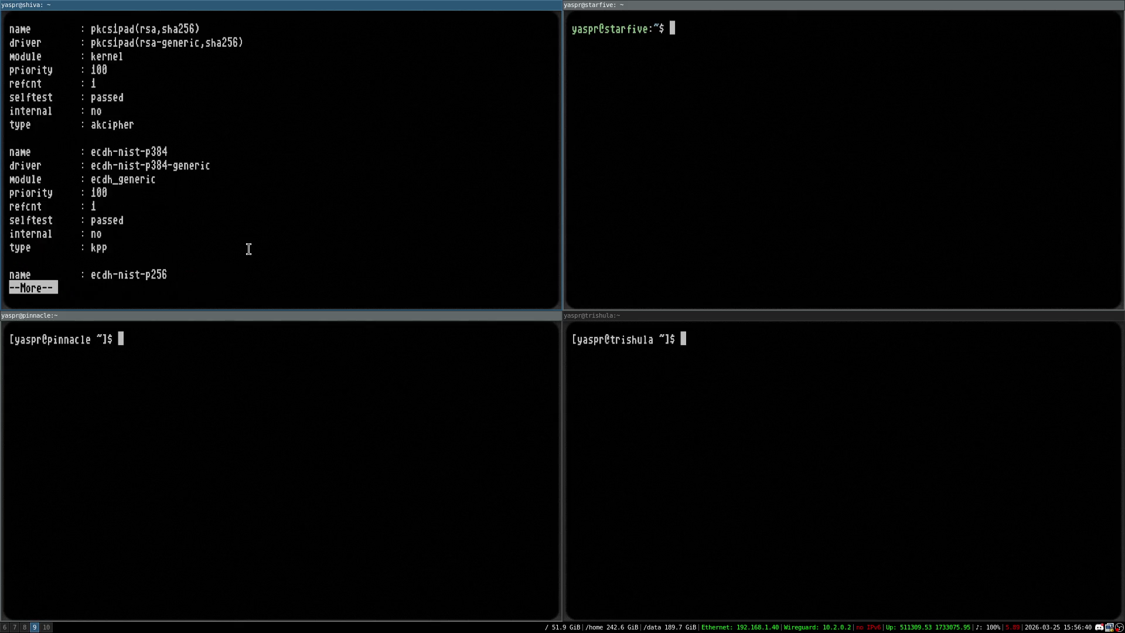
pyautogui.press('space')
pyautogui.press('space')
pyautogui.press('space')
pyautogui.press('space')
pyautogui.press('space')
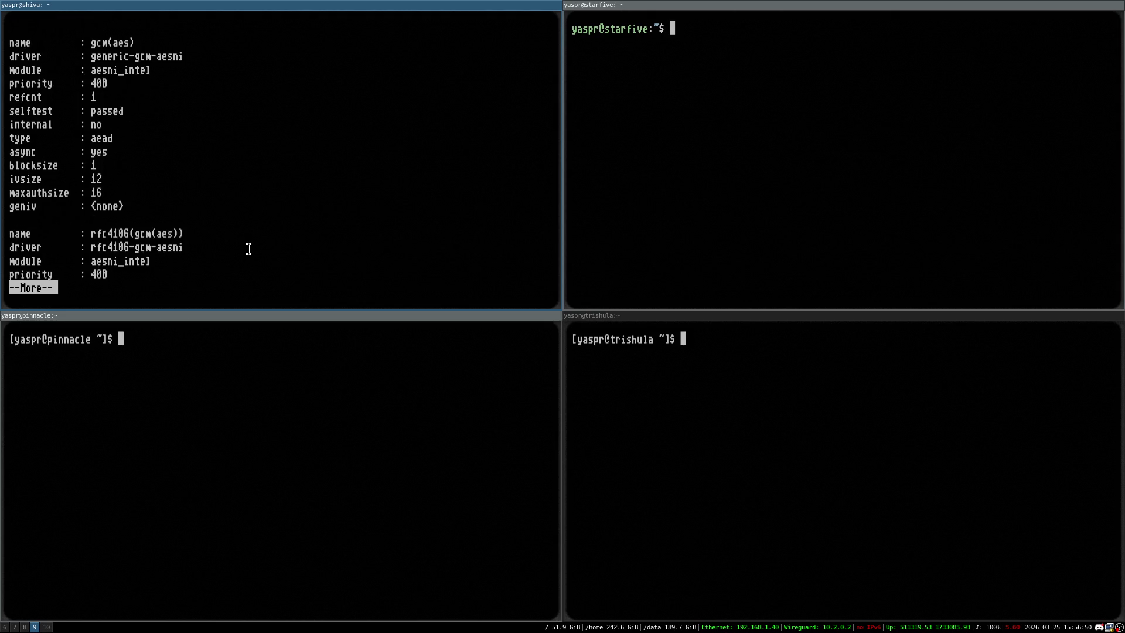
pyautogui.press('space')
pyautogui.press('space')
pyautogui.press('space')
pyautogui.press('space')
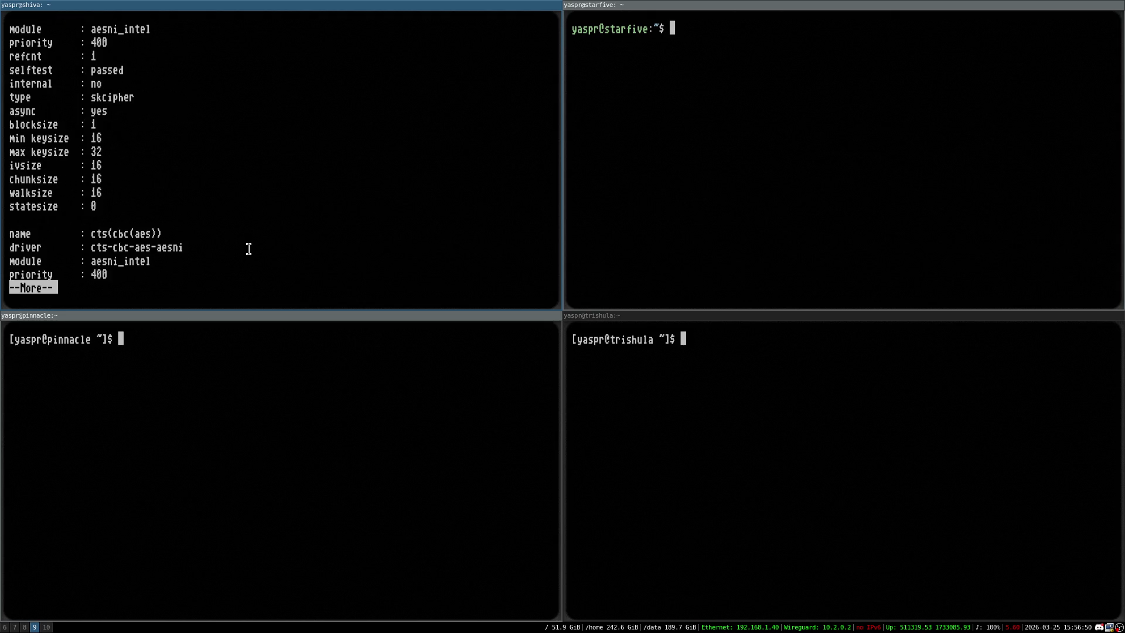
pyautogui.press('Return')
pyautogui.press('Return')
pyautogui.press('Return')
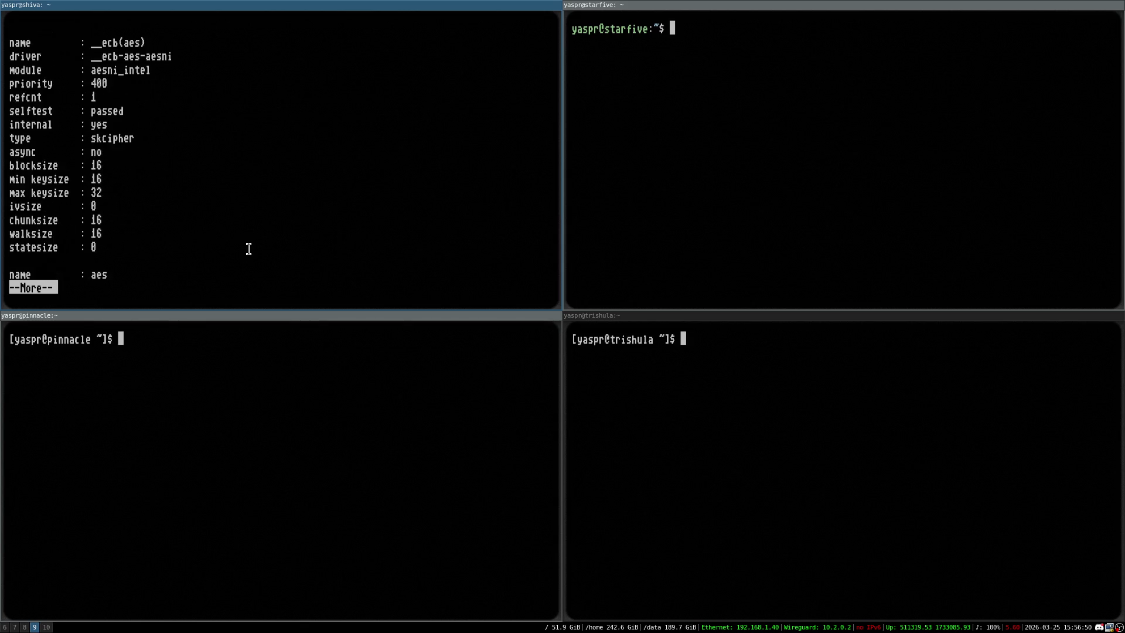
pyautogui.press('space')
pyautogui.scroll(4, 249, 249)
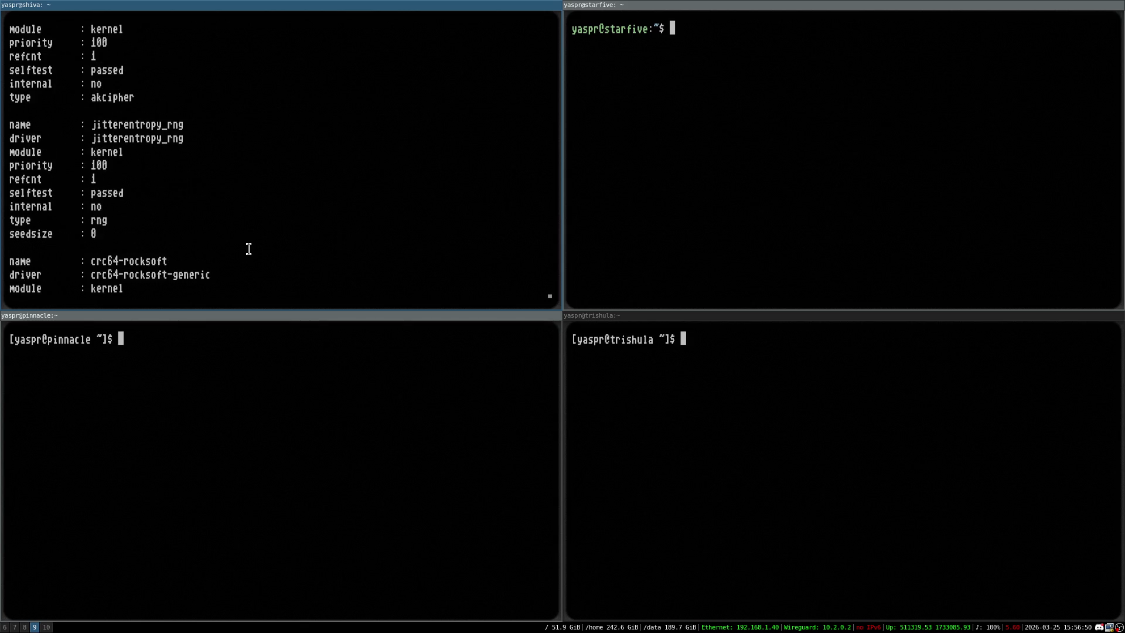
pyautogui.scroll(-4, 248, 249)
pyautogui.press('space')
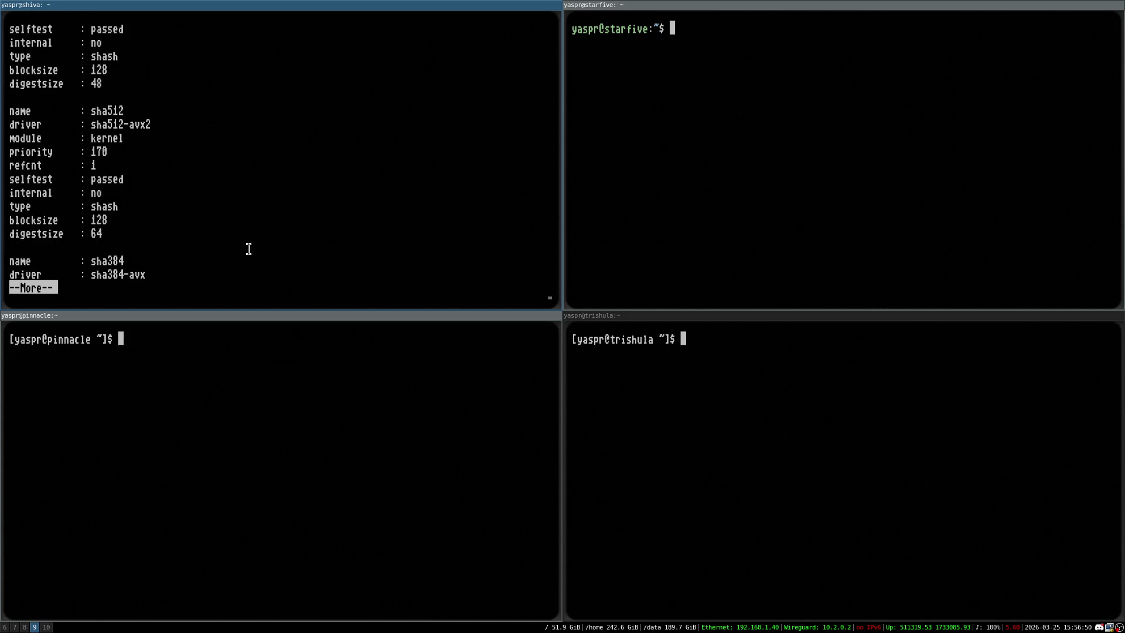
pyautogui.press('space')
pyautogui.press('space')
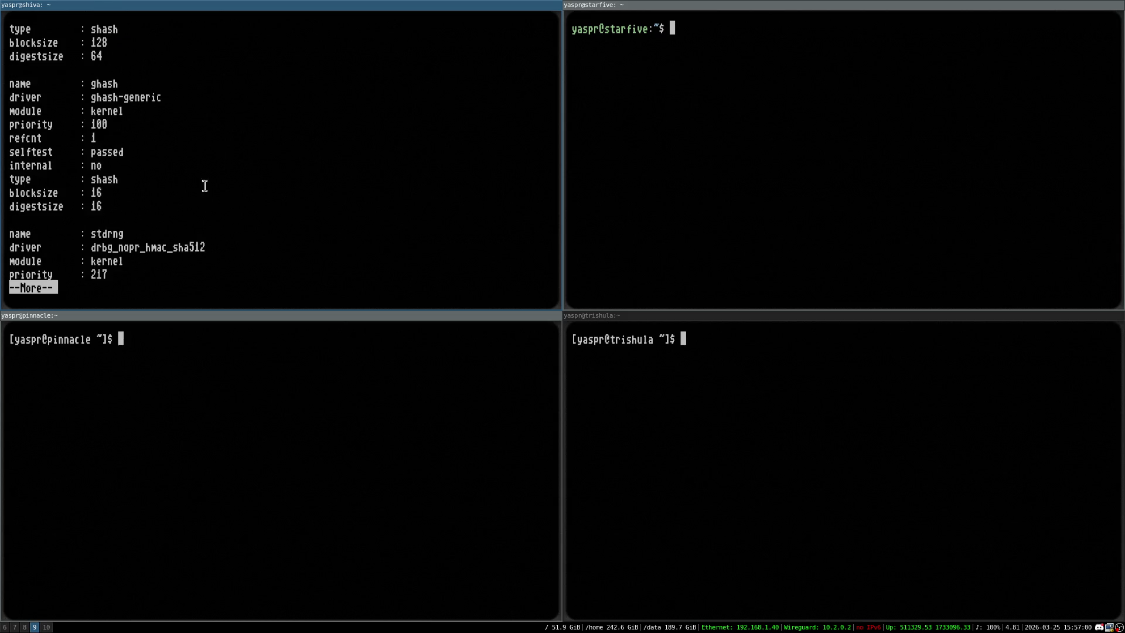
pyautogui.press('space')
pyautogui.press('space')
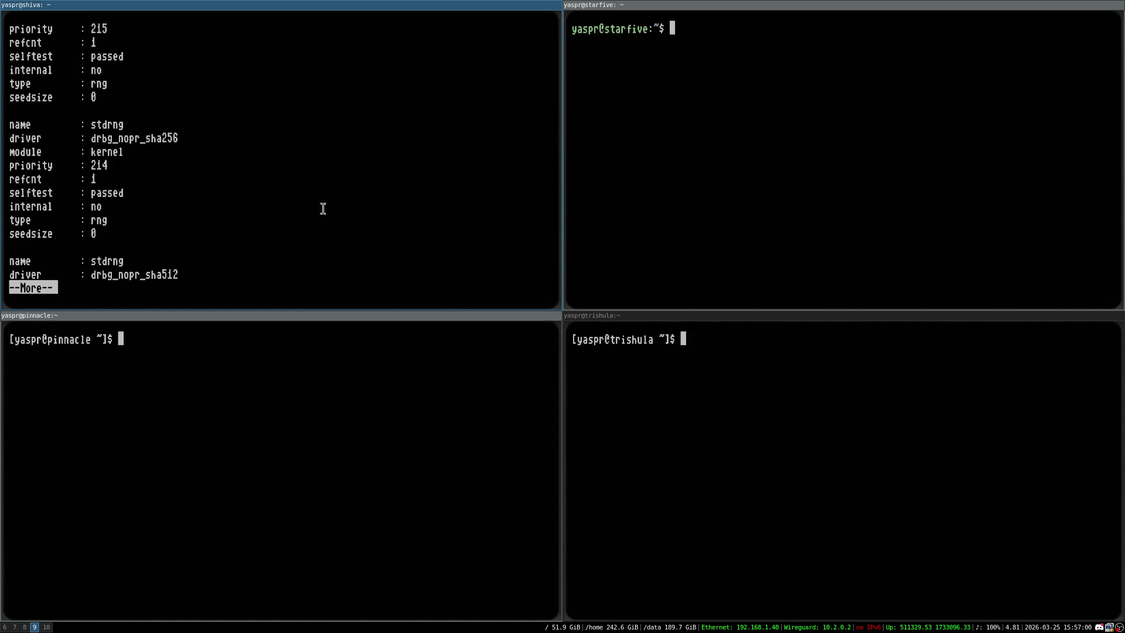
pyautogui.press('space')
pyautogui.press('space')
pyautogui.press('space')
pyautogui.press('space')
pyautogui.press('space')
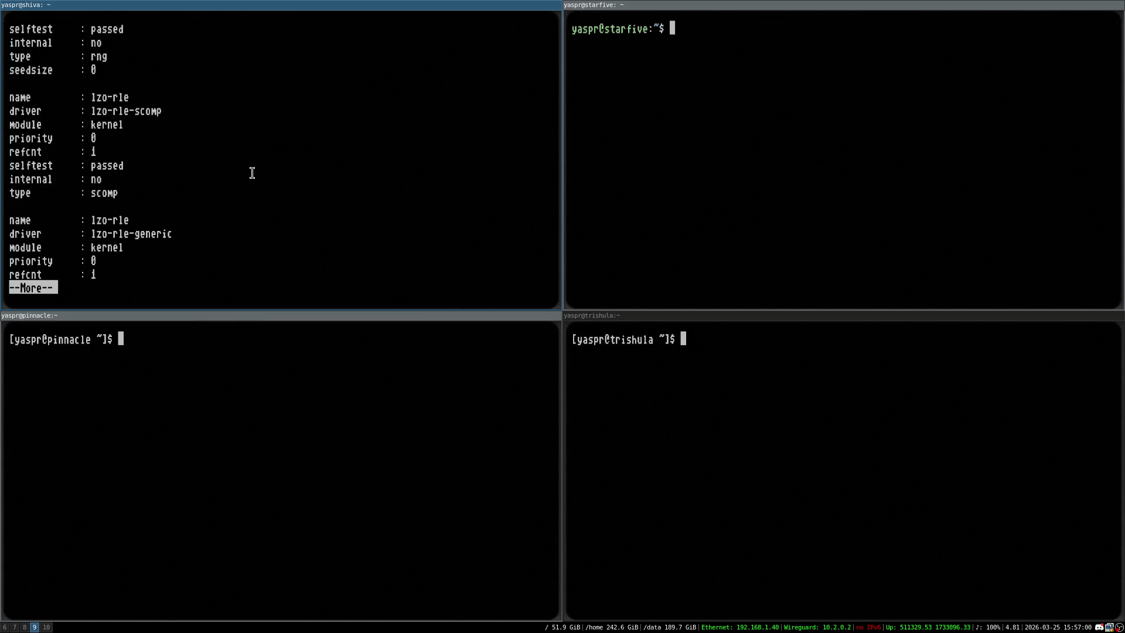
# Search the listing for 'adi', find no match, and clear the shiva terminal
pyautogui.write('/adi')
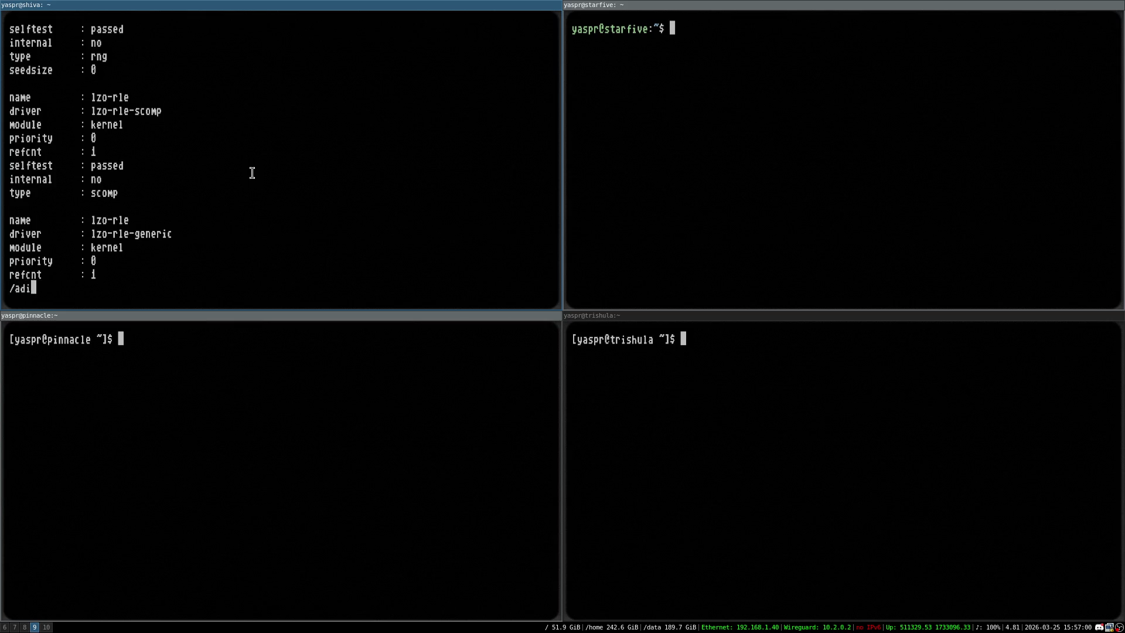
pyautogui.press('Return')
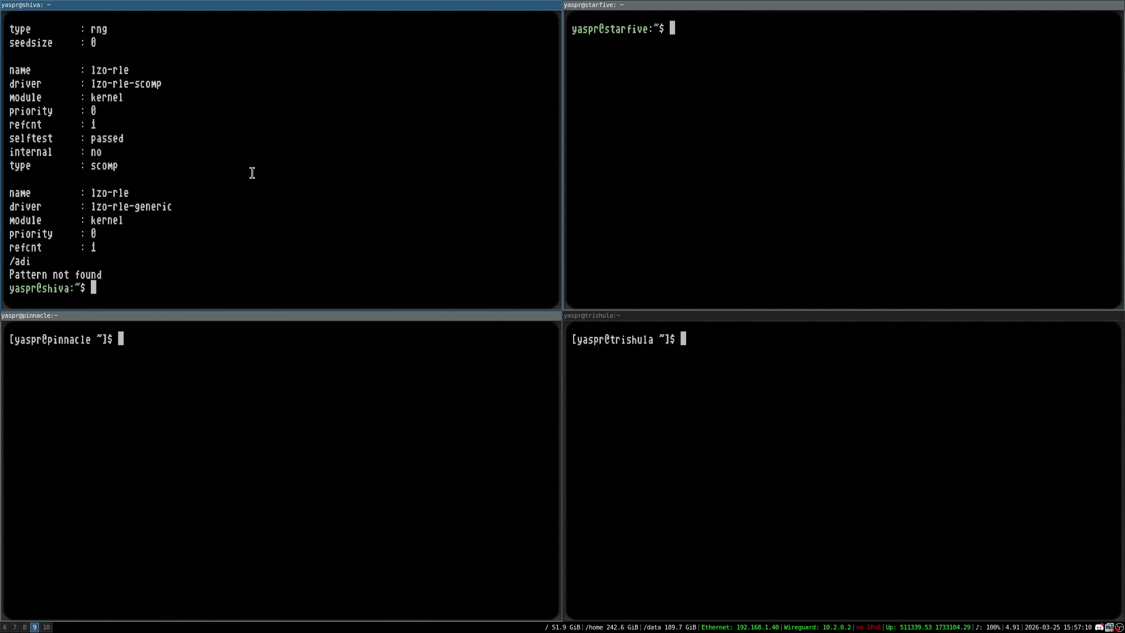
pyautogui.hotkey('ctrl', 'l')
# On the pinnacle pane, run cat /proc/crypto | more and page through the listing
pyautogui.press('super+Down')
pyautogui.write('lscpu')
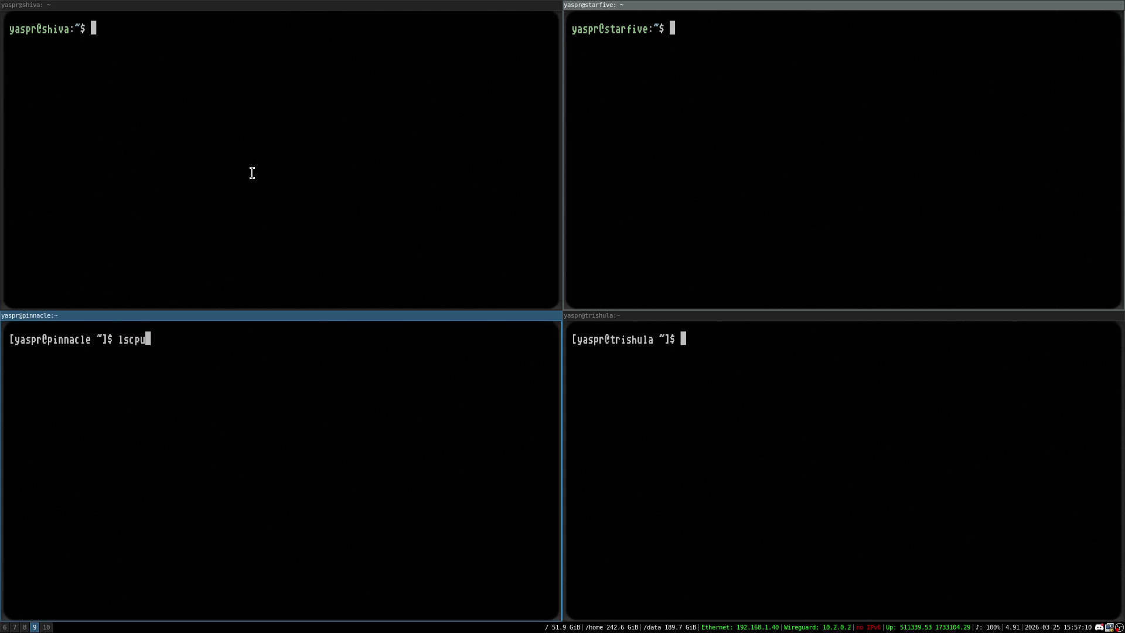
pyautogui.hotkey('ctrl', 'c')
pyautogui.hotkey('ctrl', 'l')
pyautogui.write('cat /proc/ct')
pyautogui.press('BackSpace')
pyautogui.write('r')
pyautogui.press('Tab')
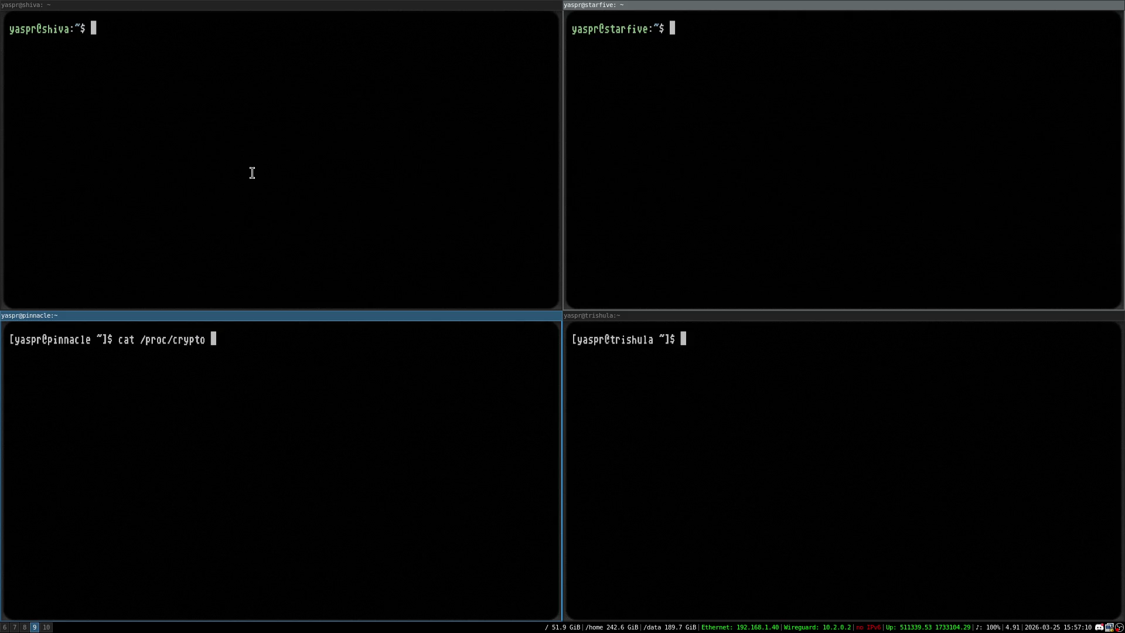
pyautogui.write('| more')
pyautogui.press('Return')
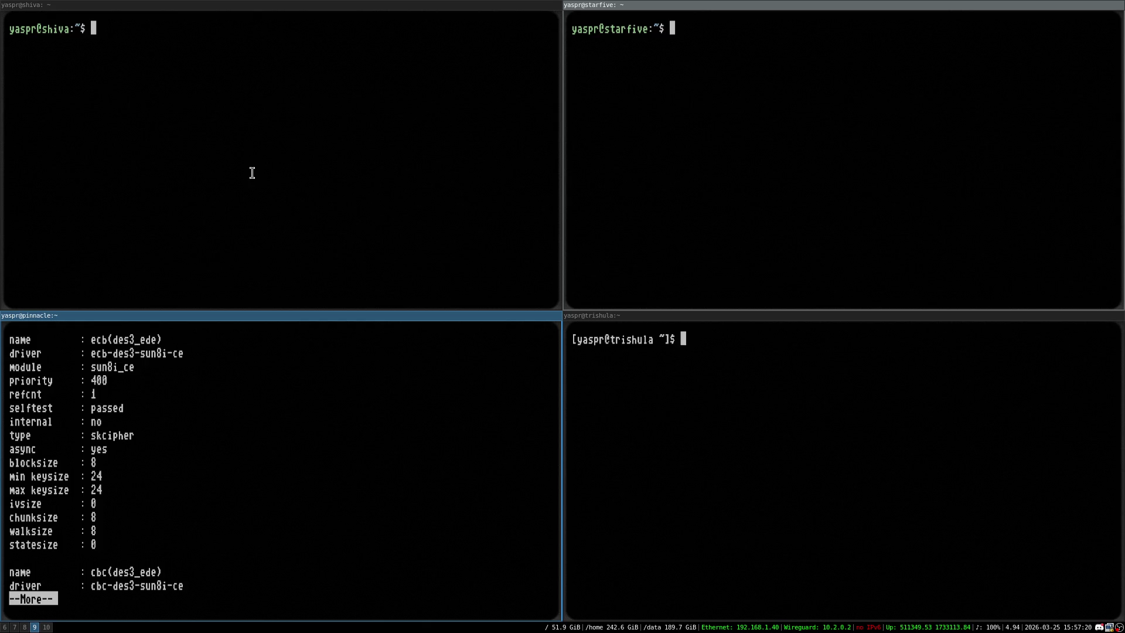
pyautogui.press('Return')
pyautogui.press('Return')
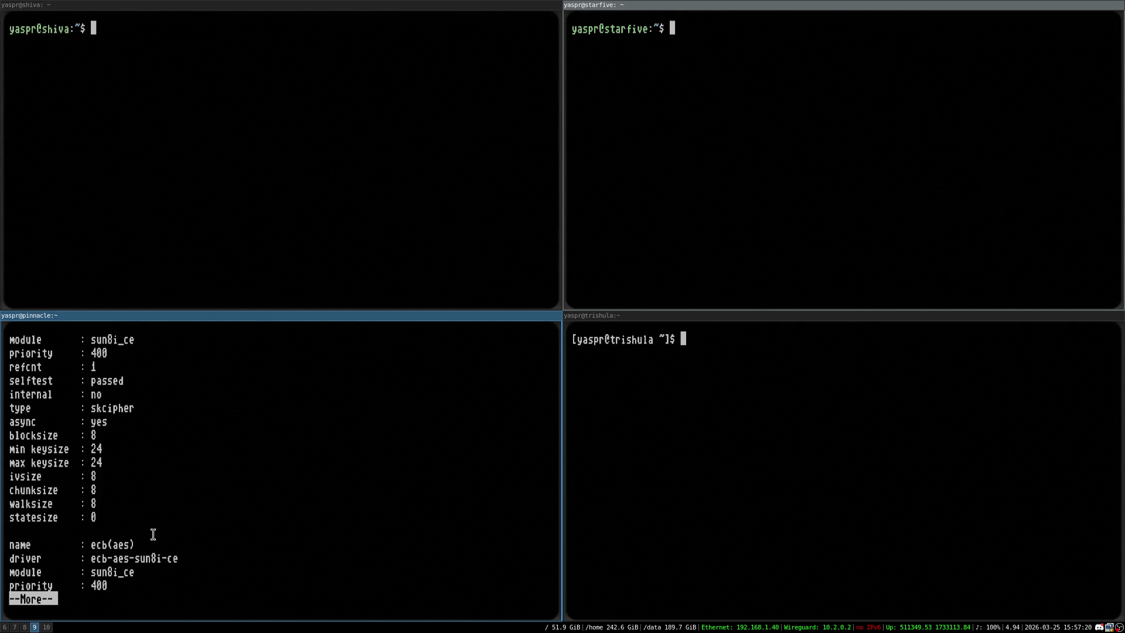
pyautogui.press('space')
pyautogui.press('space')
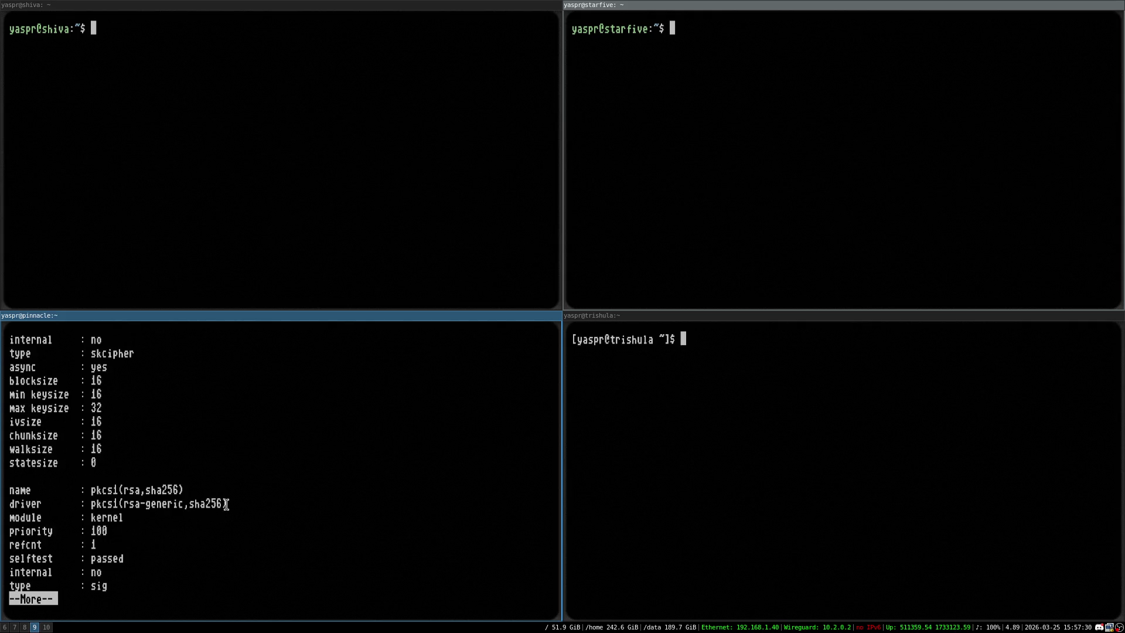
pyautogui.press('space')
pyautogui.press('space')
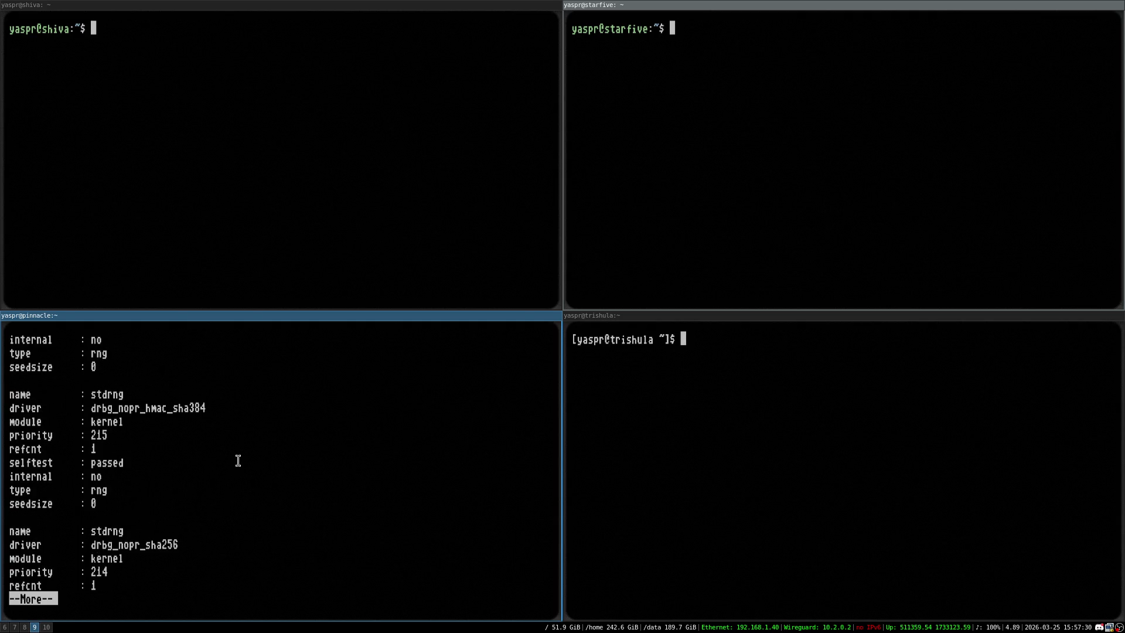
# Run lscpu on pinnacle, highlight the aes flag in Flags, and clear the output
pyautogui.write('q')
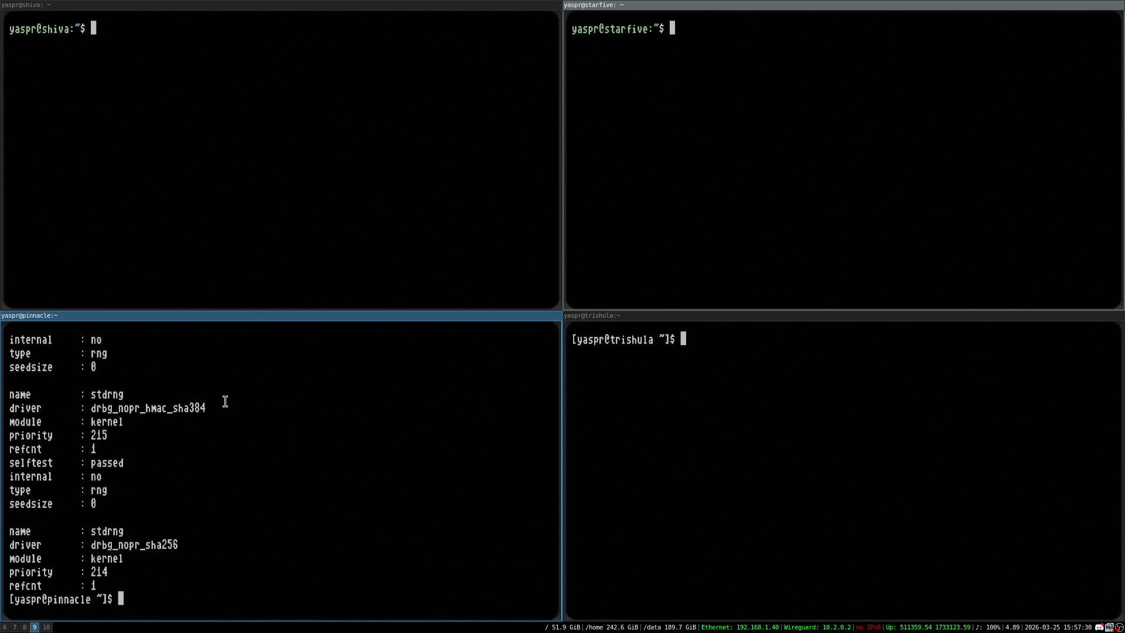
pyautogui.write('lscpu')
pyautogui.press('Return')
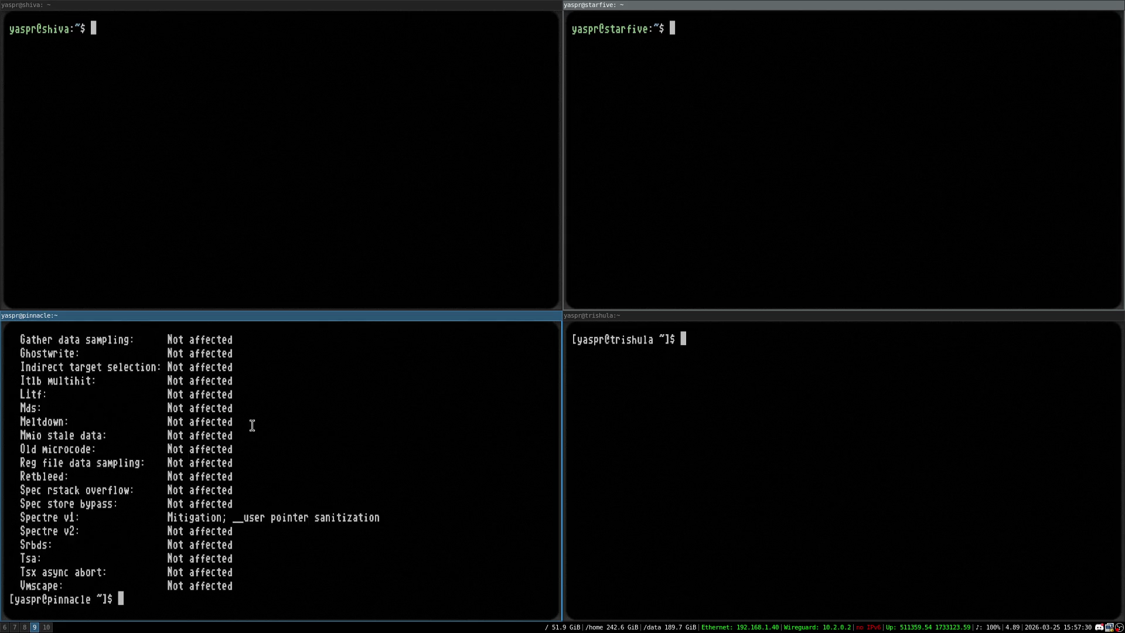
pyautogui.scroll(5, 258, 440)
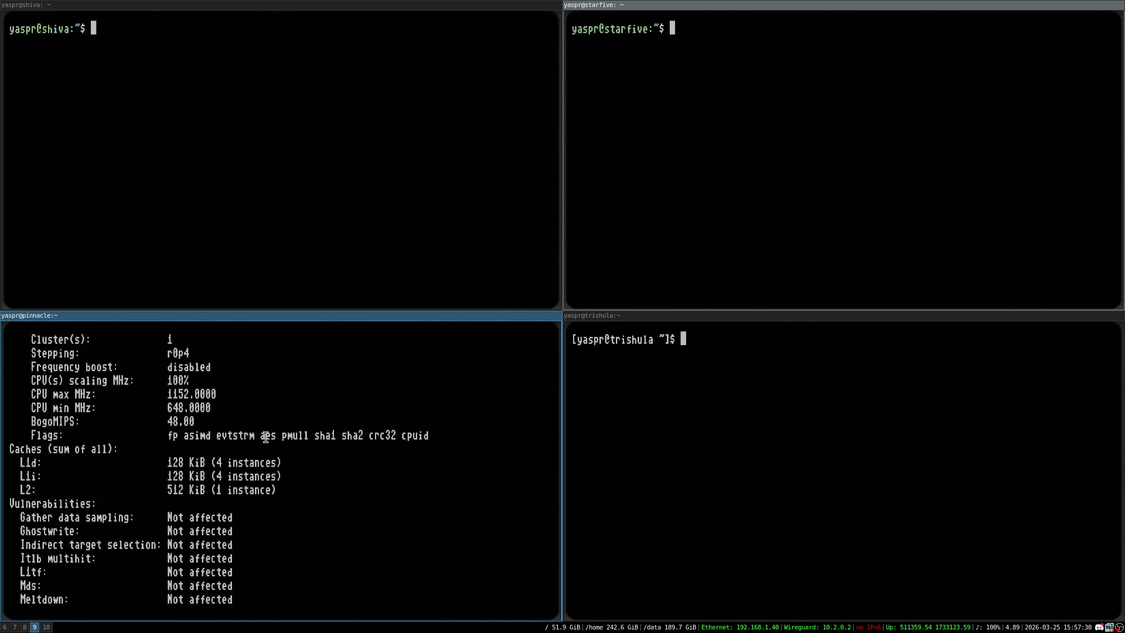
pyautogui.doubleClick(266, 436)
pyautogui.hotkey('ctrl', 'l')
# Re-list /proc/crypto on pinnacle, search for 'adi' with no match, and clear the pane
pyautogui.write('cat /proc/crypto | more')
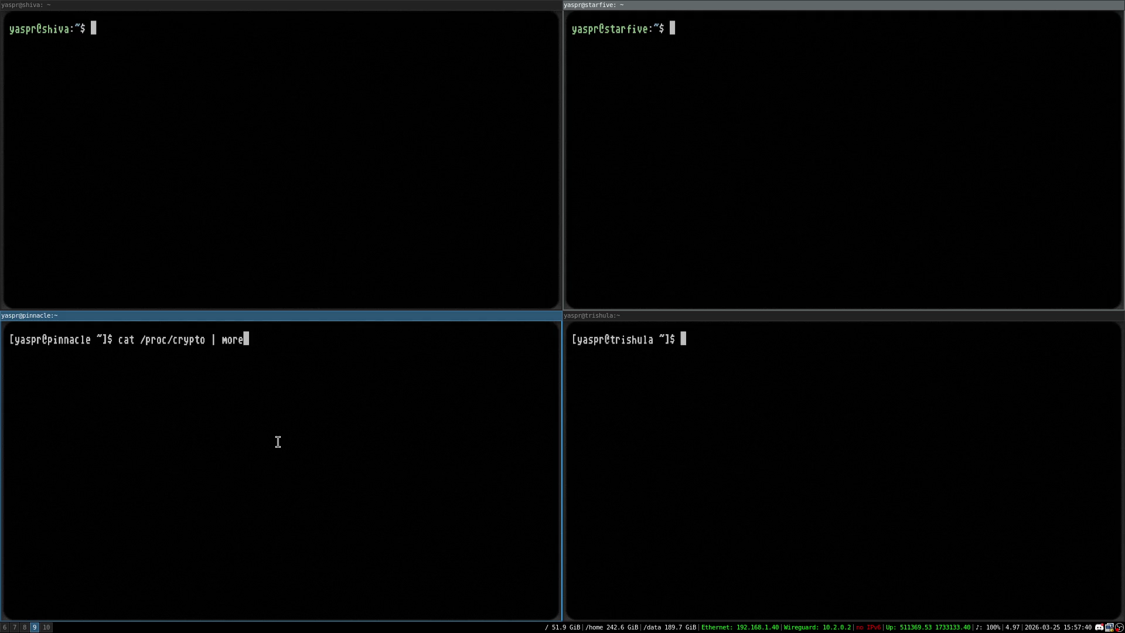
pyautogui.press('Return')
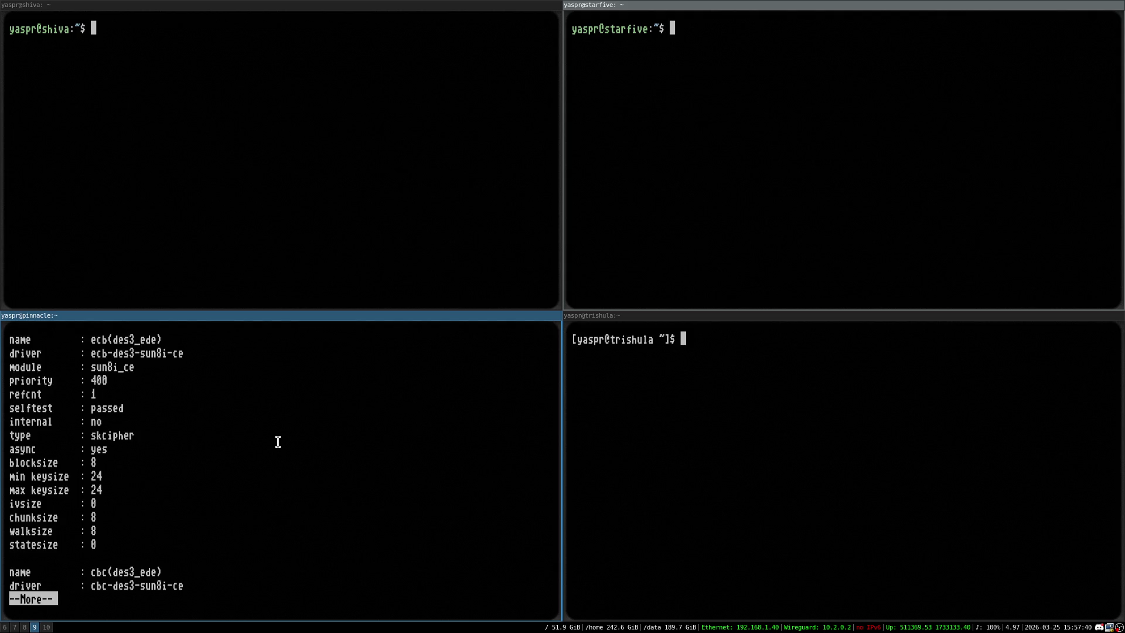
pyautogui.write('/adi')
pyautogui.press('Return')
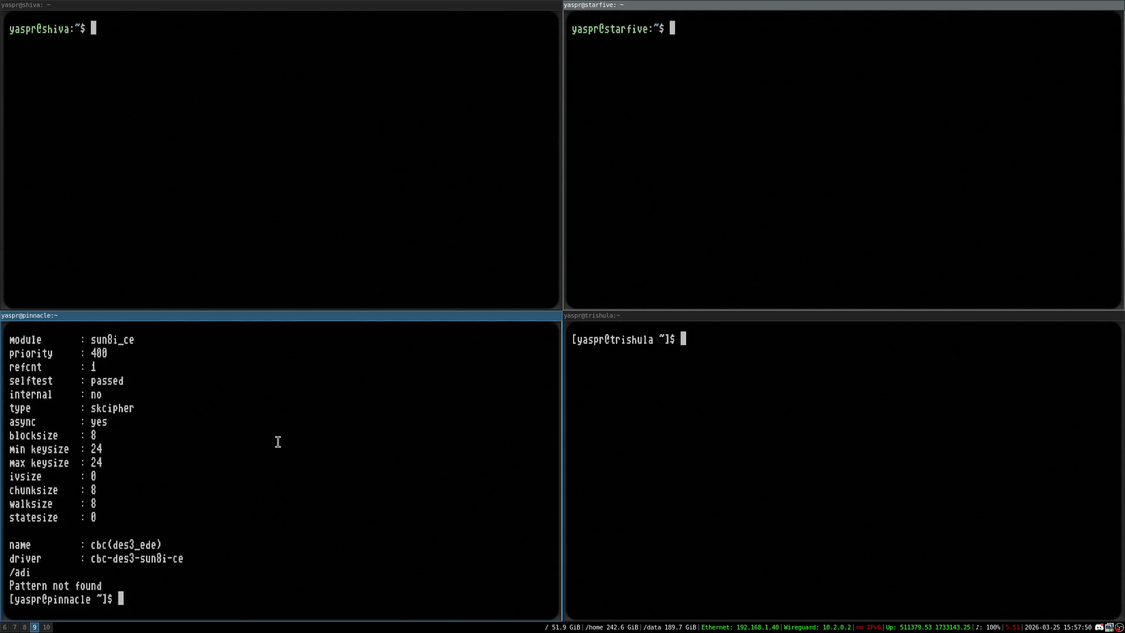
pyautogui.hotkey('ctrl', 'l')
pyautogui.press('super+Right')
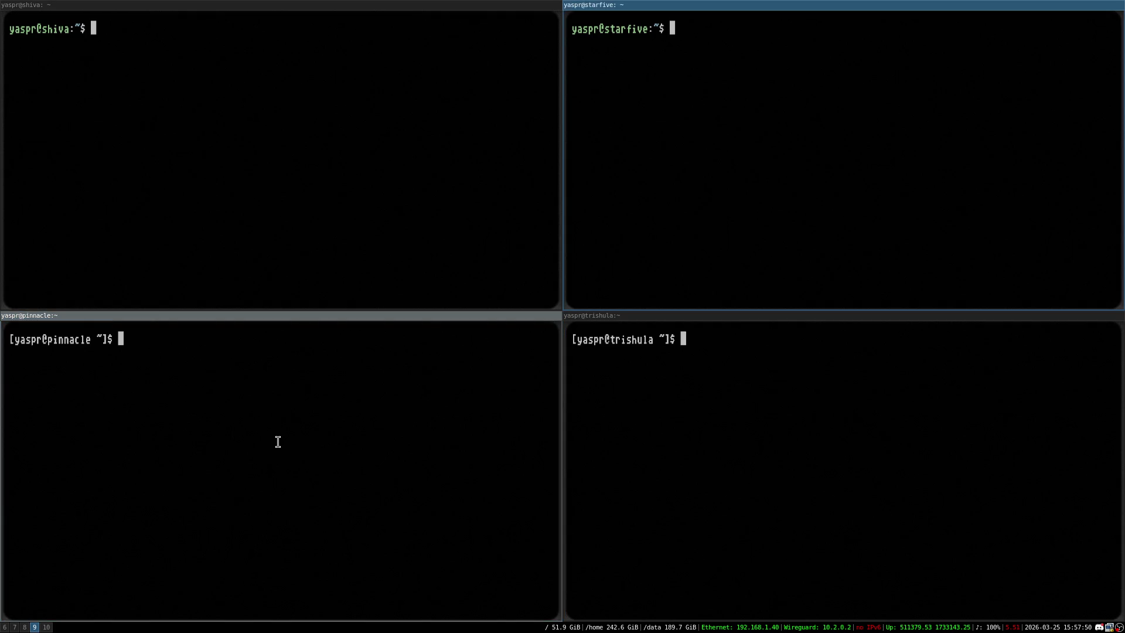
# Run lscpu on the trishula pane and scroll through its Cortex-A72 details and flags
pyautogui.press('super+Down')
pyautogui.write('lscpu')
pyautogui.hotkey('ctrl', 'u')
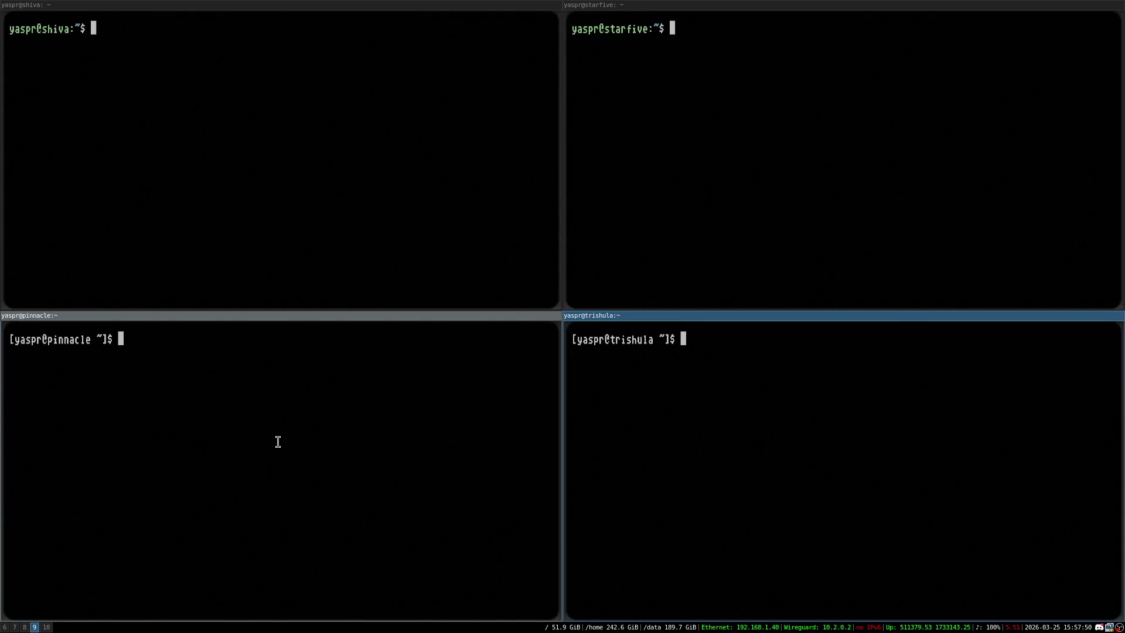
pyautogui.write('lscpu')
pyautogui.press('Return')
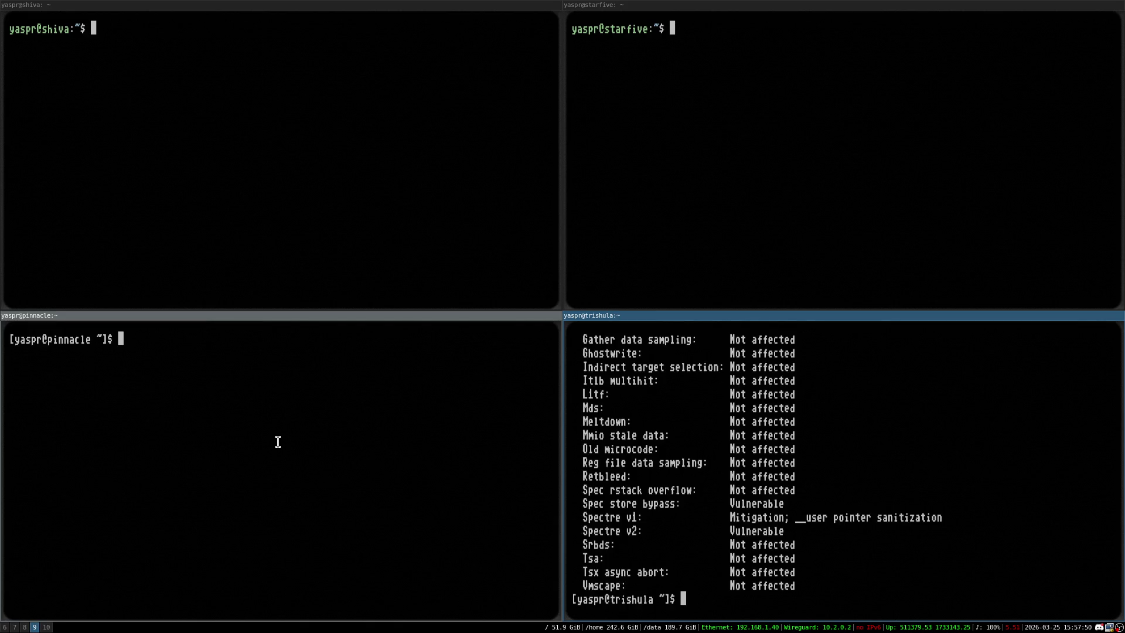
pyautogui.scroll(4, 862, 562)
pyautogui.scroll(2, 804, 500)
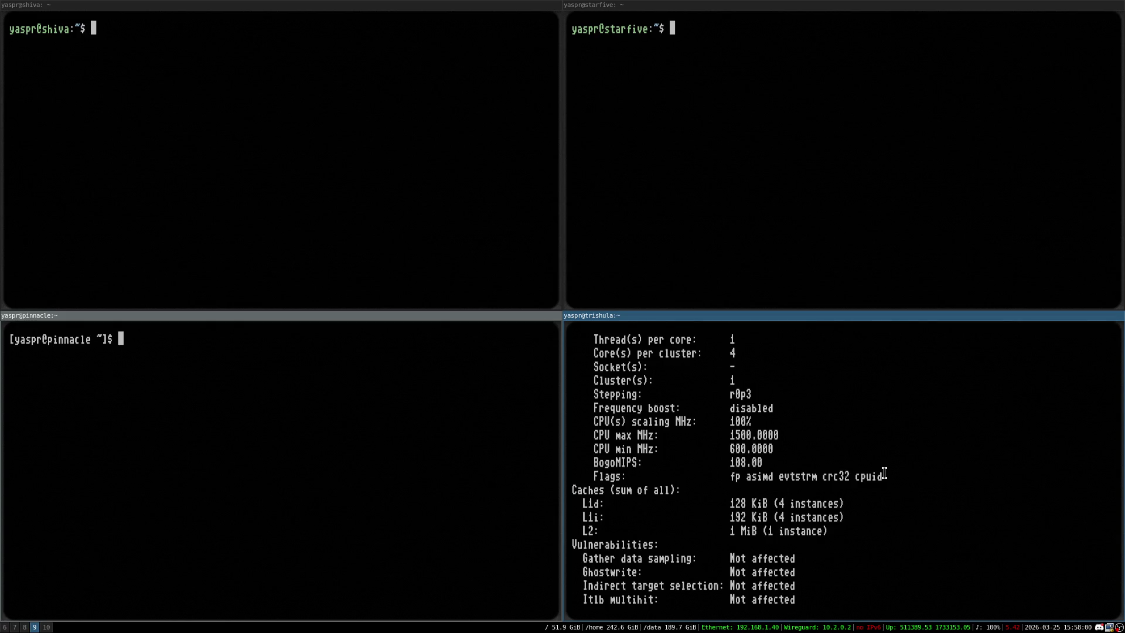
pyautogui.scroll(3, 884, 474)
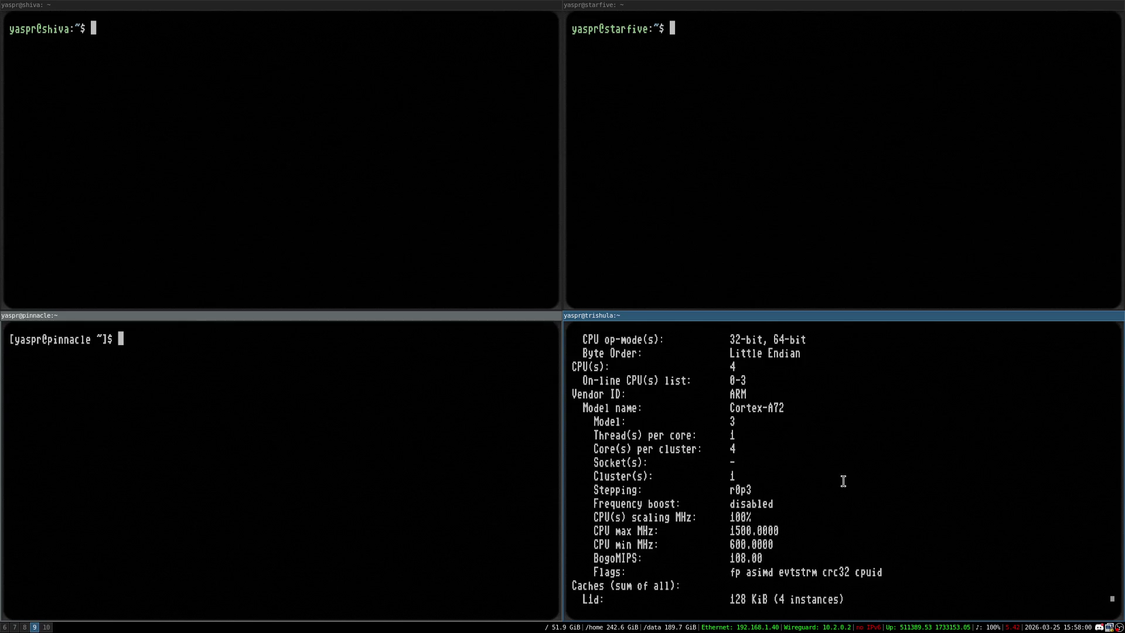
pyautogui.scroll(-2, 822, 439)
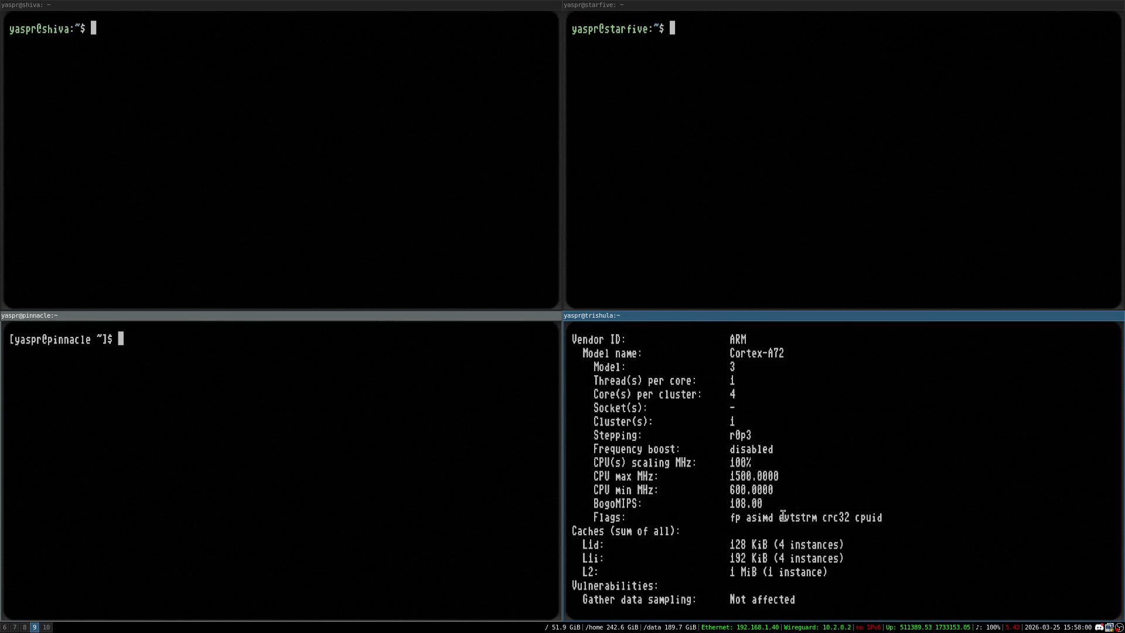
pyautogui.scroll(-2, 792, 509)
# Clear trishula's output and list /proc/cpuinfo, whose flags show no aes
pyautogui.hotkey('ctrl', 'l')
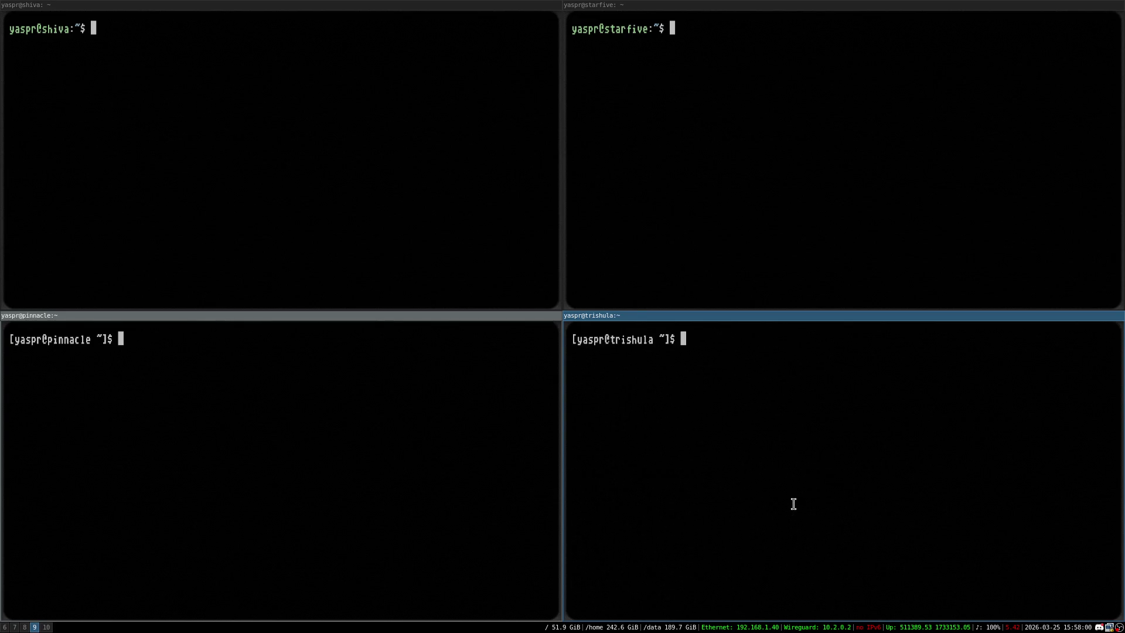
pyautogui.write('cat /proc/c')
pyautogui.write('puinfo')
pyautogui.press('Return')
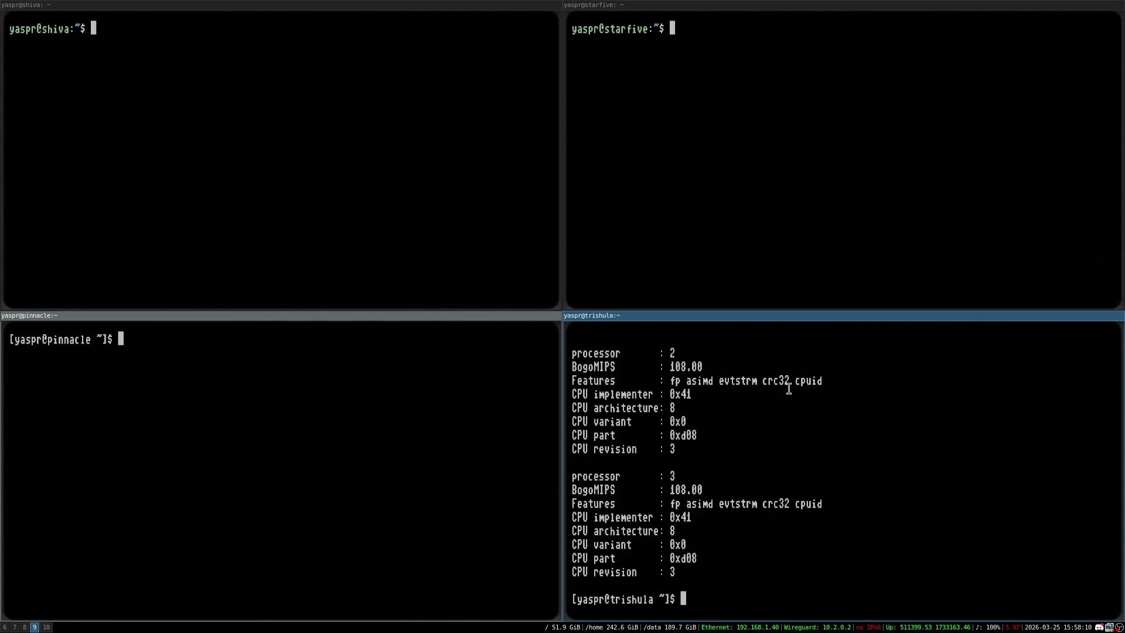
pyautogui.write('c')
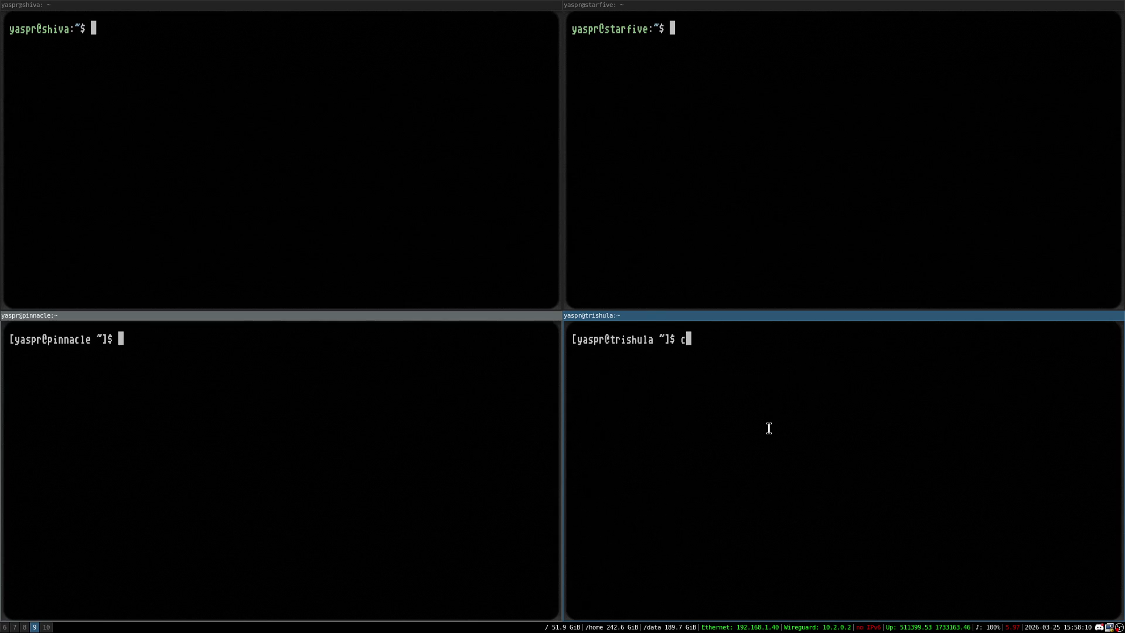
pyautogui.write('at /proc/cr')
# Run cat /proc/crypto | more on trishula full screen, page forward and search for 'adi'
pyautogui.press('Tab')
pyautogui.write('| more')
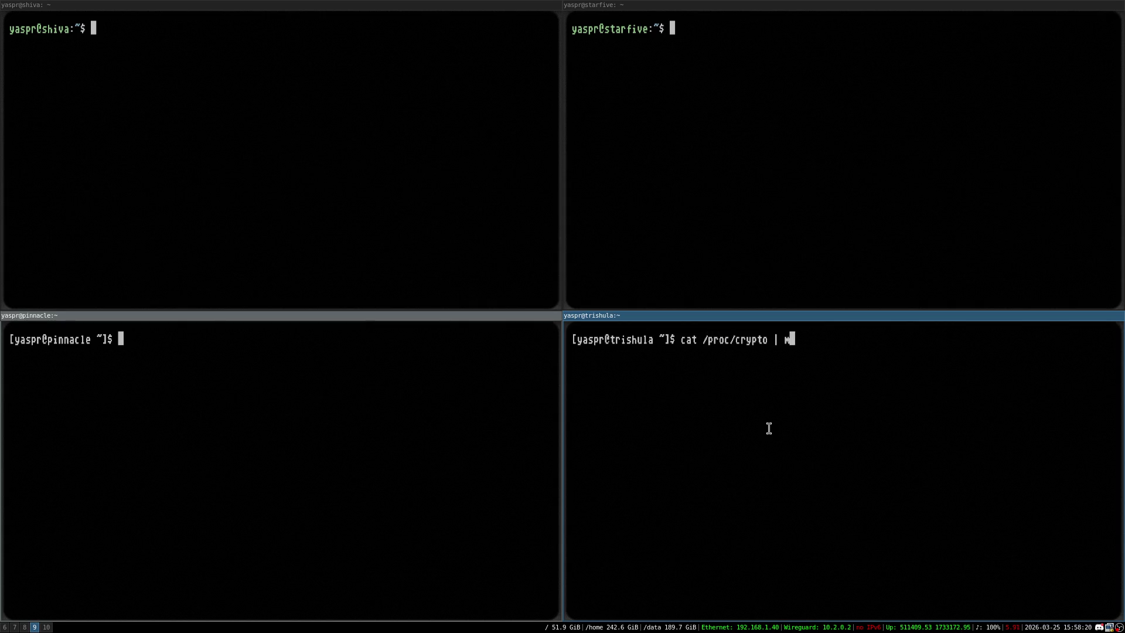
pyautogui.press('Return')
pyautogui.press('super+f')
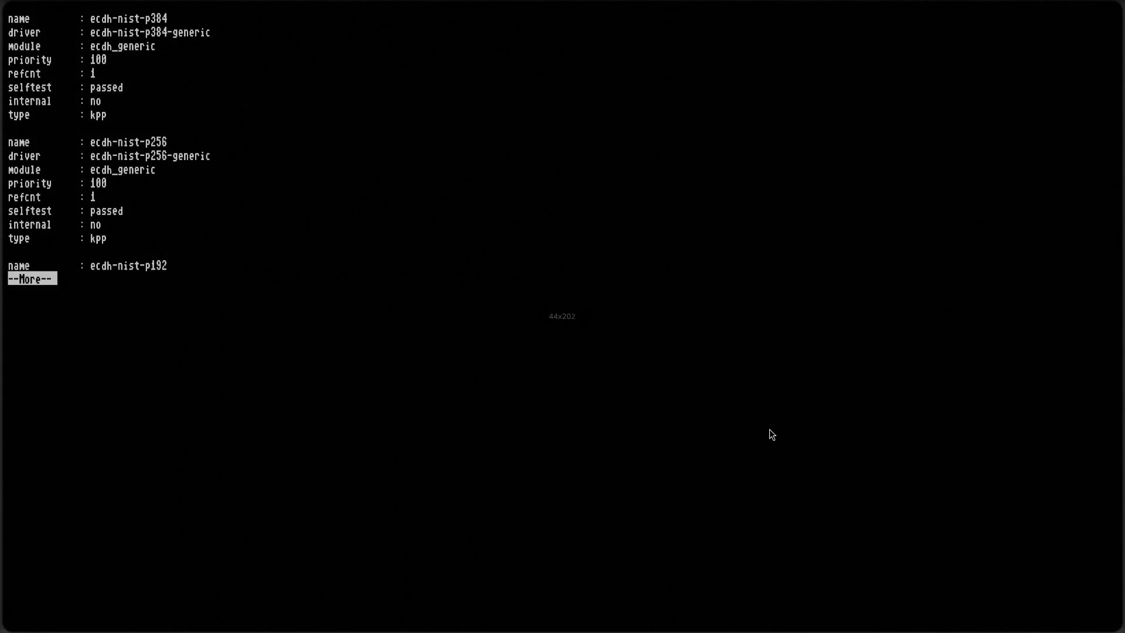
pyautogui.press('space')
pyautogui.write('/adi')
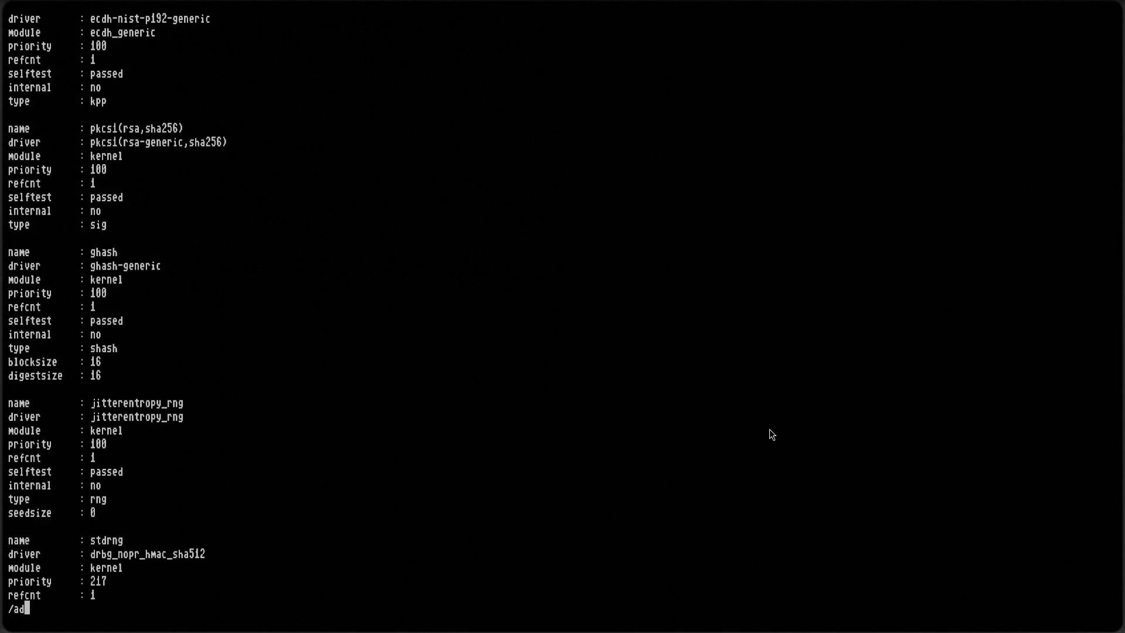
pyautogui.press('Return')
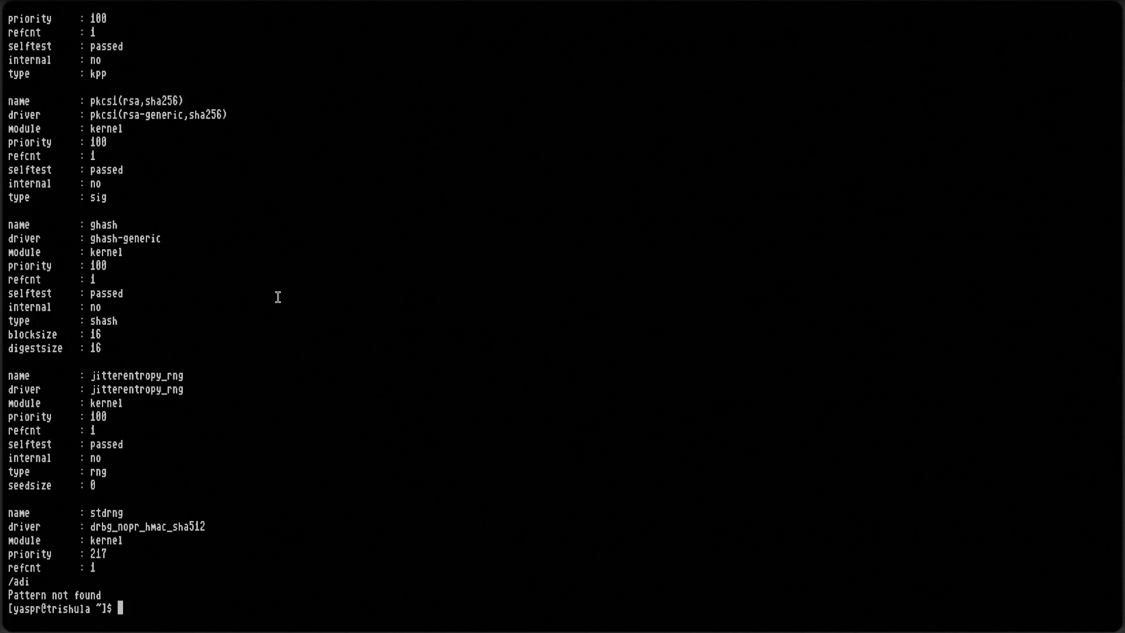
# Restore the terminal's tiled layout and switch to the Excalidraw tab on browser workspace 6
pyautogui.press('super+f')
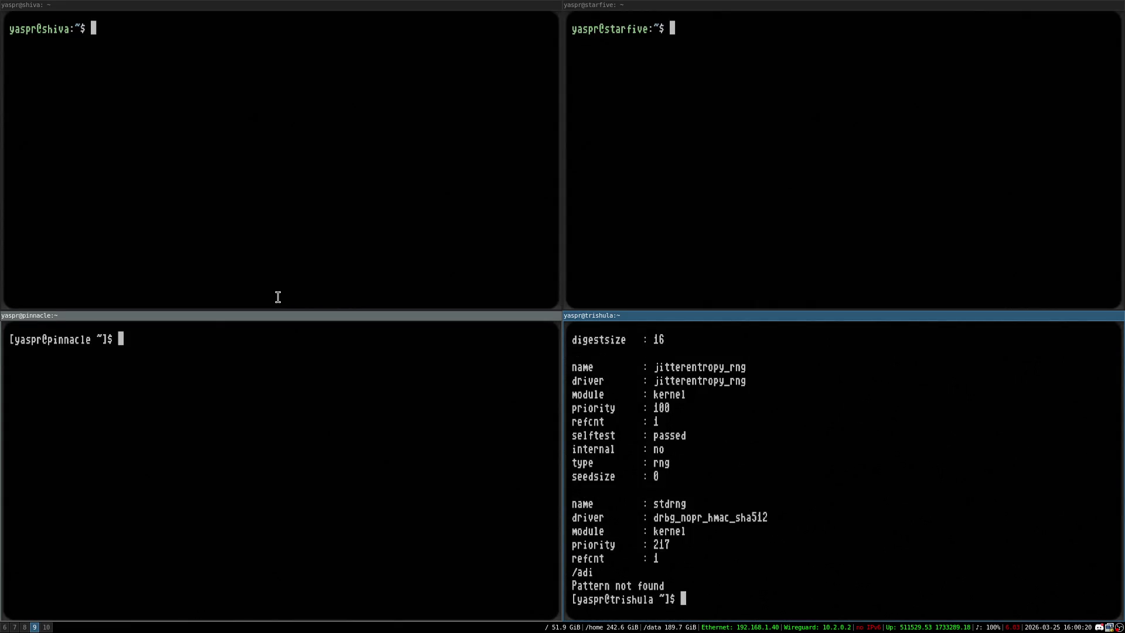
pyautogui.press('super+6')
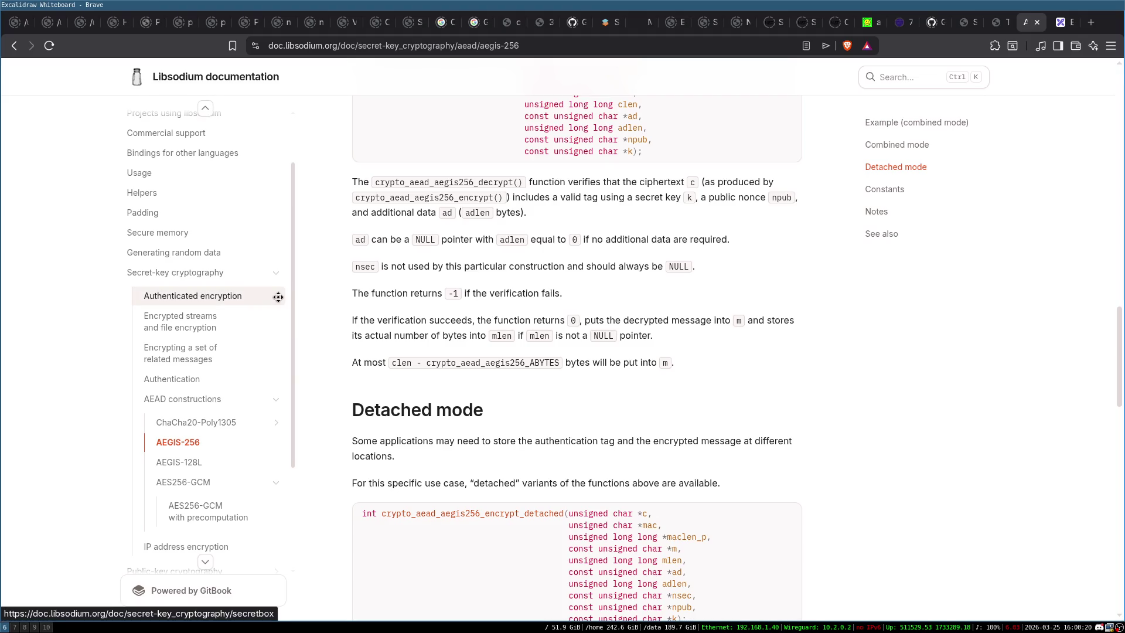
pyautogui.hotkey('ctrl', 'Tab')
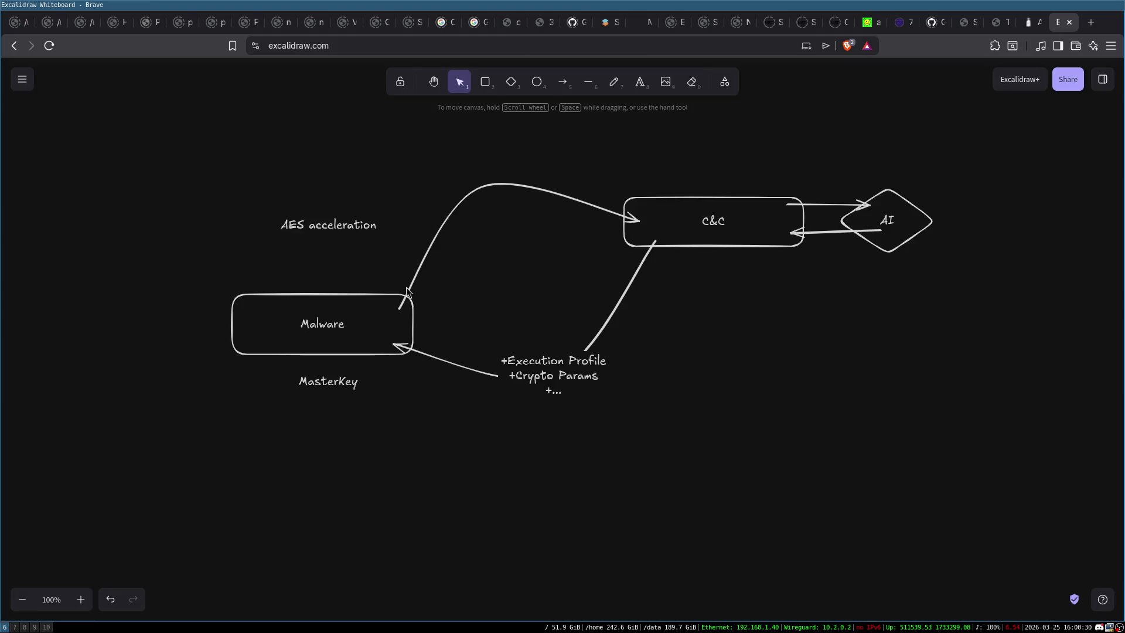
pyautogui.click(375, 307)
pyautogui.click(706, 229)
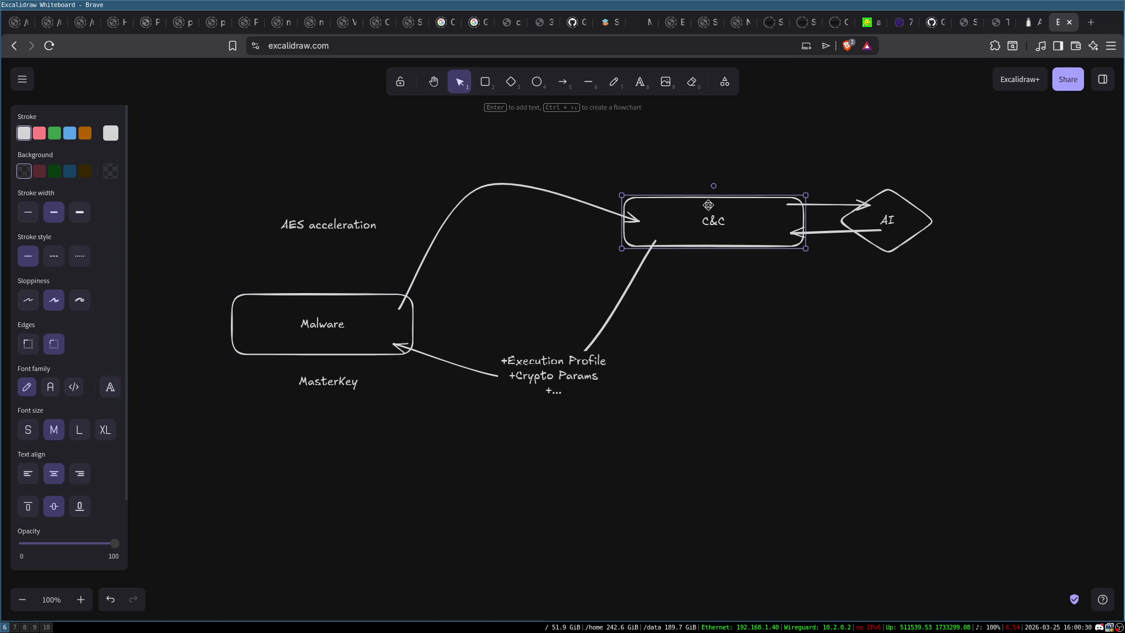
pyautogui.click(337, 313)
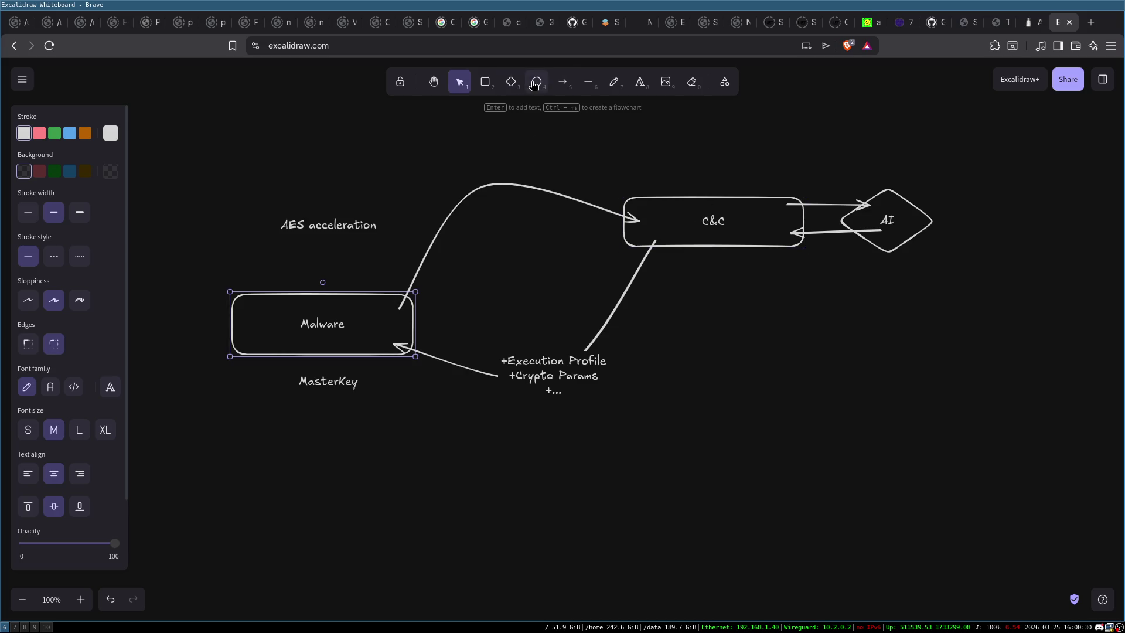
pyautogui.click(511, 82)
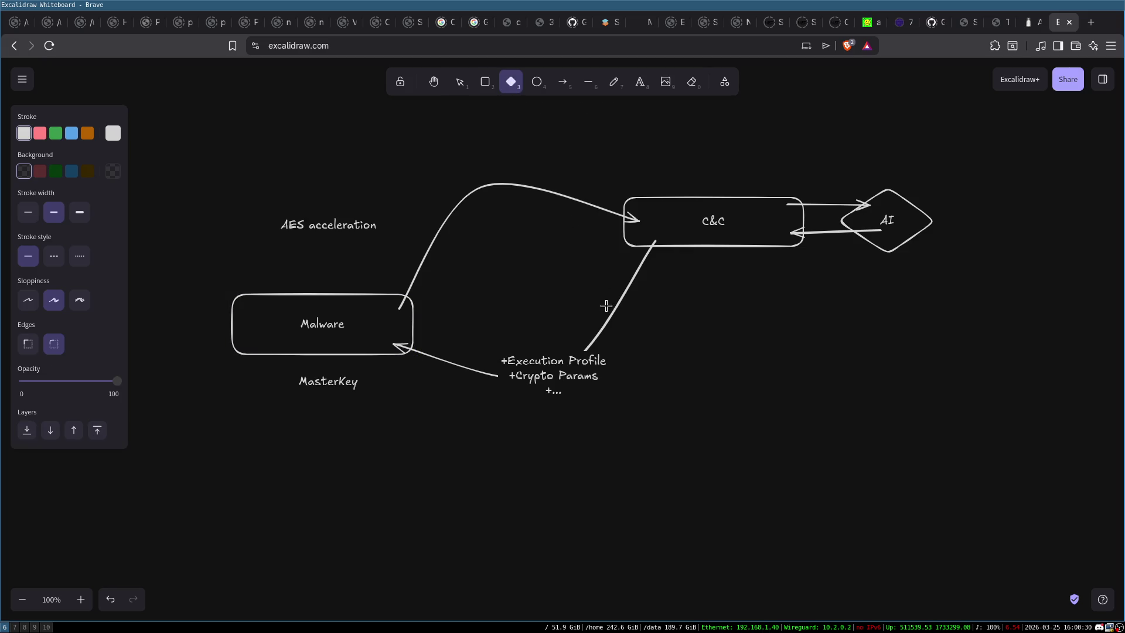
pyautogui.moveTo(605, 294); pyautogui.dragTo(632, 322)
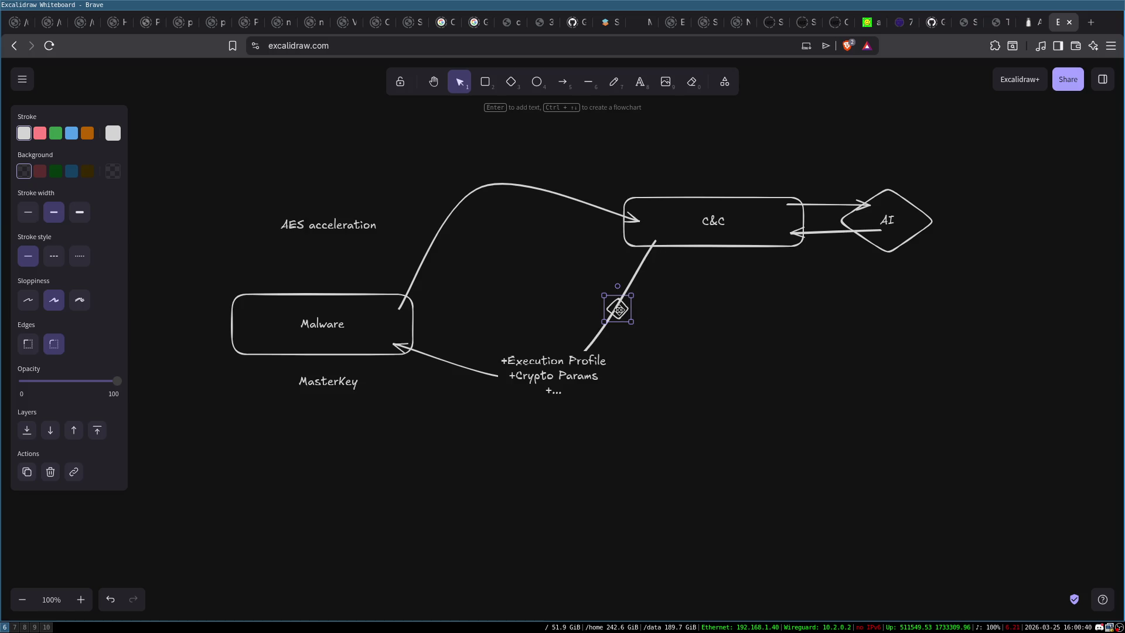
pyautogui.click(380, 332)
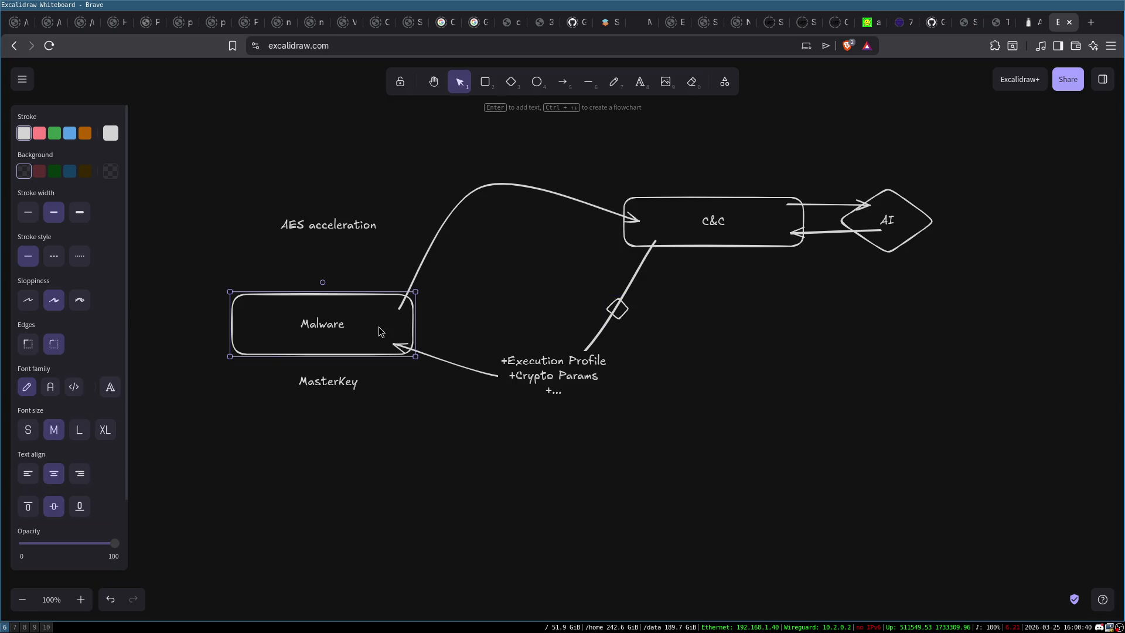
pyautogui.click(621, 337)
pyautogui.click(617, 307)
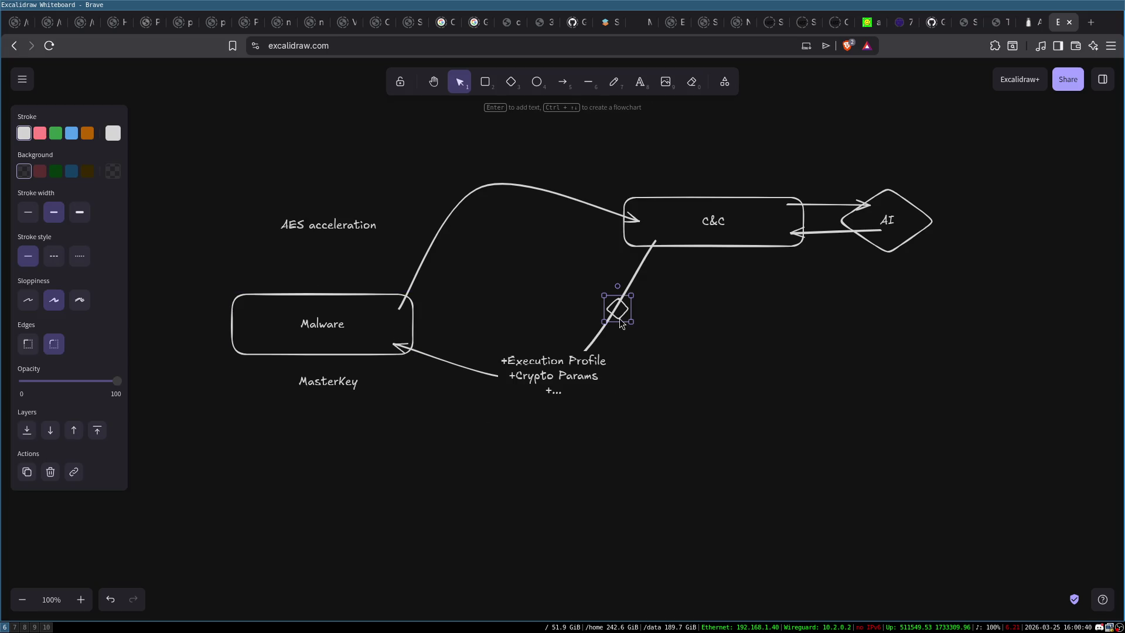
pyautogui.press('Return')
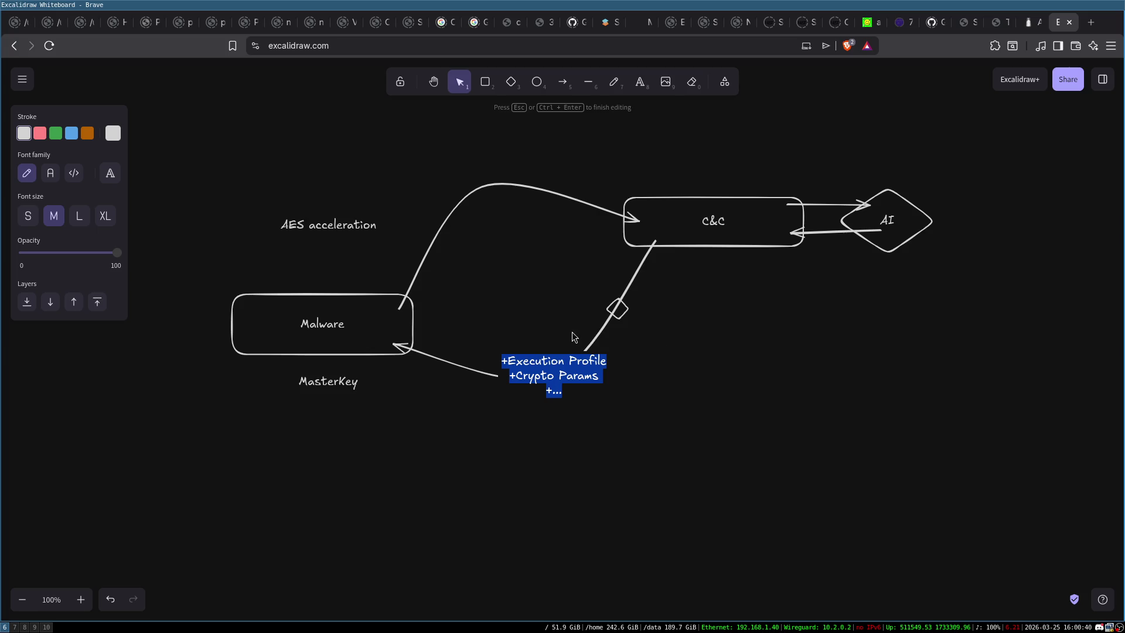
pyautogui.click(616, 310)
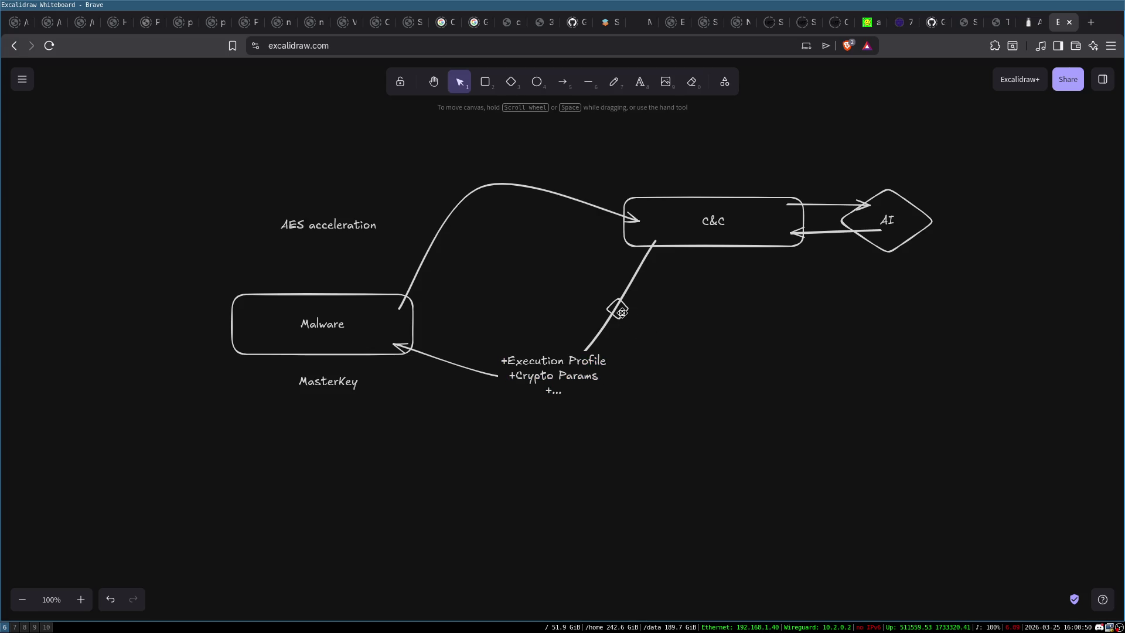
pyautogui.press('Delete')
pyautogui.moveTo(208, 158); pyautogui.dragTo(799, 433)
# Select the whole diagram, including the AI diamond, and shift it down and left
pyautogui.moveTo(868, 455); pyautogui.dragTo(962, 466)
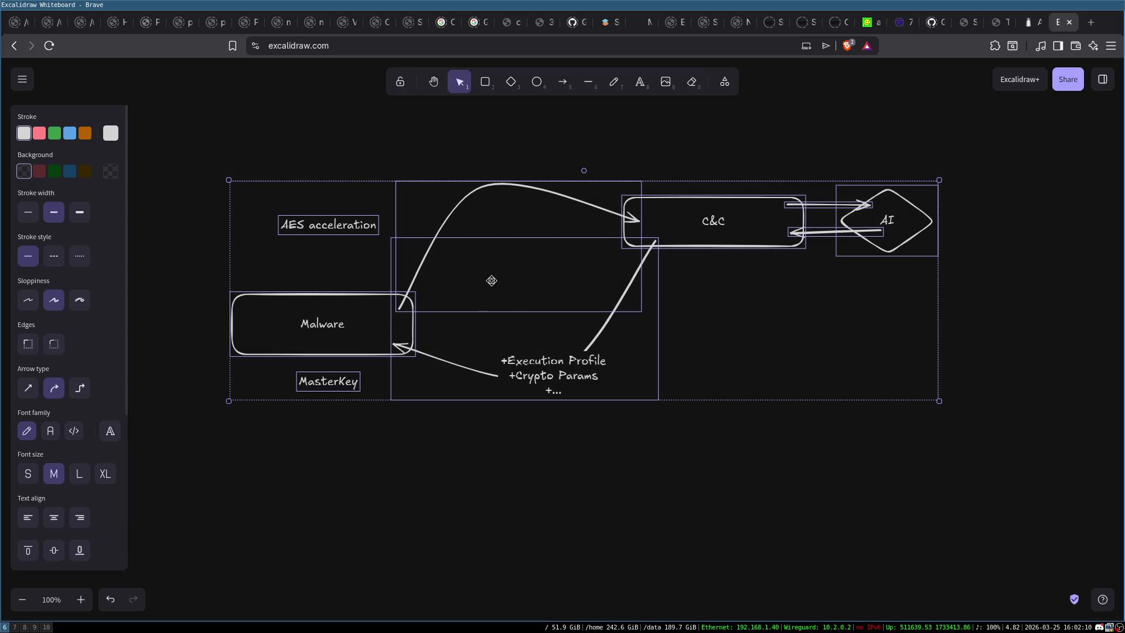
pyautogui.moveTo(364, 338); pyautogui.dragTo(345, 365)
pyautogui.click(426, 187)
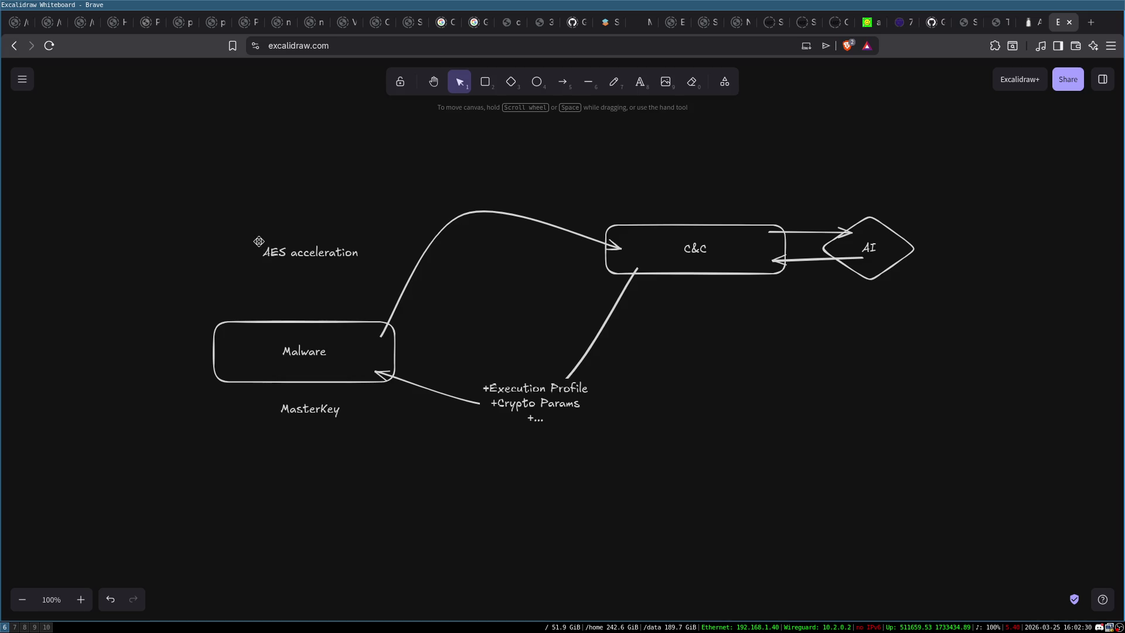
# Move the AES acceleration label down, closer to the Malware box
pyautogui.moveTo(256, 240); pyautogui.dragTo(387, 287)
pyautogui.moveTo(339, 247); pyautogui.dragTo(329, 282)
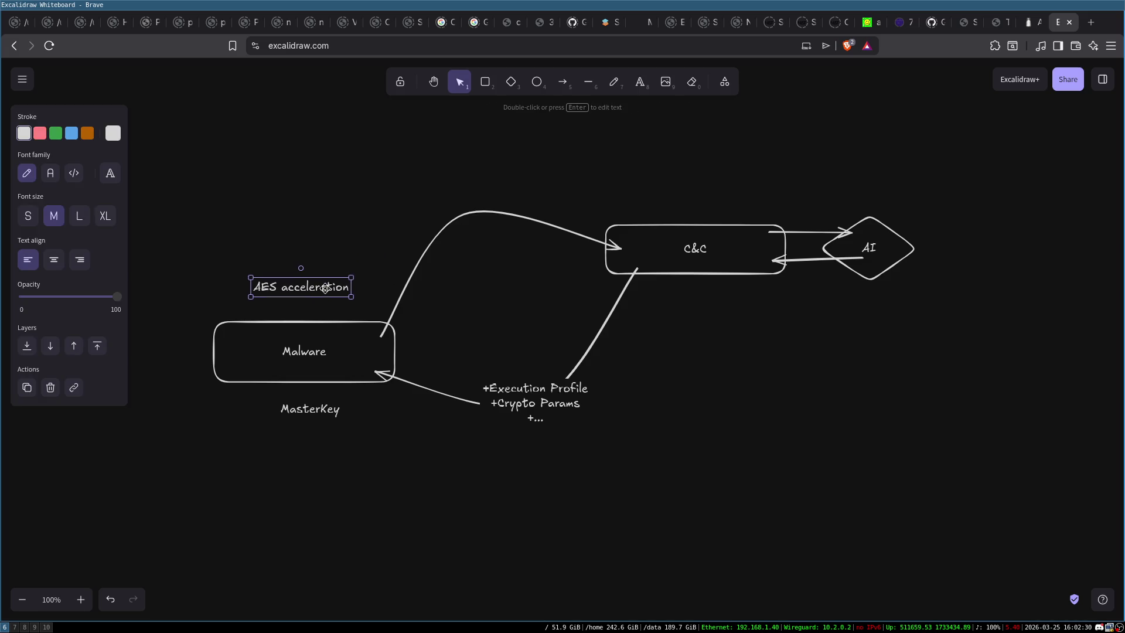
pyautogui.click(395, 252)
# Select the whole diagram again and move it up and right to recentre it
pyautogui.moveTo(188, 175); pyautogui.dragTo(964, 539)
pyautogui.moveTo(665, 267); pyautogui.dragTo(699, 211)
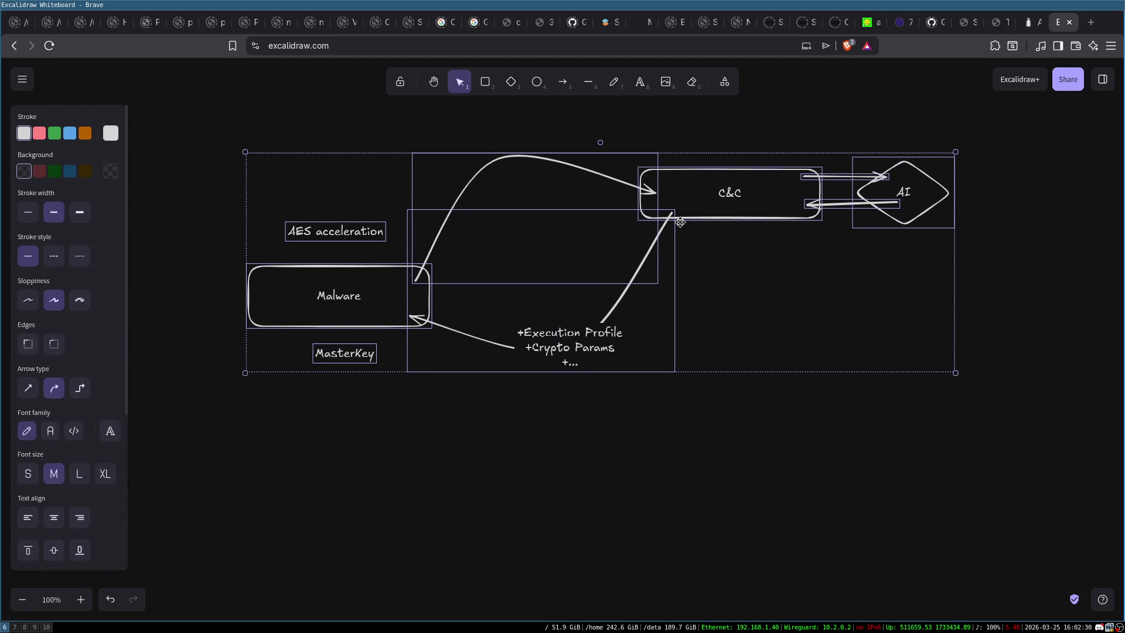
pyautogui.click(596, 443)
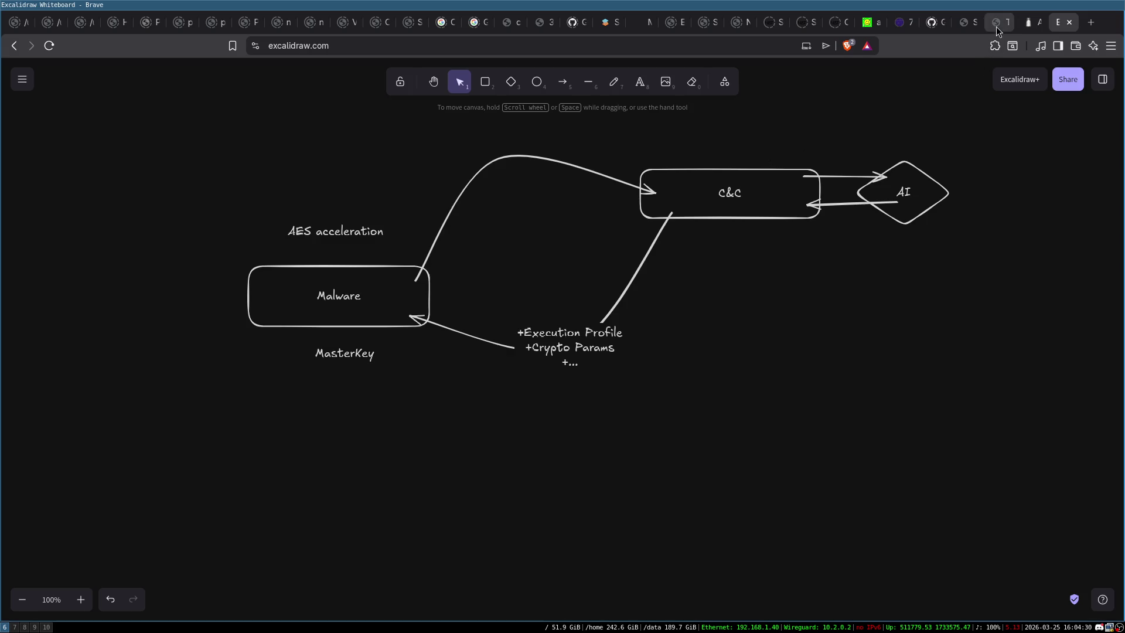
# Switch to the Sessions Timeline browser tab
pyautogui.click(15, 628)
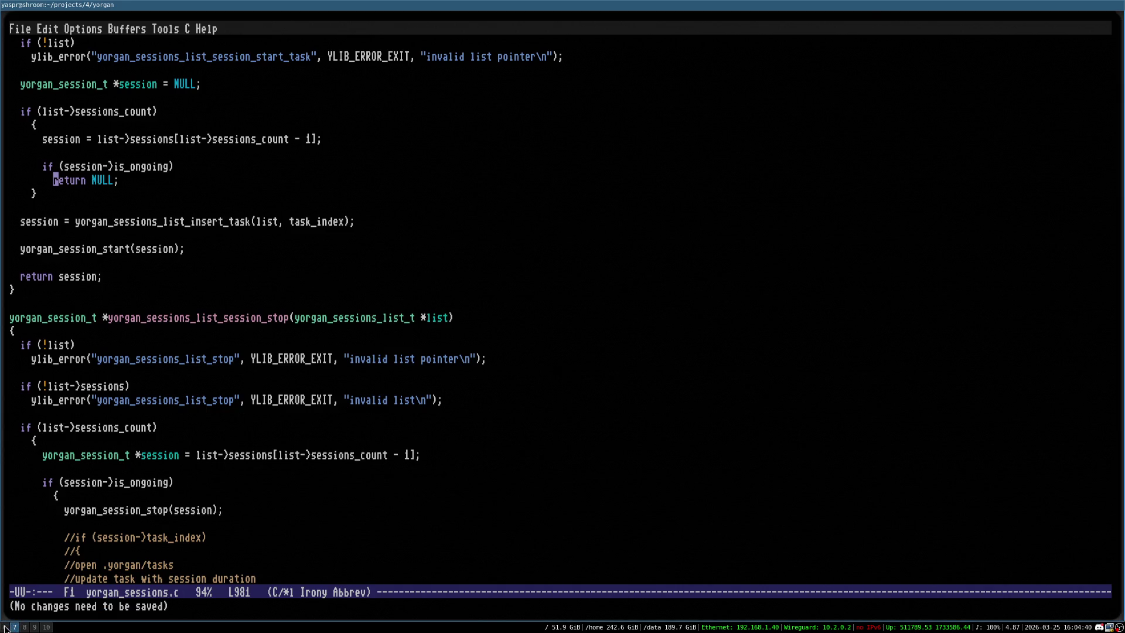
pyautogui.click(4, 627)
pyautogui.click(1011, 21)
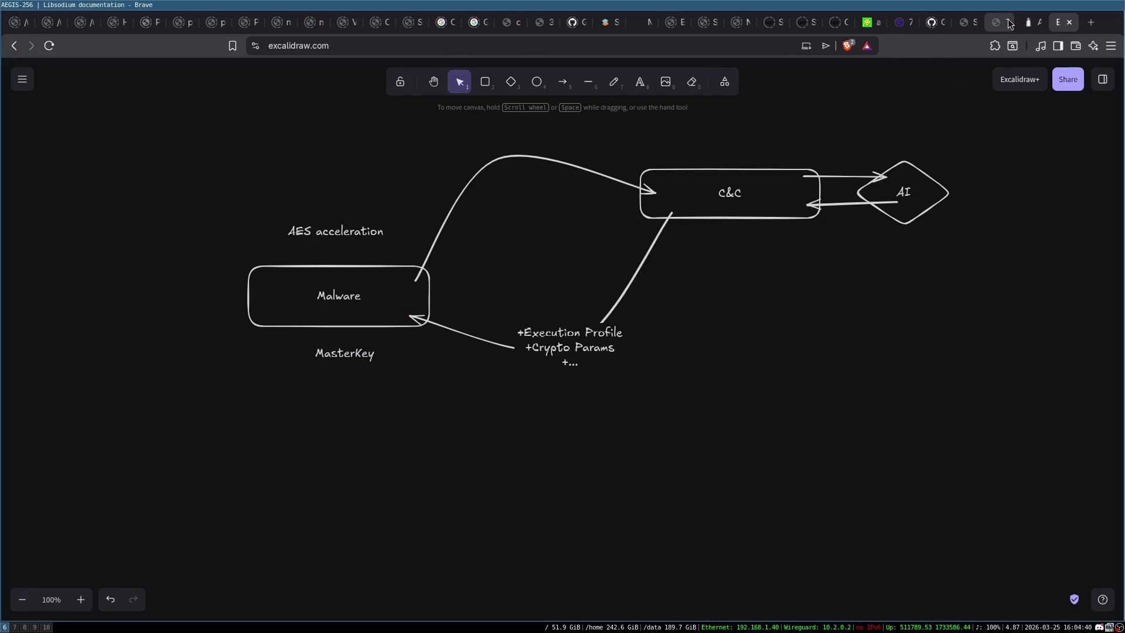
pyautogui.hotkey('ctrl', 'shift', 'Tab')
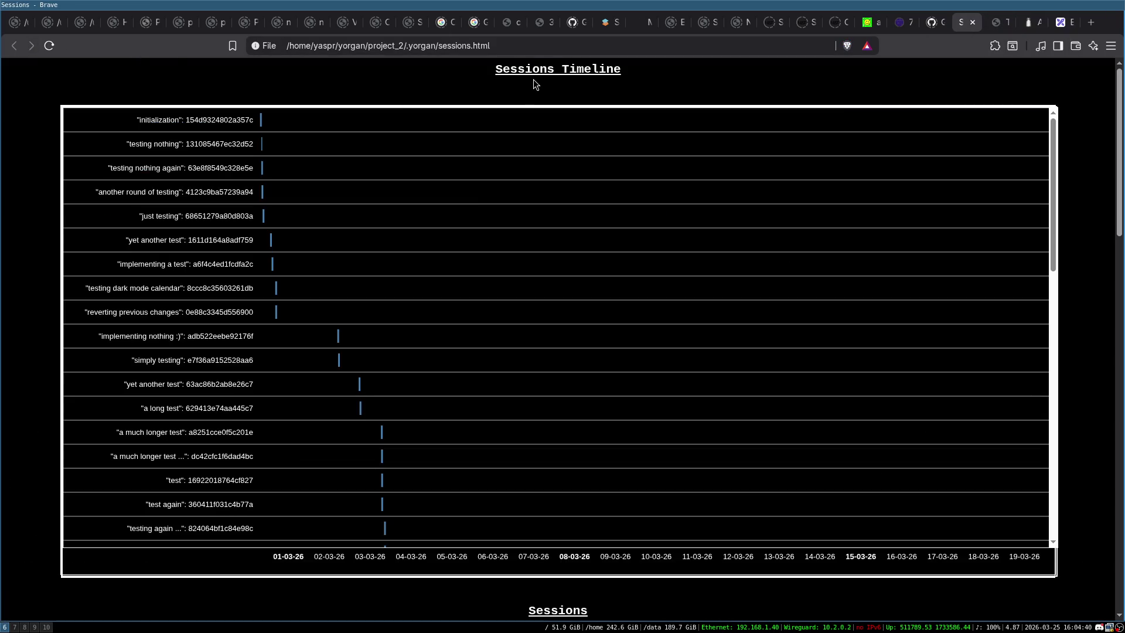
# Change the address from the project_2 folder to yorgan/projects.html and load it
pyautogui.click(519, 47)
pyautogui.press('End')
pyautogui.hotkey('ctrl', 'BackSpace')
pyautogui.hotkey('ctrl', 'BackSpace')
pyautogui.hotkey('ctrl', 'BackSpace')
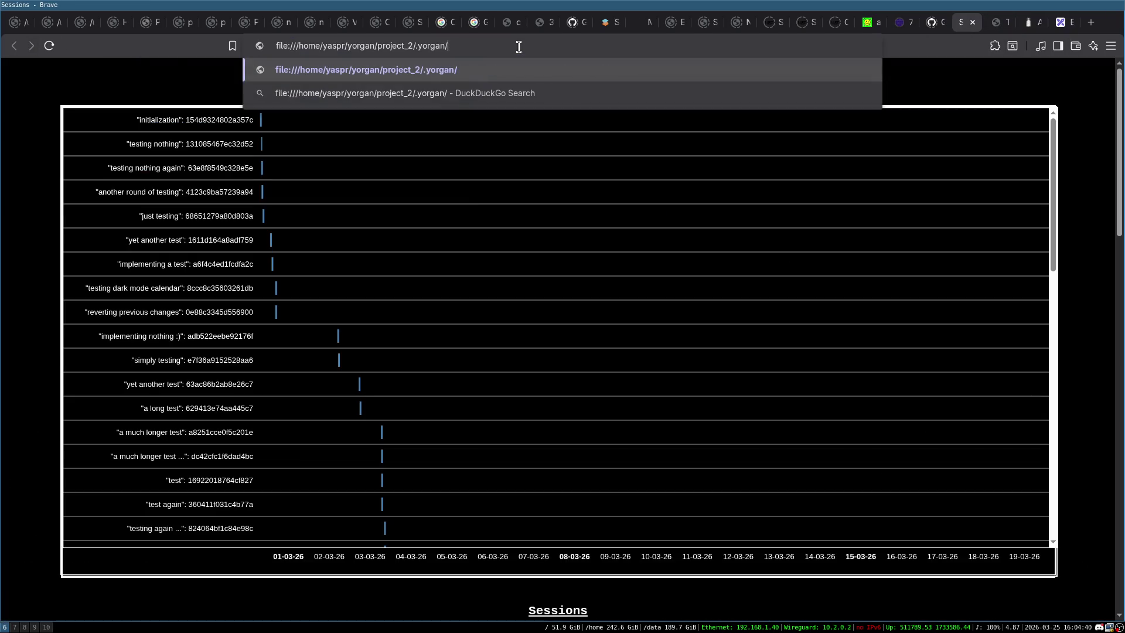
pyautogui.hotkey('ctrl', 'BackSpace')
pyautogui.hotkey('ctrl', 'BackSpace')
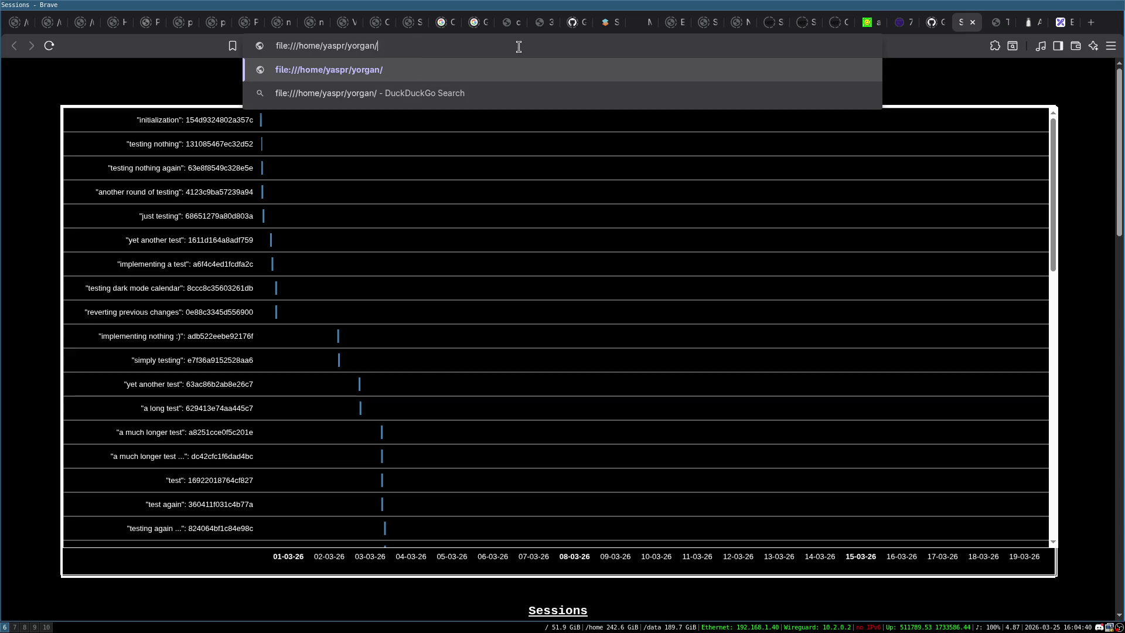
pyautogui.write('index.')
pyautogui.hotkey('ctrl', 'BackSpace')
pyautogui.hotkey('ctrl', 'BackSpace')
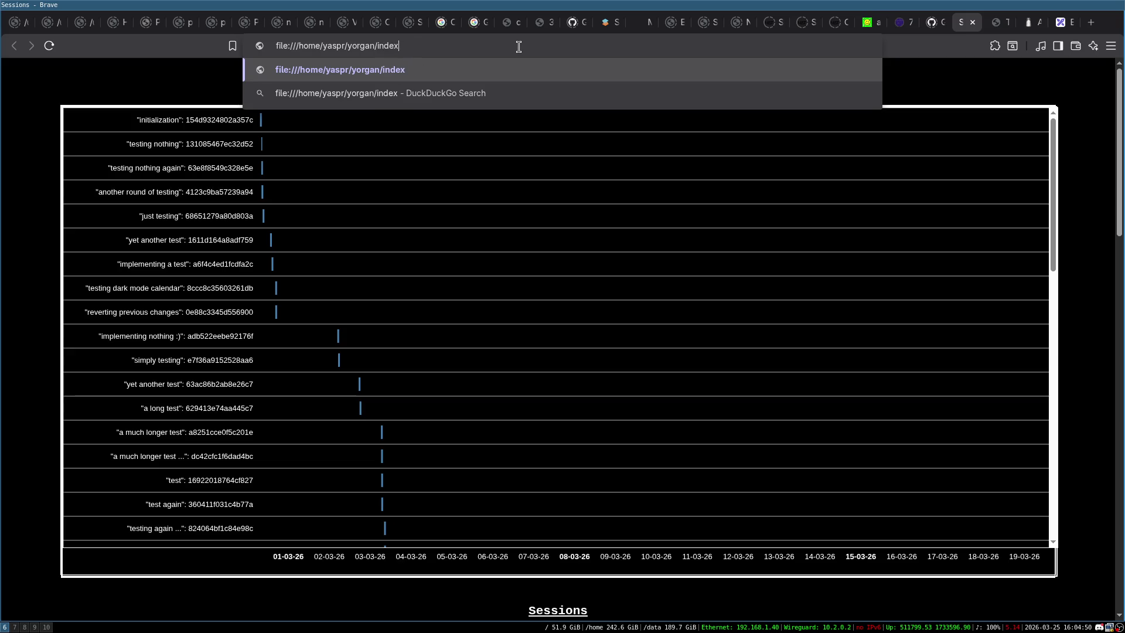
pyautogui.write('projects.html')
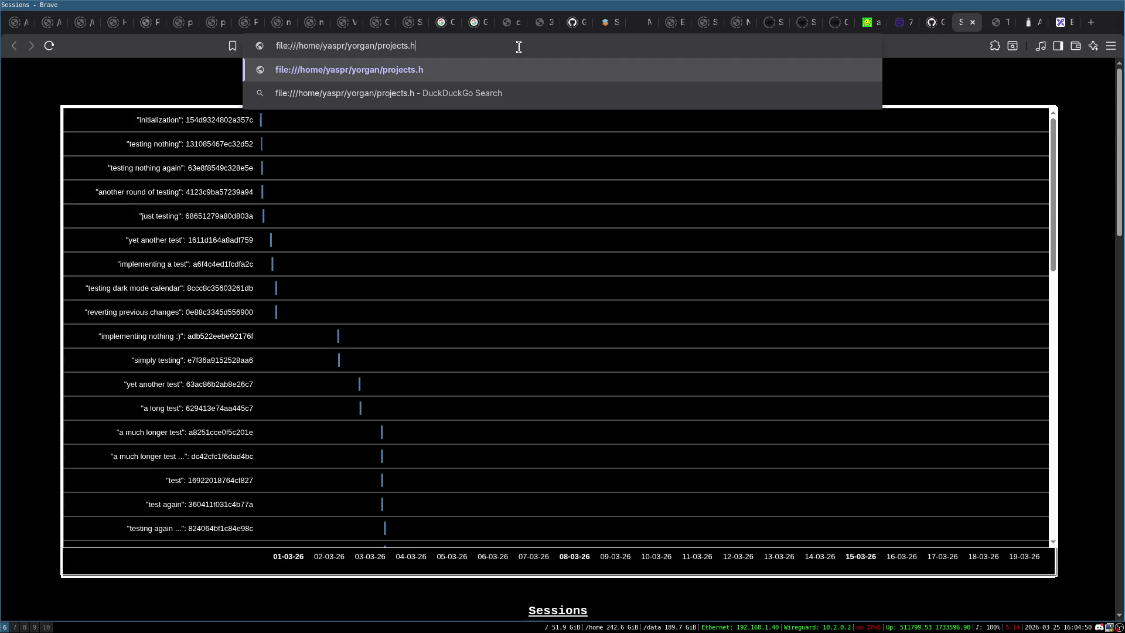
pyautogui.press('Return')
# Load the yorgan folder listing, open index.html, then open the project_2 overview
pyautogui.click(442, 46)
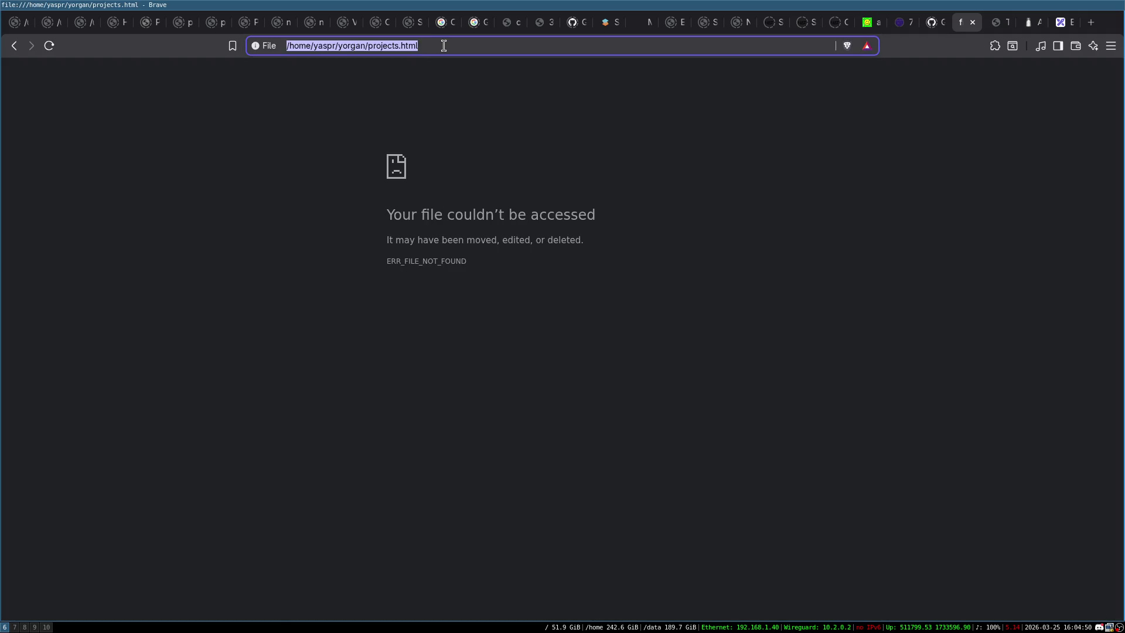
pyautogui.click(444, 46)
pyautogui.hotkey('ctrl', 'BackSpace')
pyautogui.hotkey('ctrl', 'BackSpace')
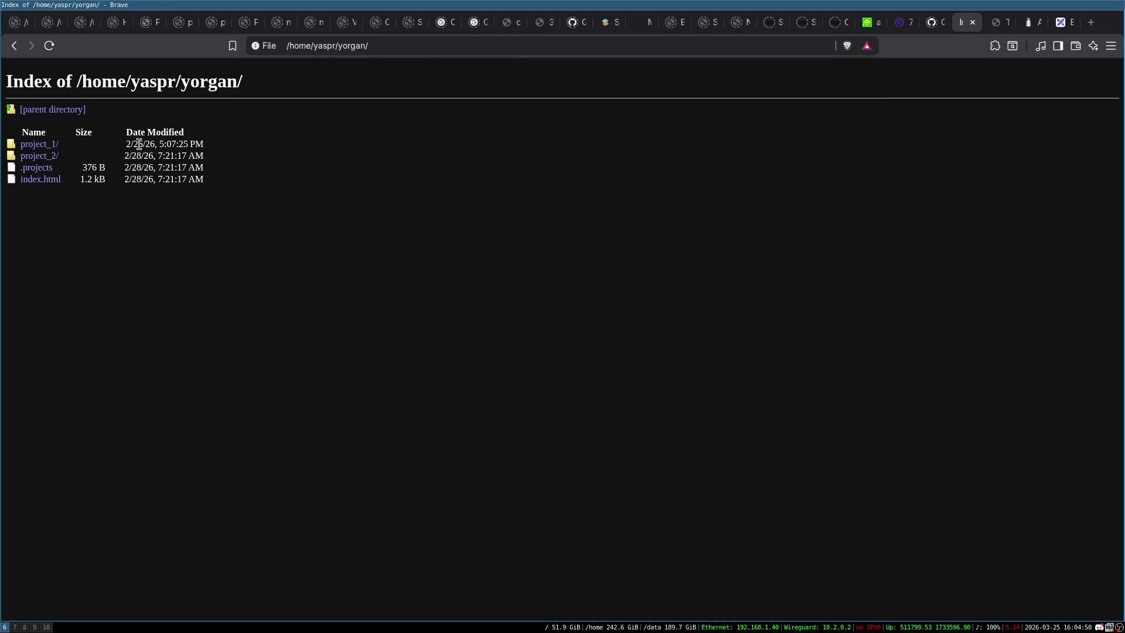
pyautogui.click(42, 179)
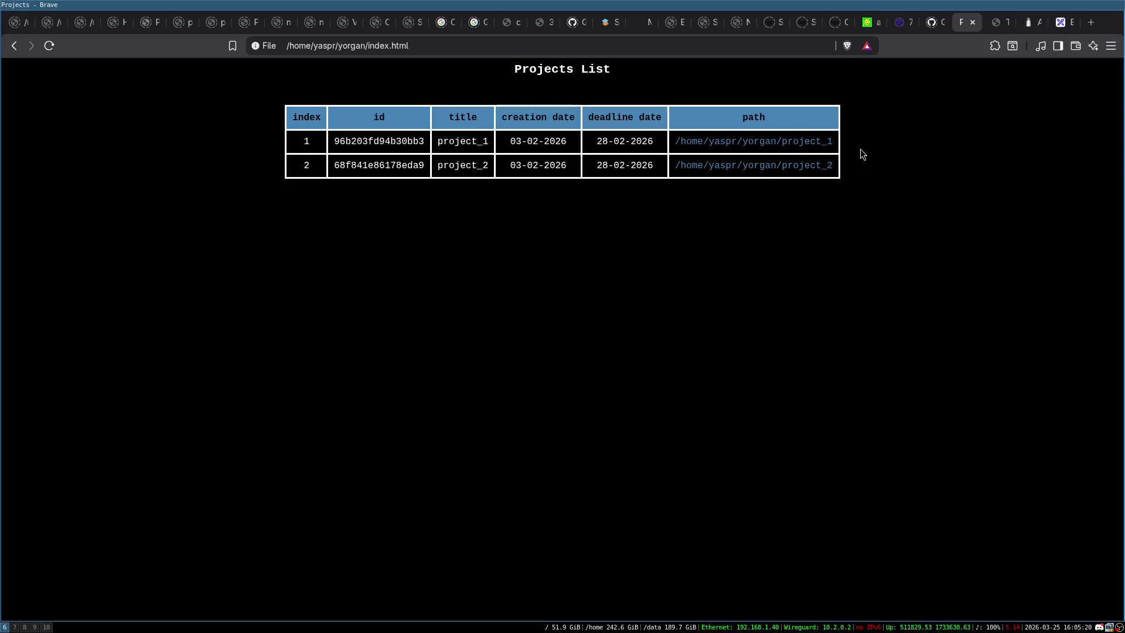
pyautogui.click(774, 166)
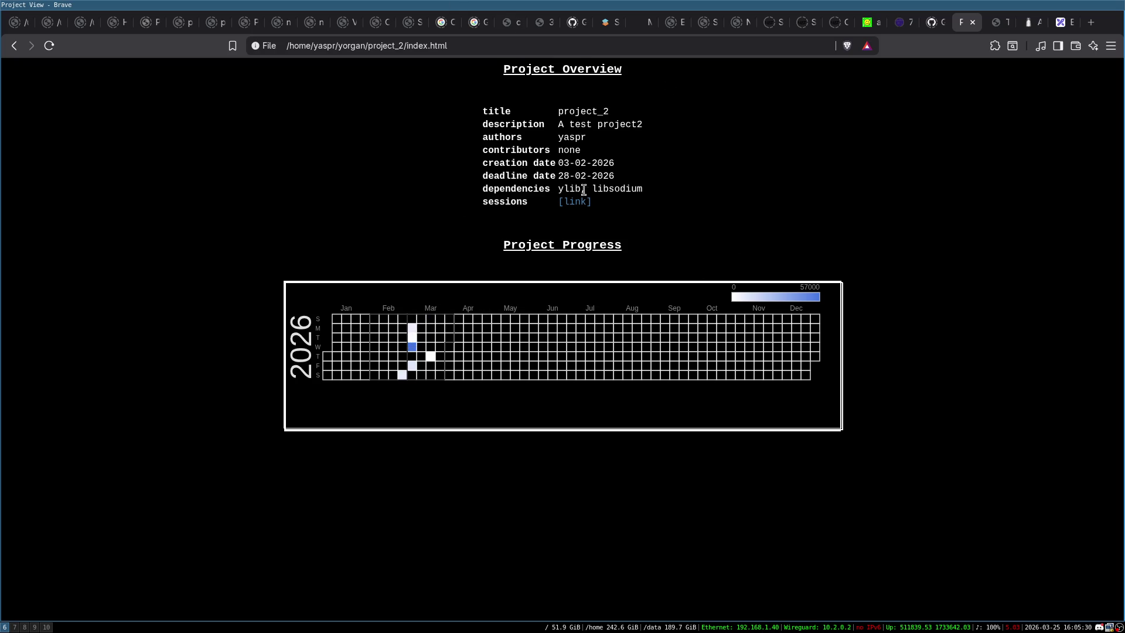
# Open project_2's Sessions Timeline from the overview's sessions link
pyautogui.click(572, 203)
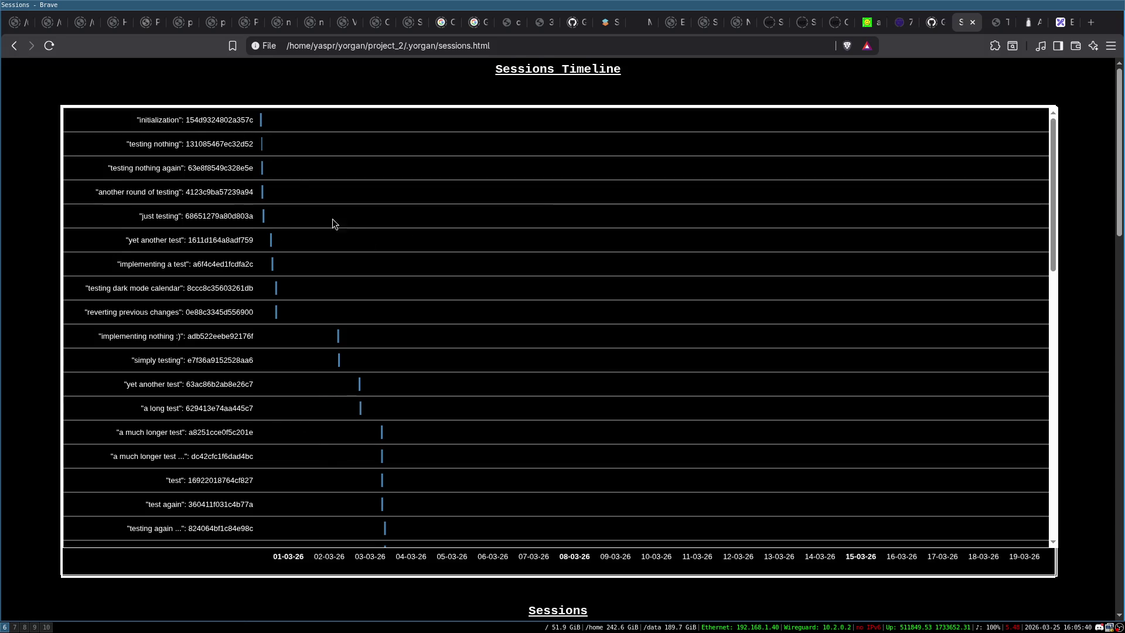
pyautogui.scroll(-5, 289, 178)
pyautogui.scroll(-3, 328, 200)
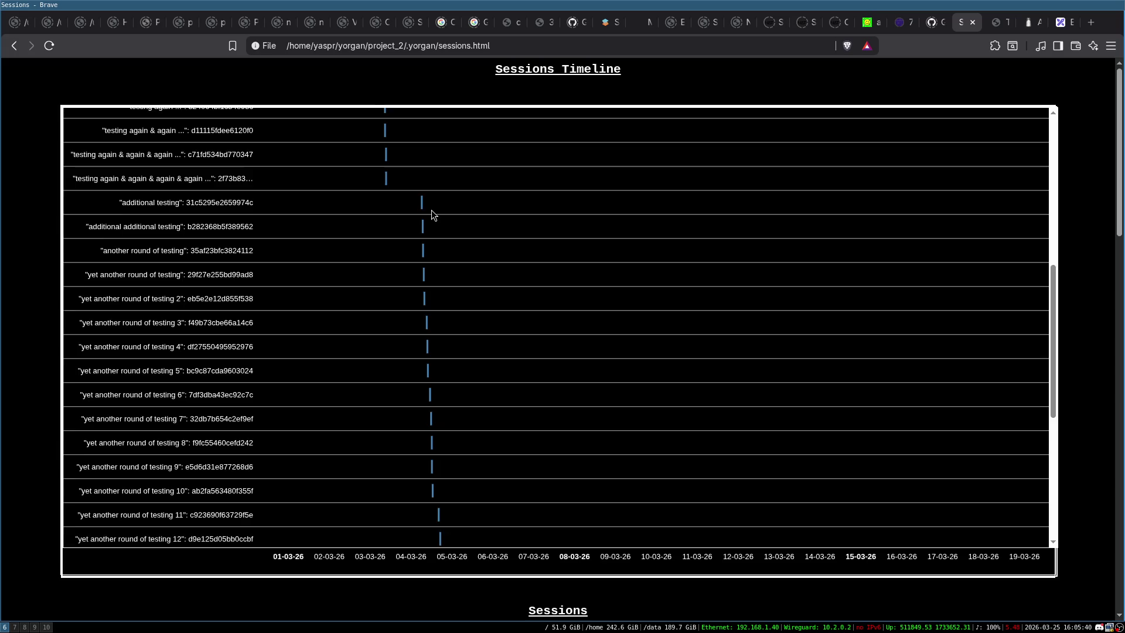
pyautogui.scroll(-2, 432, 219)
pyautogui.scroll(-1, 440, 201)
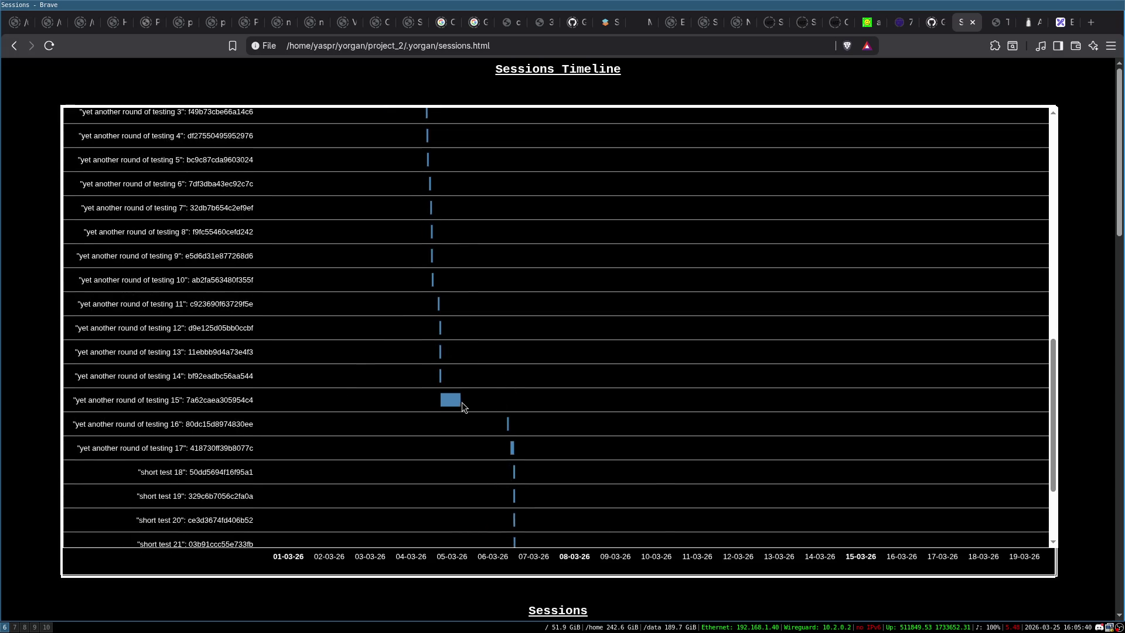
pyautogui.moveTo(455, 403)
pyautogui.moveTo(439, 309)
pyautogui.scroll(-8, 38, 368)
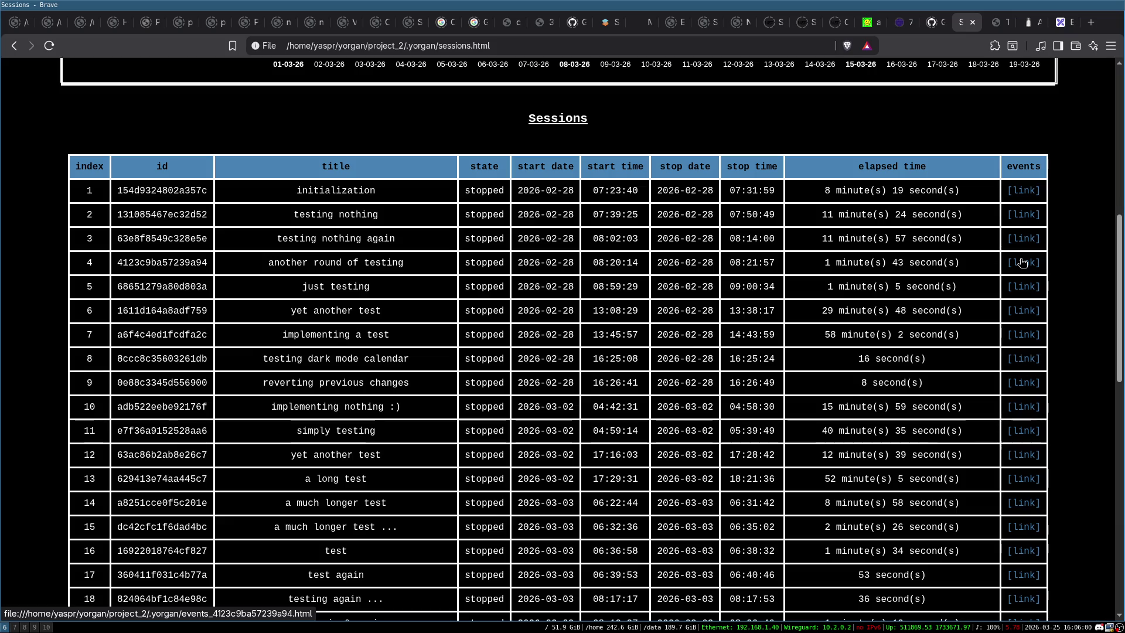
pyautogui.click(1023, 262)
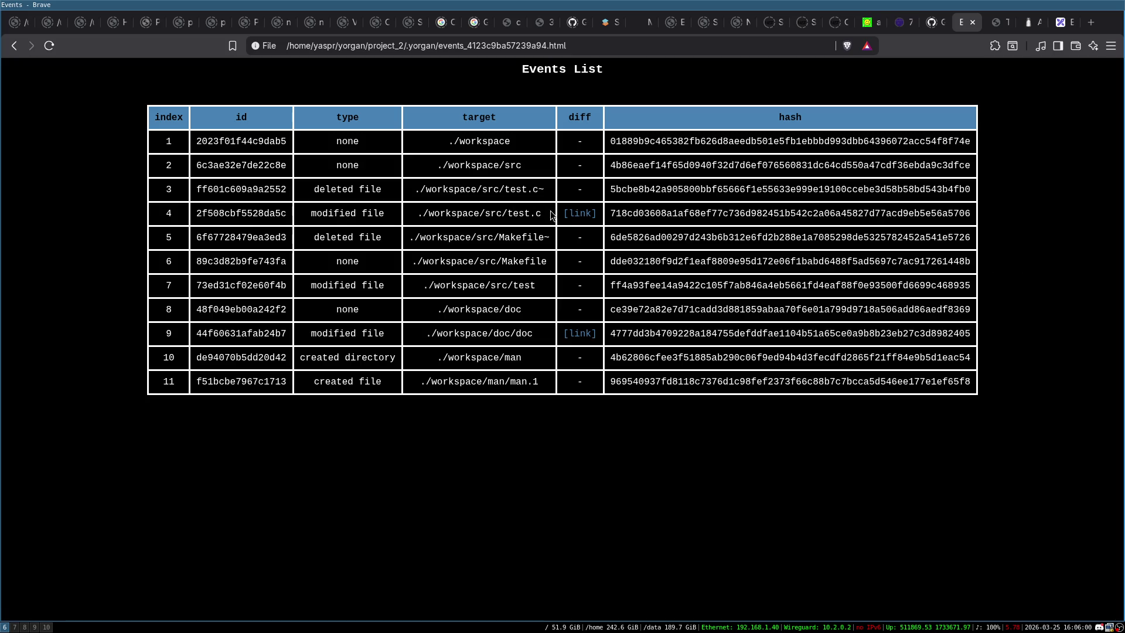
pyautogui.click(582, 214)
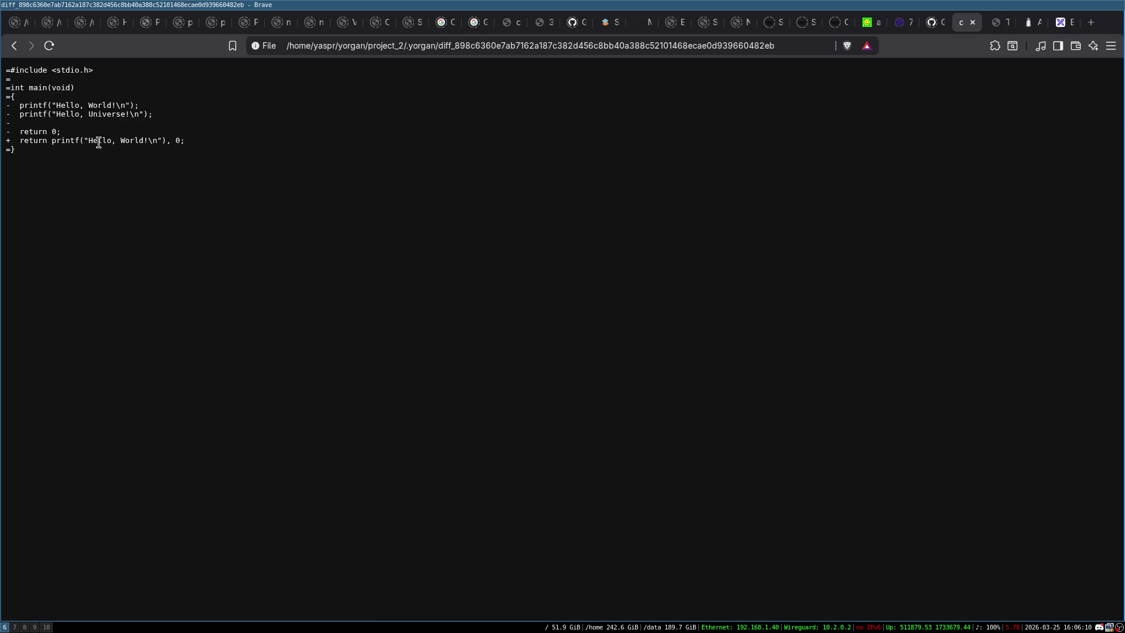
pyautogui.click(14, 51)
pyautogui.click(14, 50)
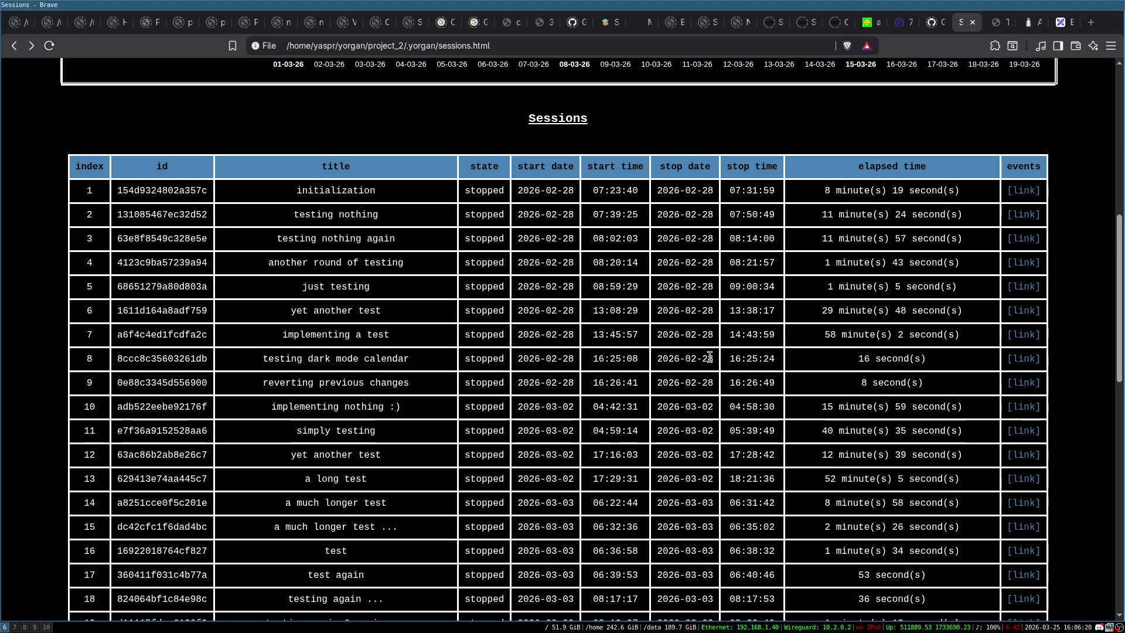
pyautogui.scroll(-3, 695, 356)
pyautogui.scroll(-15, 695, 356)
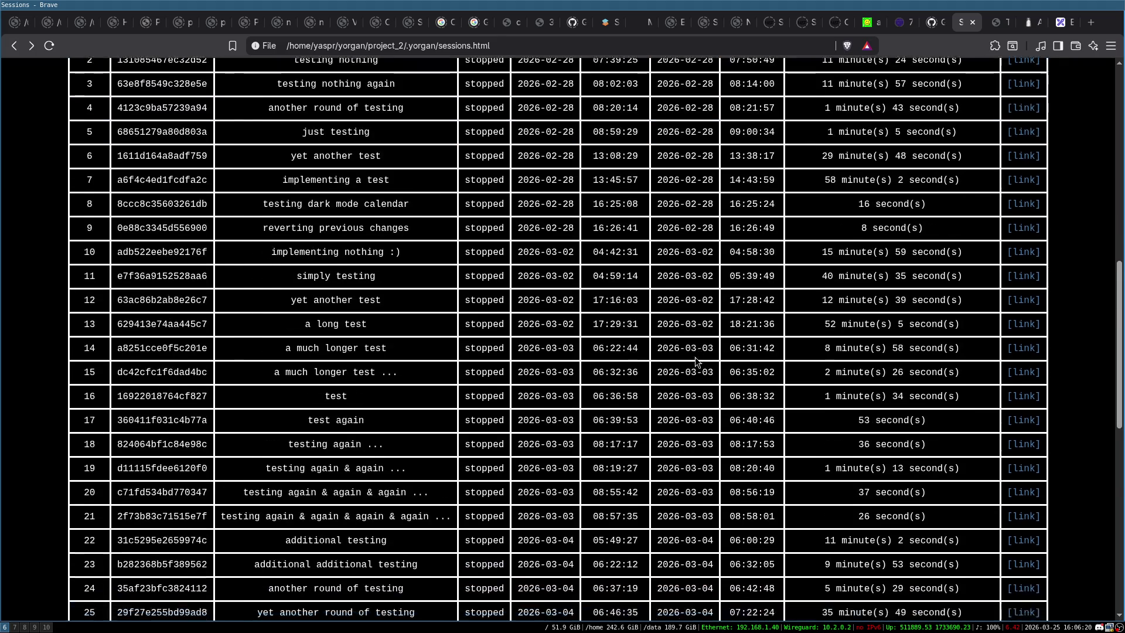
pyautogui.scroll(20, 502, 434)
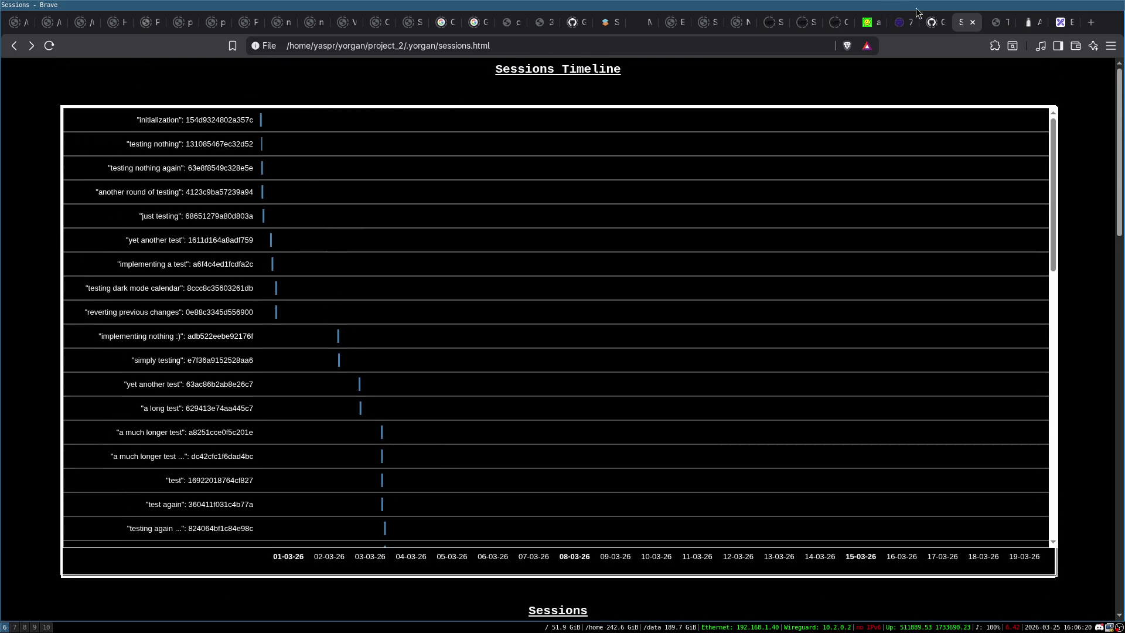
pyautogui.click(996, 23)
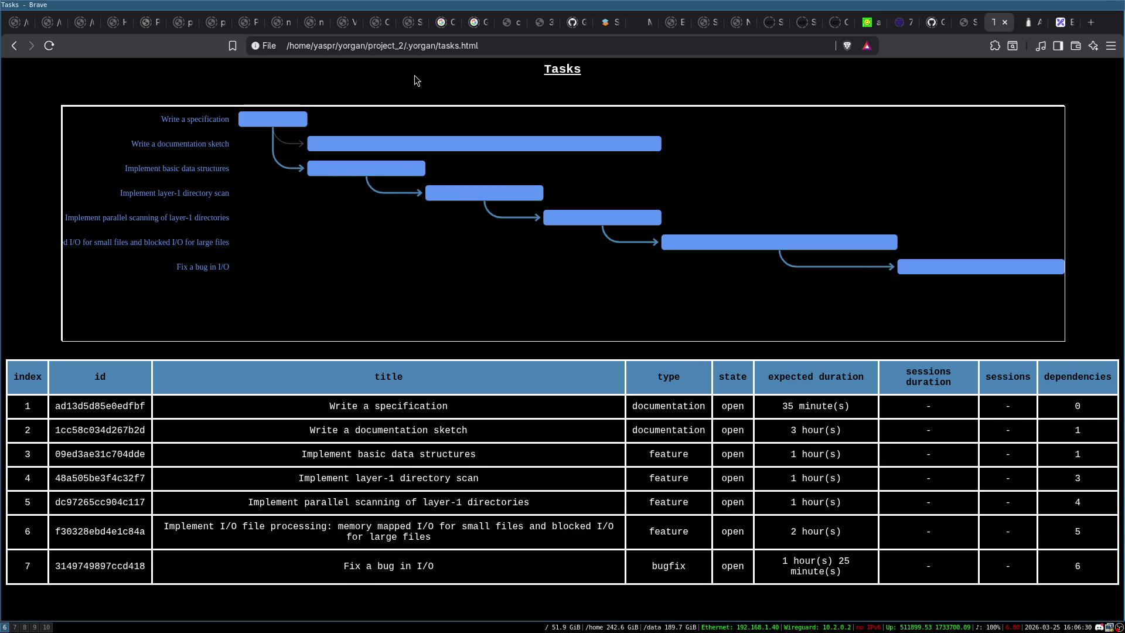
# Inspect the Gantt bars, select the 'Write a specification' task title, then go back
pyautogui.moveTo(197, 118)
pyautogui.tripleClick(386, 406)
pyautogui.click(460, 405)
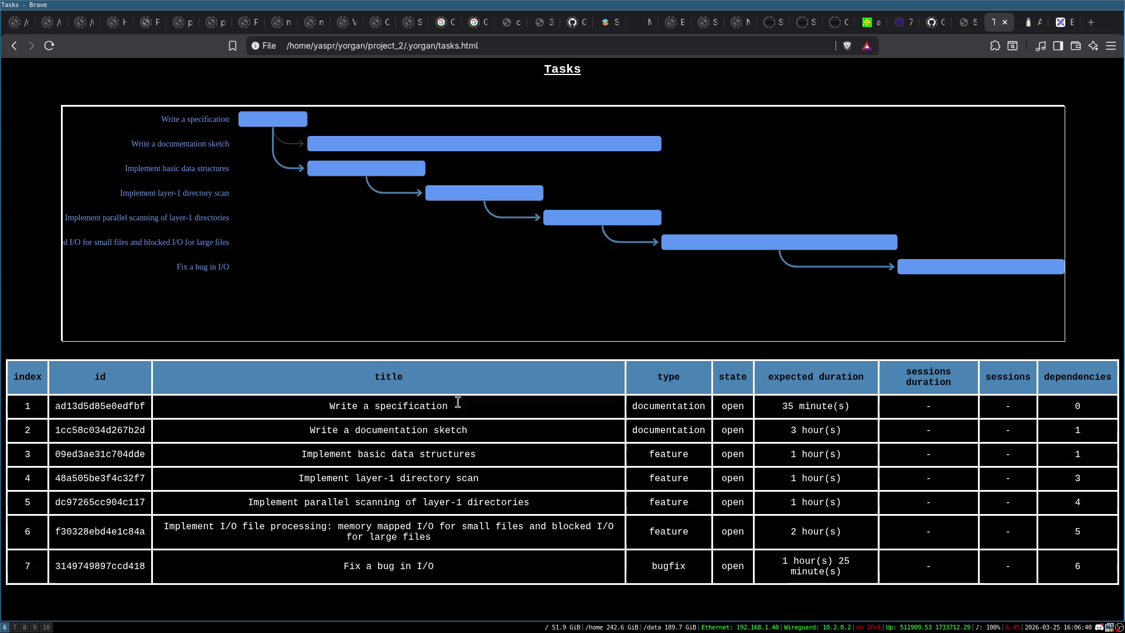
pyautogui.tripleClick(413, 406)
pyautogui.click(799, 405)
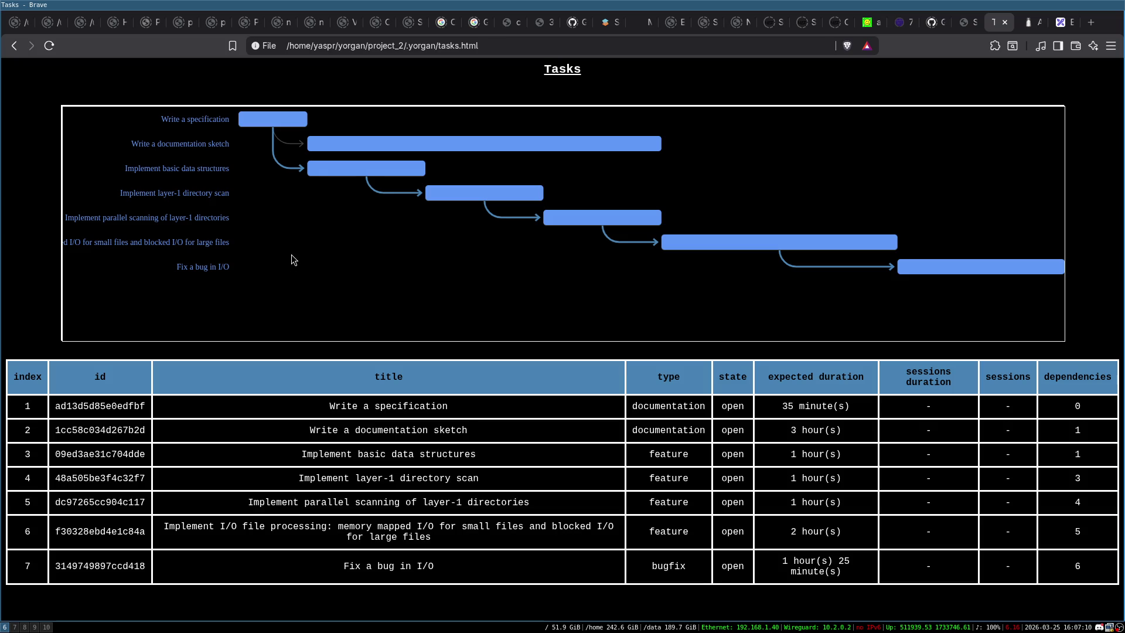
pyautogui.hotkey('alt', 'Left')
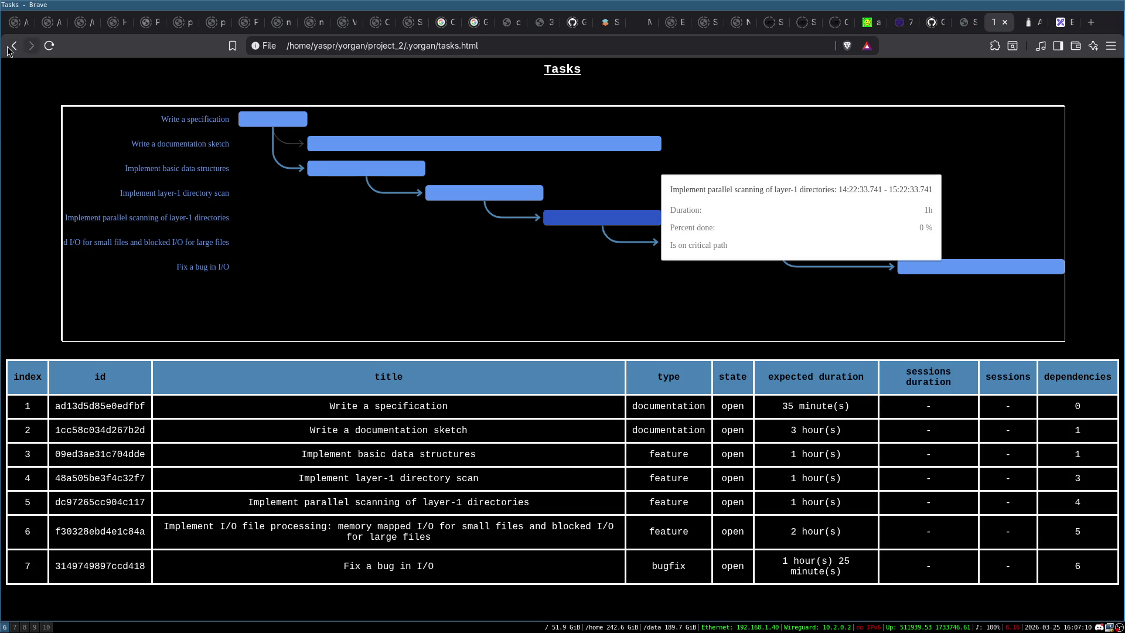
# Suspend Emacs on workspace 7 and run 'yorgan project goto 2' from history
pyautogui.press('super+7')
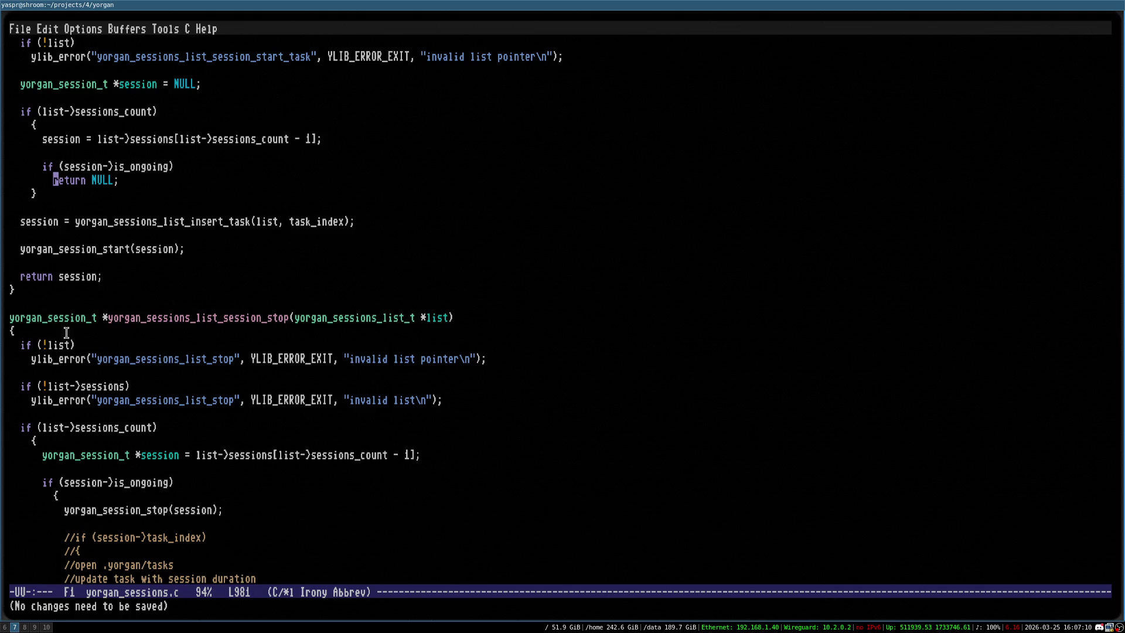
pyautogui.hotkey('ctrl', 'z')
pyautogui.hotkey('ctrl', 'l')
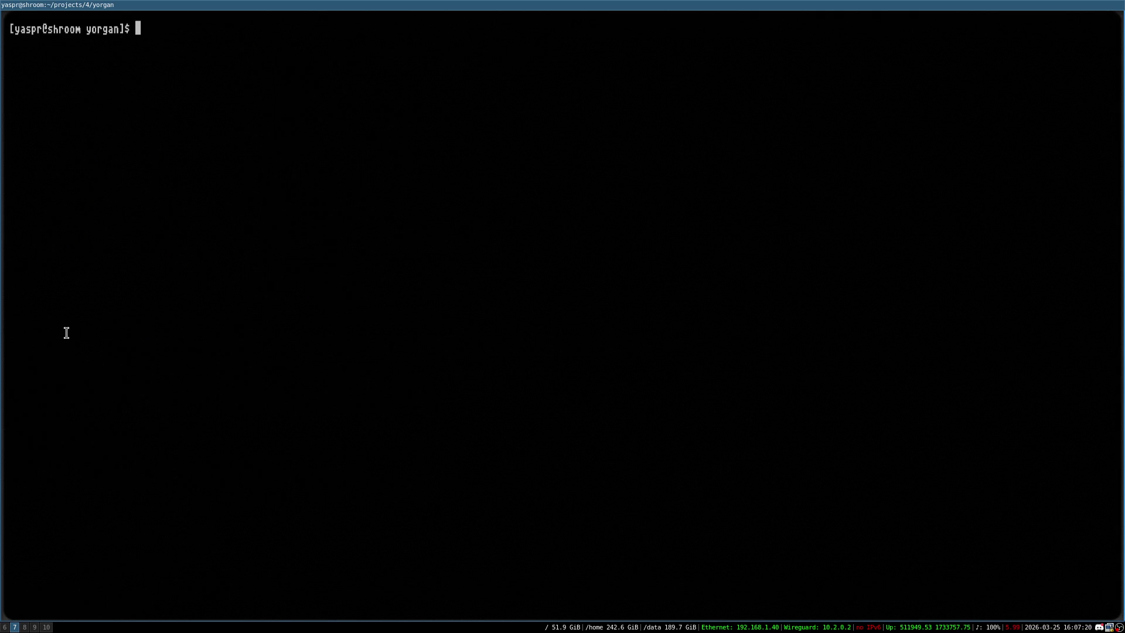
pyautogui.write('y')
pyautogui.press('Up')
pyautogui.press('Return')
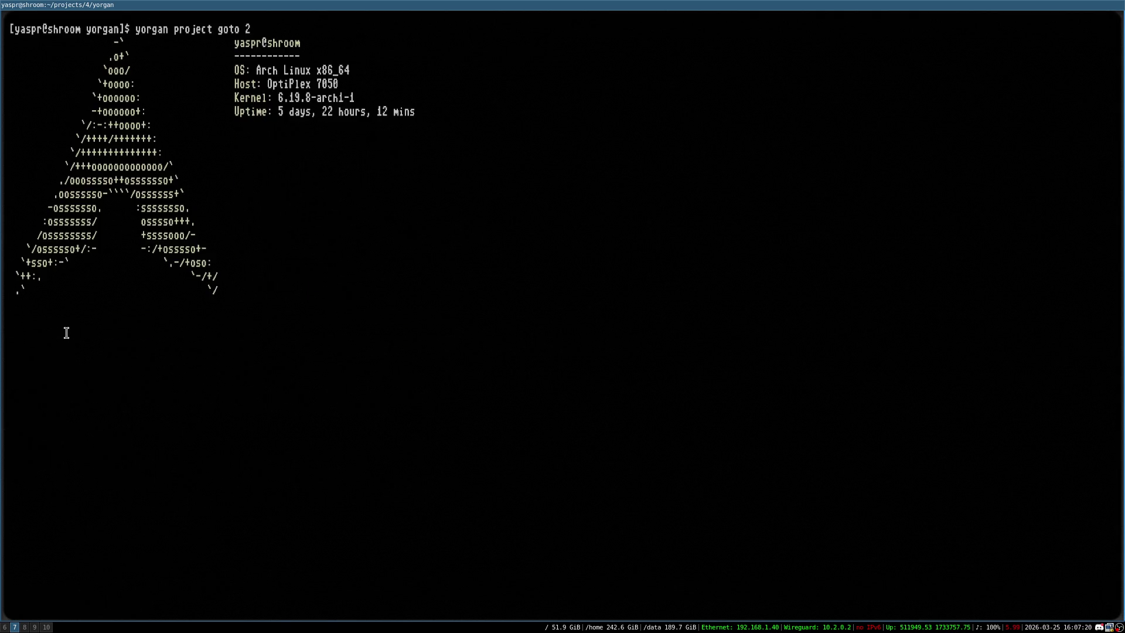
# Run 'yorgan project list', then 'yorgan --help' to see available commands
pyautogui.write('git')
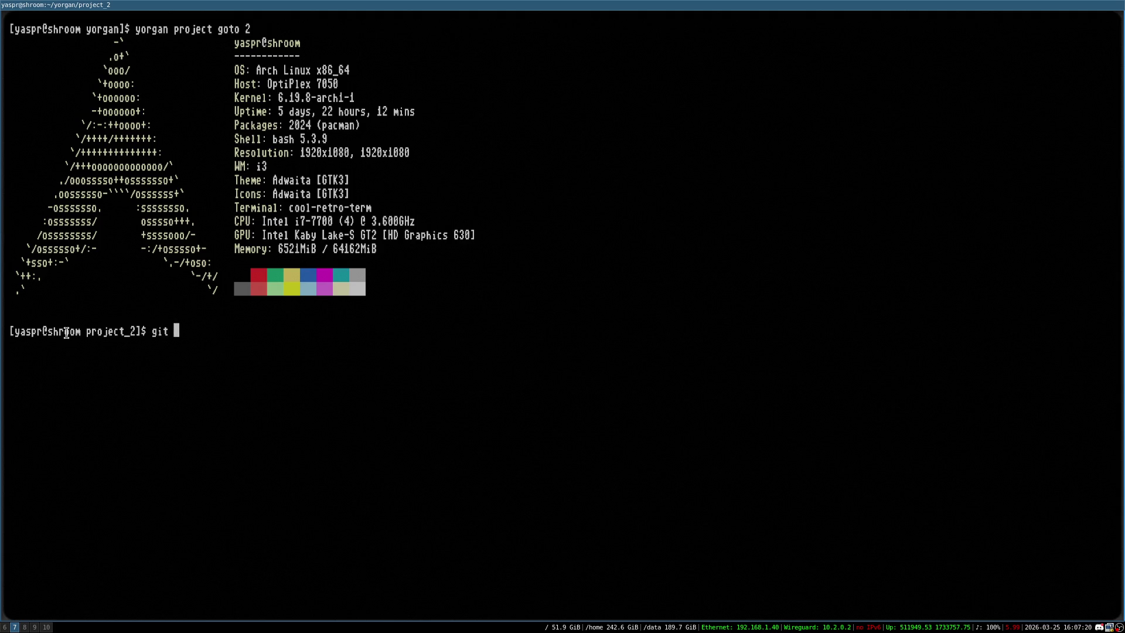
pyautogui.press('BackSpace')
pyautogui.press('BackSpace')
pyautogui.press('BackSpace')
pyautogui.write('yorgan proje')
pyautogui.write('ct list')
pyautogui.press('Return')
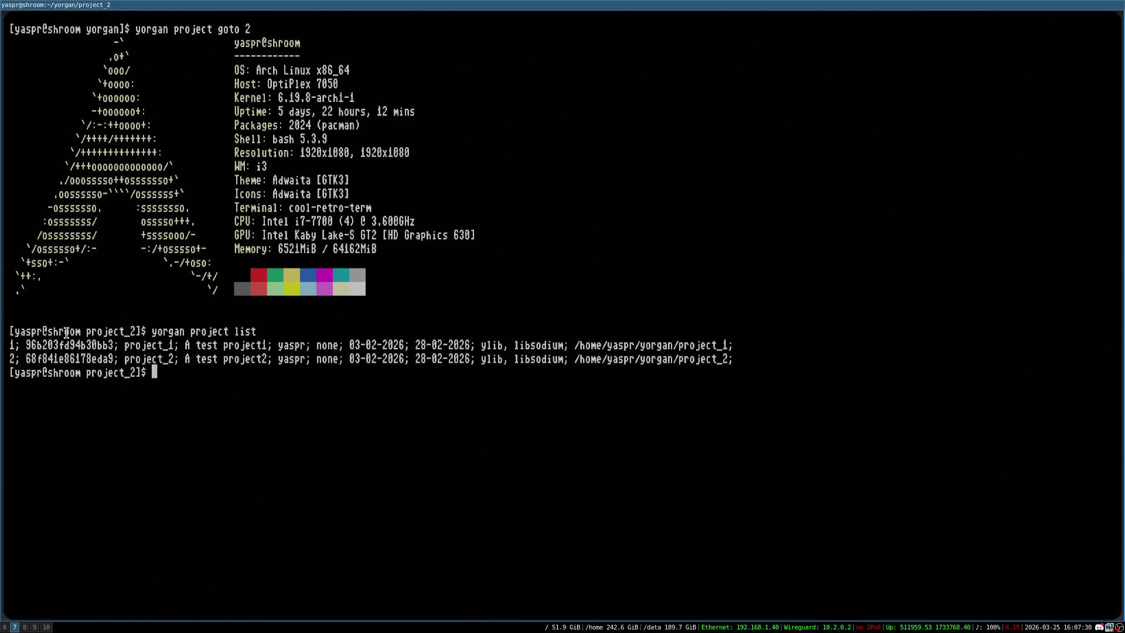
pyautogui.press('Up')
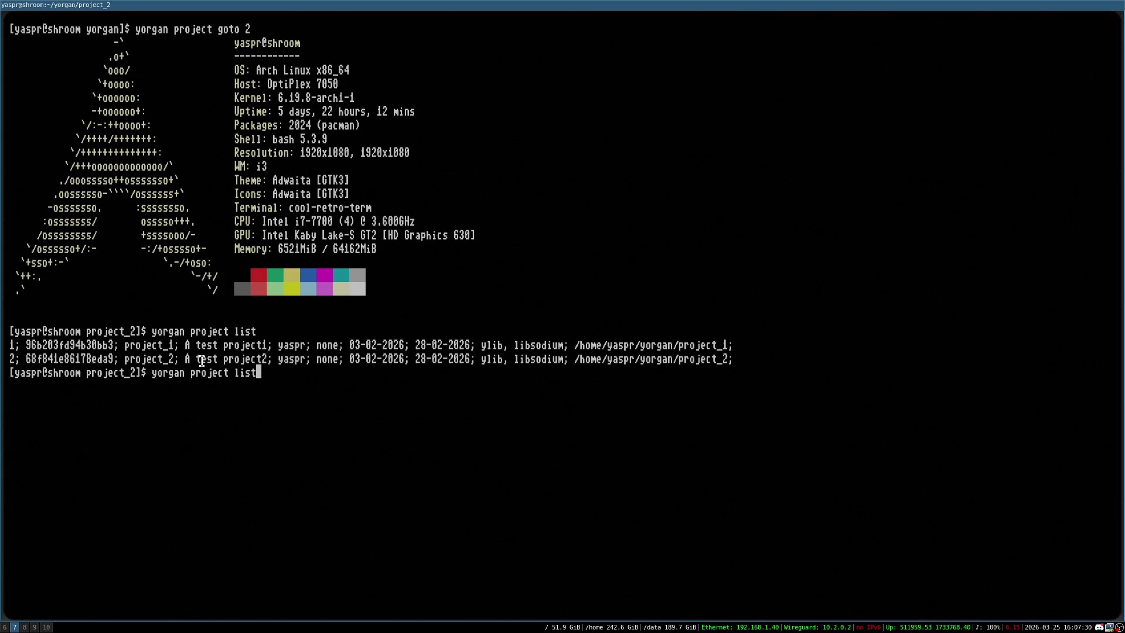
pyautogui.press('BackSpace')
pyautogui.press('BackSpace')
pyautogui.press('BackSpace')
pyautogui.hotkey('ctrl', 'w')
pyautogui.write('--help')
pyautogui.press('Return')
# Run 'yorgan session list' and scroll through the recorded sessions
pyautogui.press('Up')
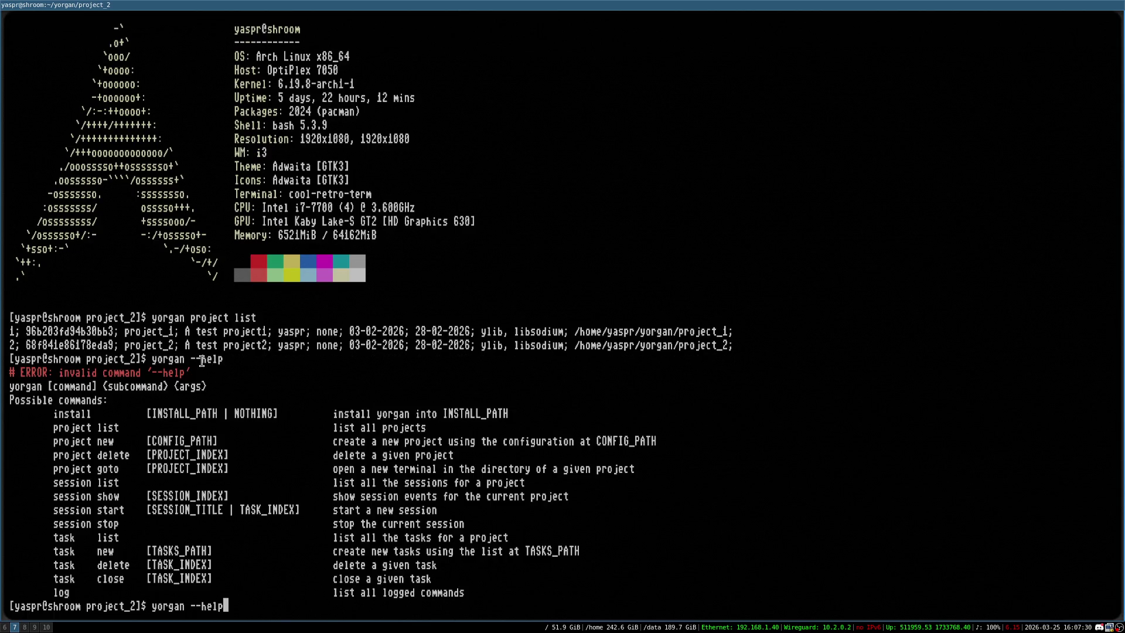
pyautogui.press('BackSpace')
pyautogui.press('BackSpace')
pyautogui.press('BackSpace')
pyautogui.write('session')
pyautogui.write(' show')
pyautogui.press('BackSpace')
pyautogui.press('BackSpace')
pyautogui.press('BackSpace')
pyautogui.write('lis')
pyautogui.write('t')
pyautogui.hotkey('ctrl', 'l')
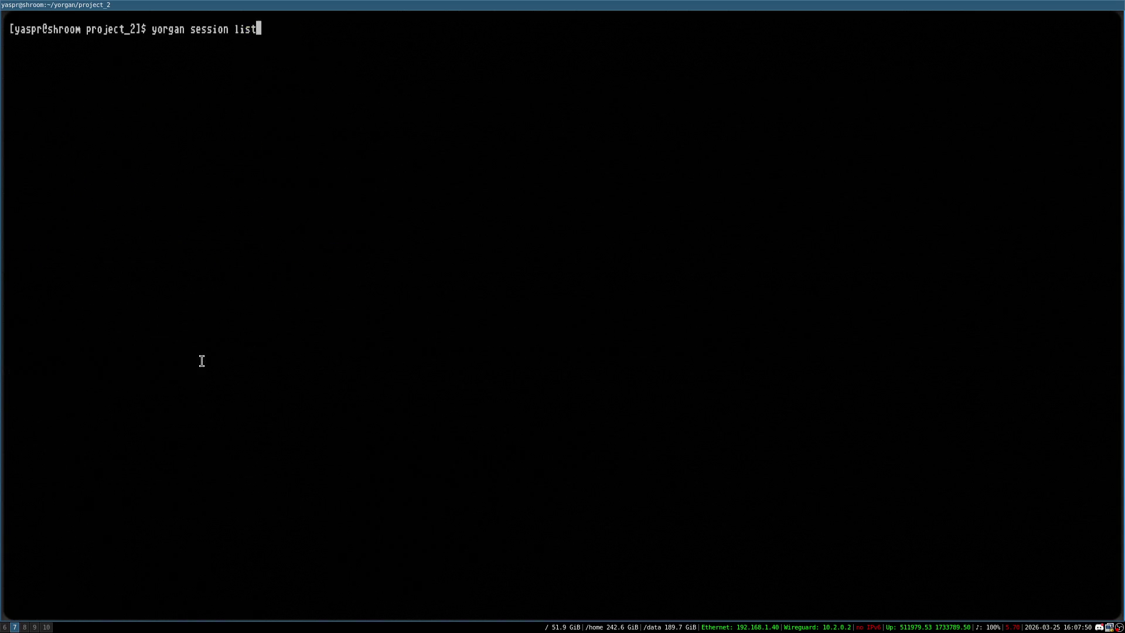
pyautogui.press('Return')
pyautogui.scroll(7, 287, 300)
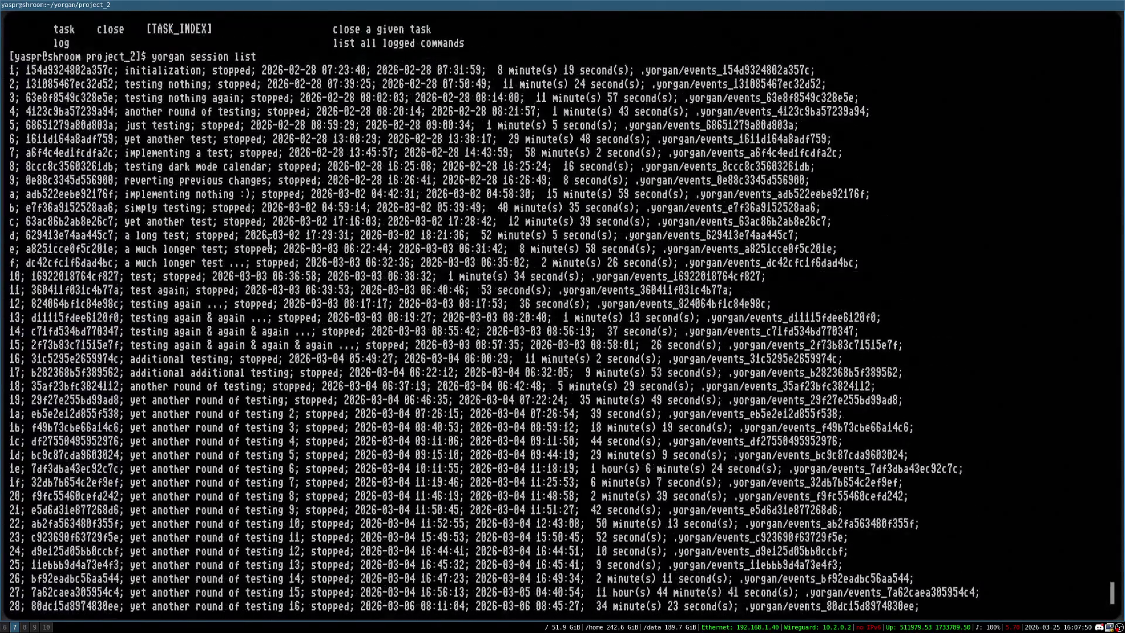
pyautogui.scroll(-2, 262, 202)
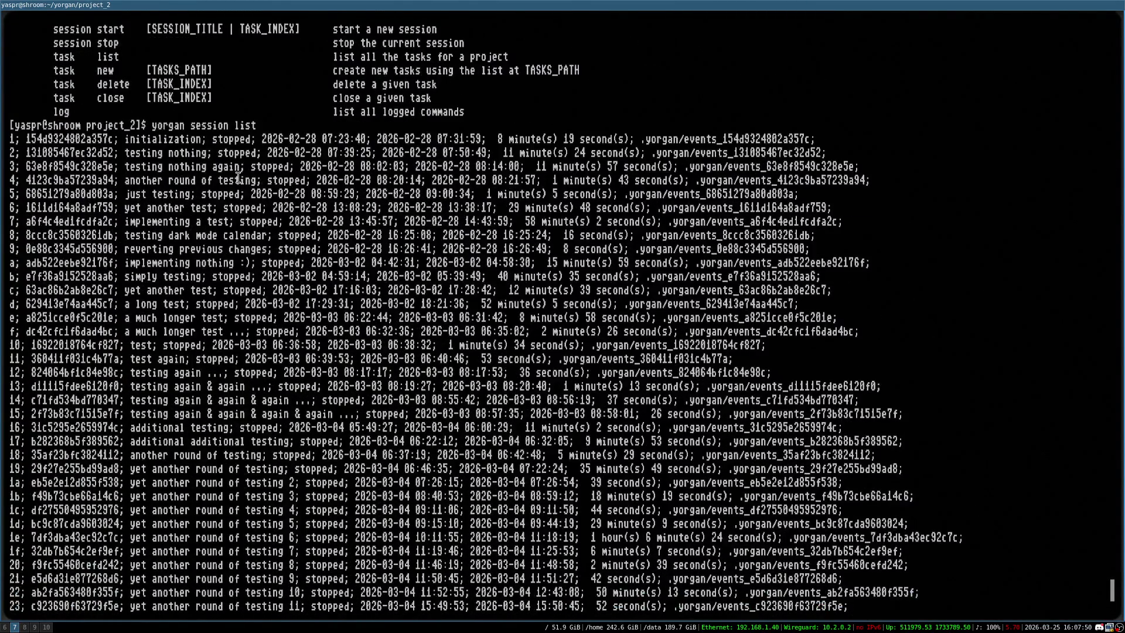
pyautogui.scroll(-2, 592, 167)
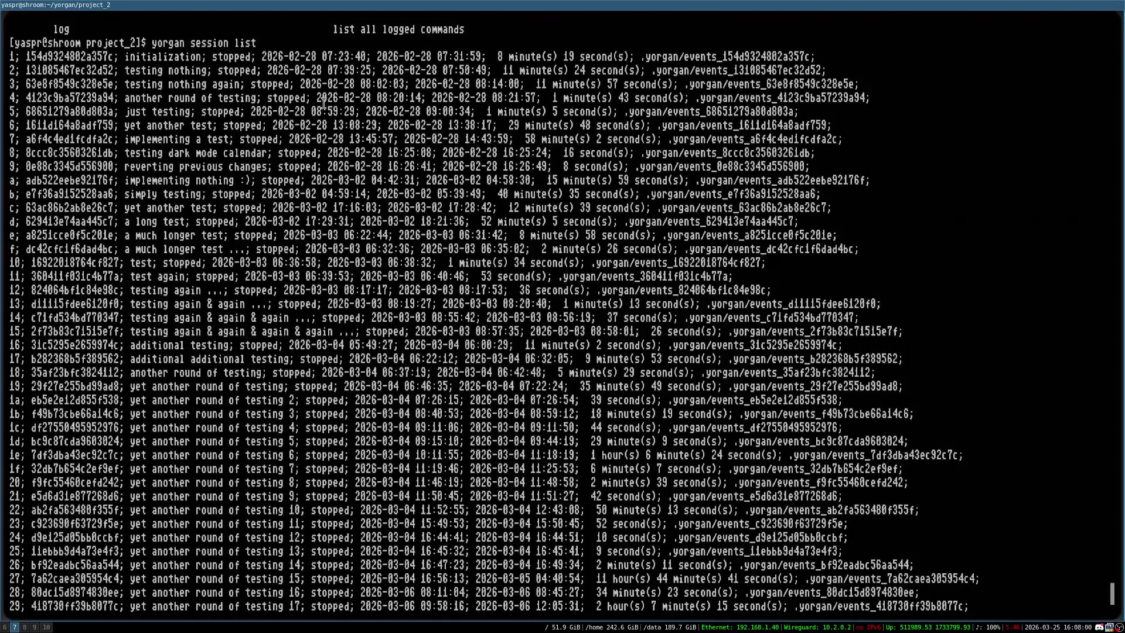
pyautogui.scroll(-4, 600, 323)
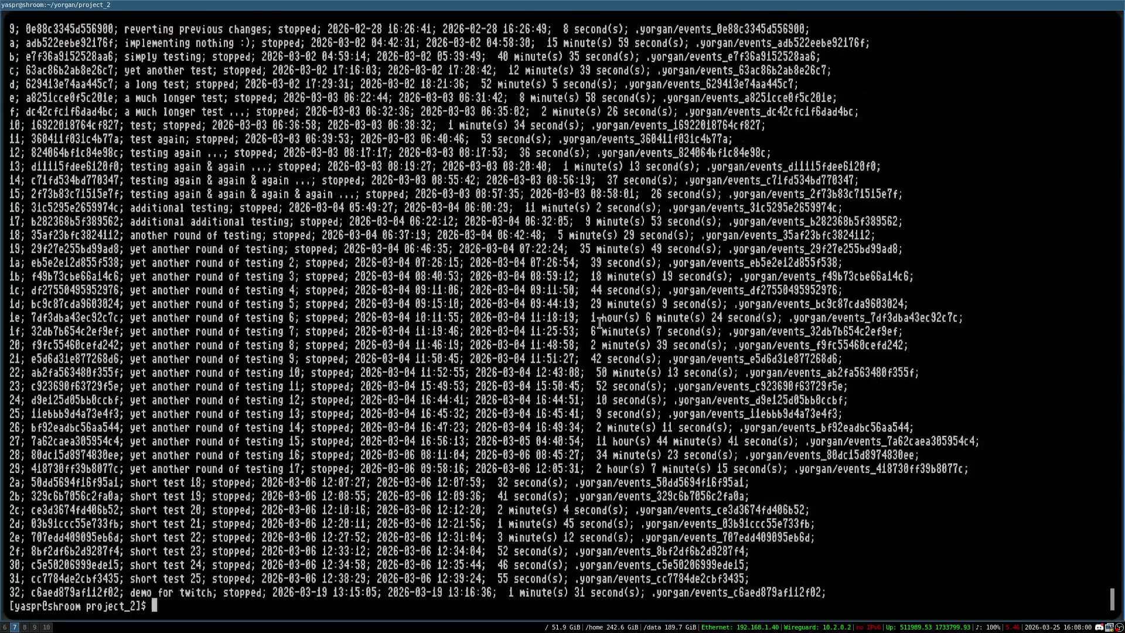
pyautogui.scroll(3, 174, 316)
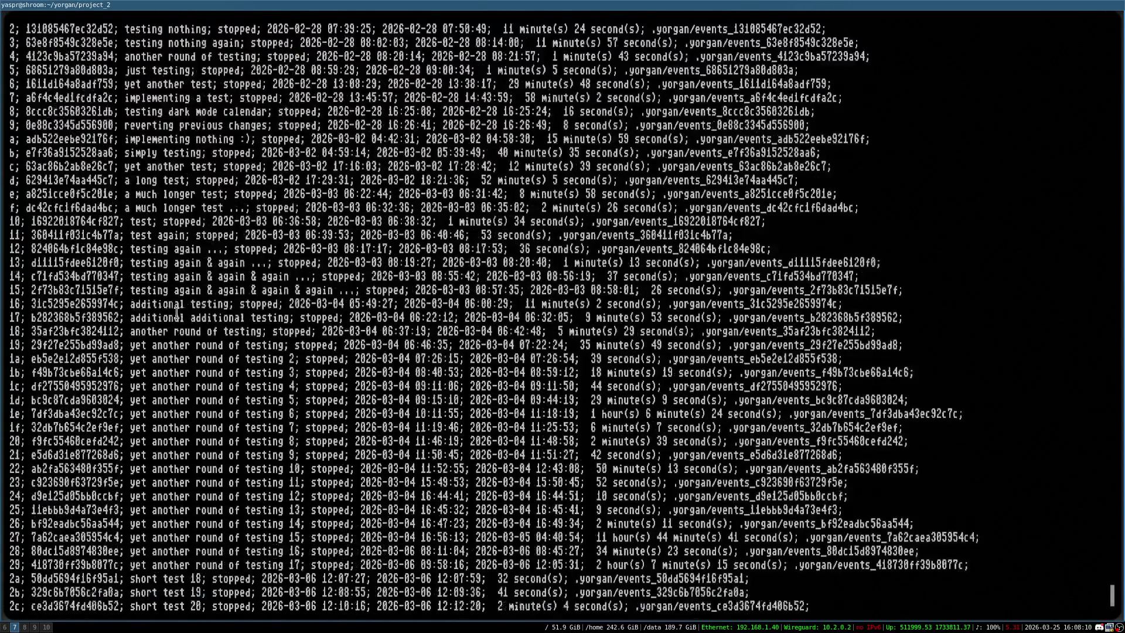
pyautogui.scroll(-3, 174, 304)
pyautogui.press('super+6')
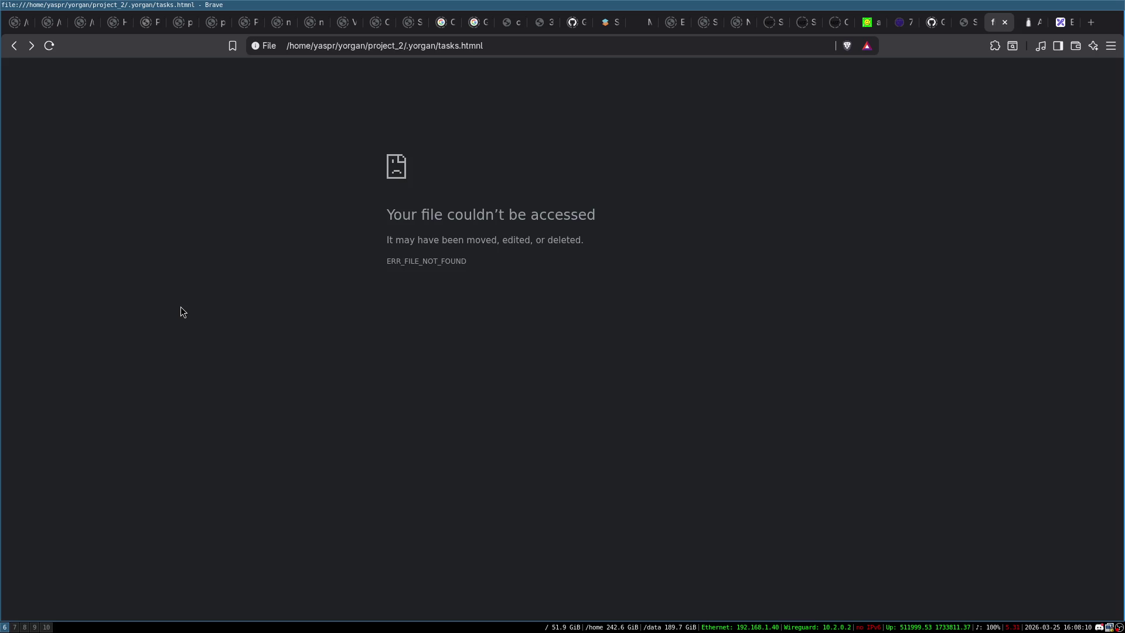
# Go forward to project_2's Tasks page and scroll through it
pyautogui.click(26, 51)
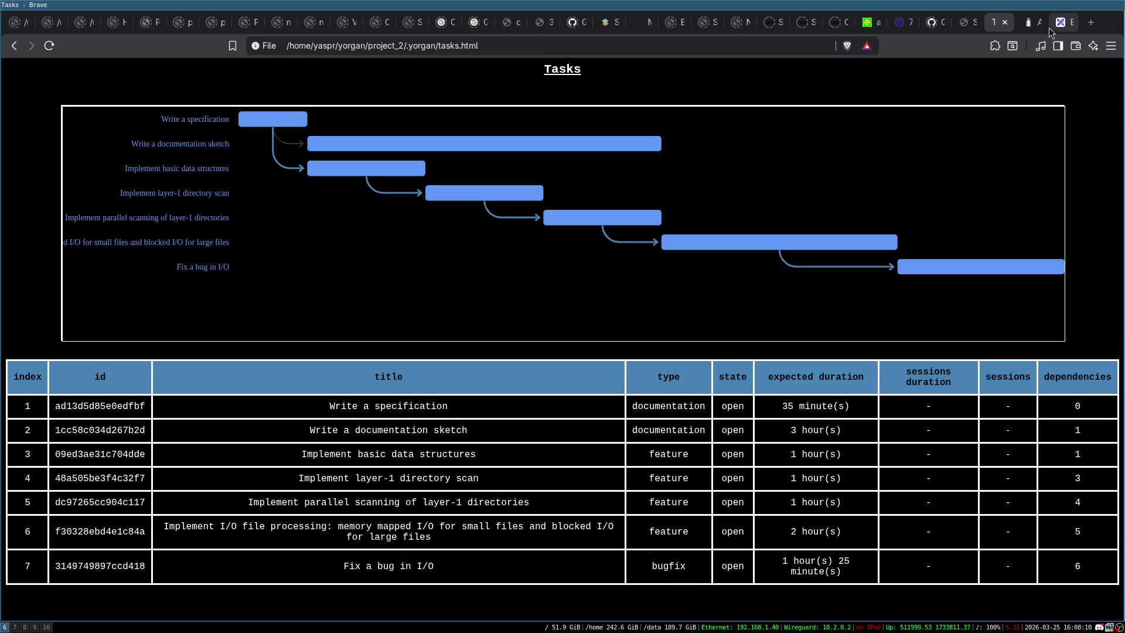
pyautogui.scroll(1, 1012, 27)
pyautogui.scroll(-10, 518, 251)
pyautogui.scroll(-15, 25, 316)
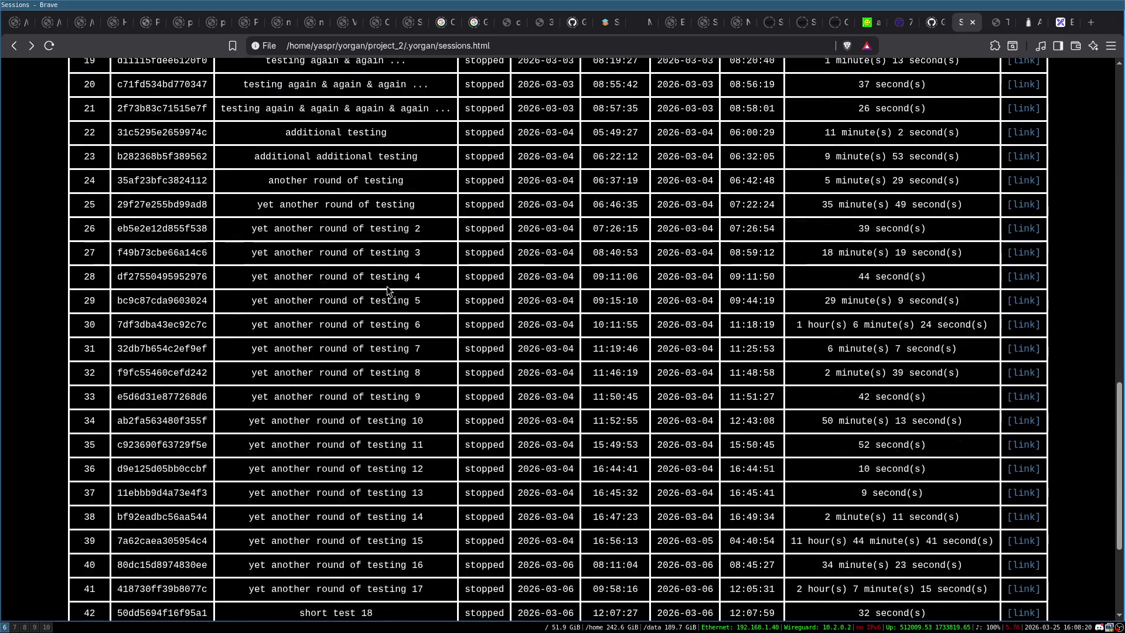
# Clear the terminal screen on workspace 7, then return to the browser
pyautogui.press('super+7')
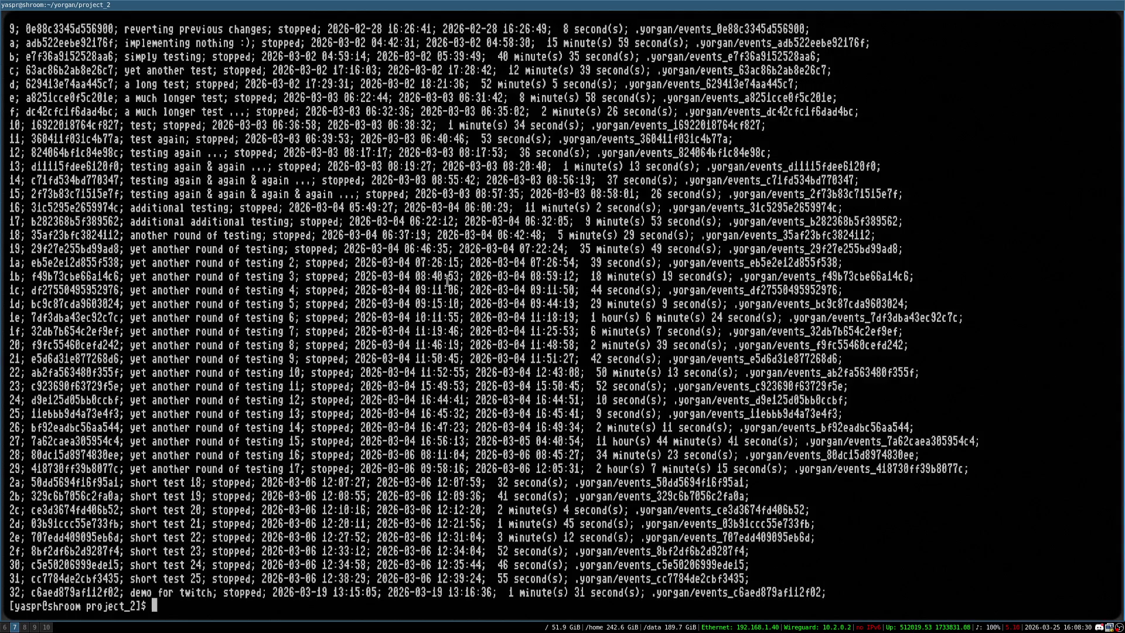
pyautogui.hotkey('ctrl', 'l')
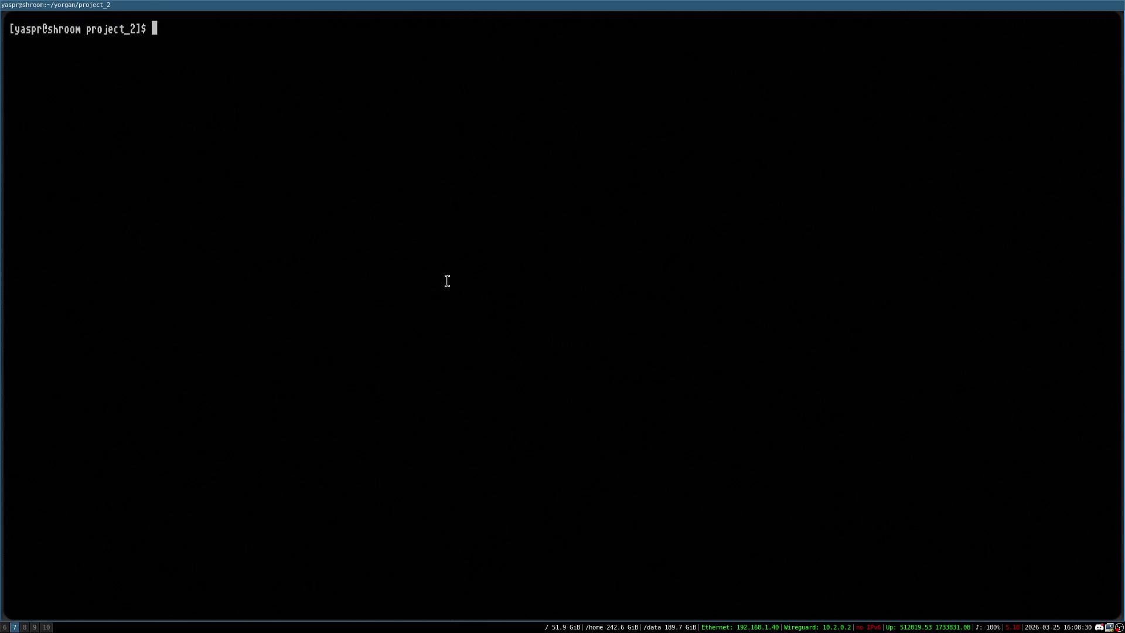
pyautogui.press('super+6')
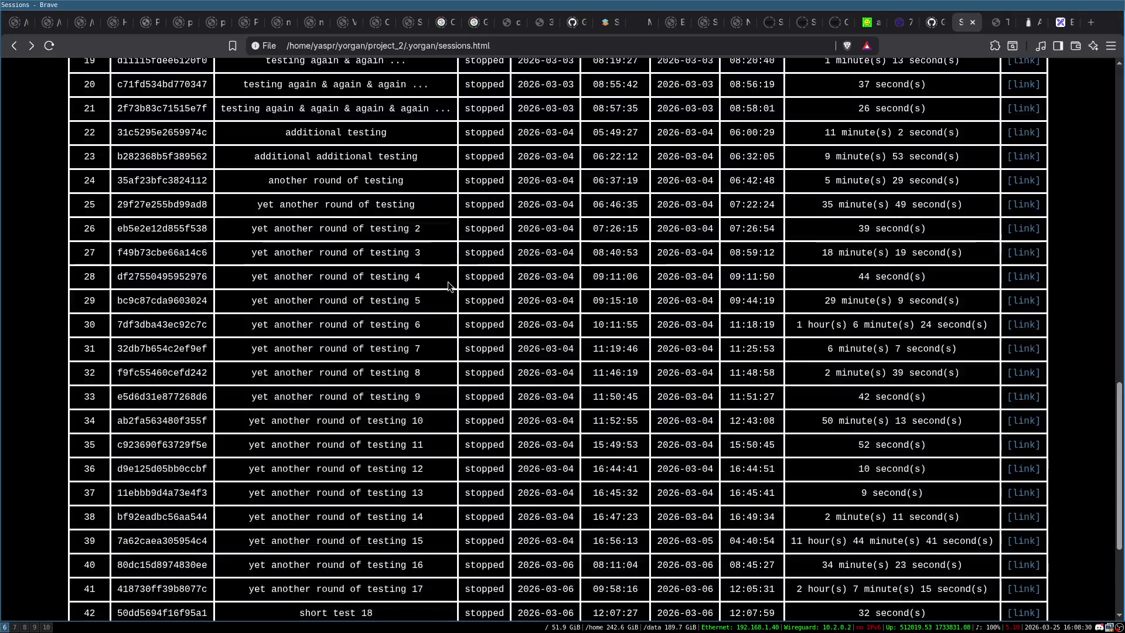
# Scroll the page and go back toward the project_2 overview
pyautogui.scroll(10, 447, 282)
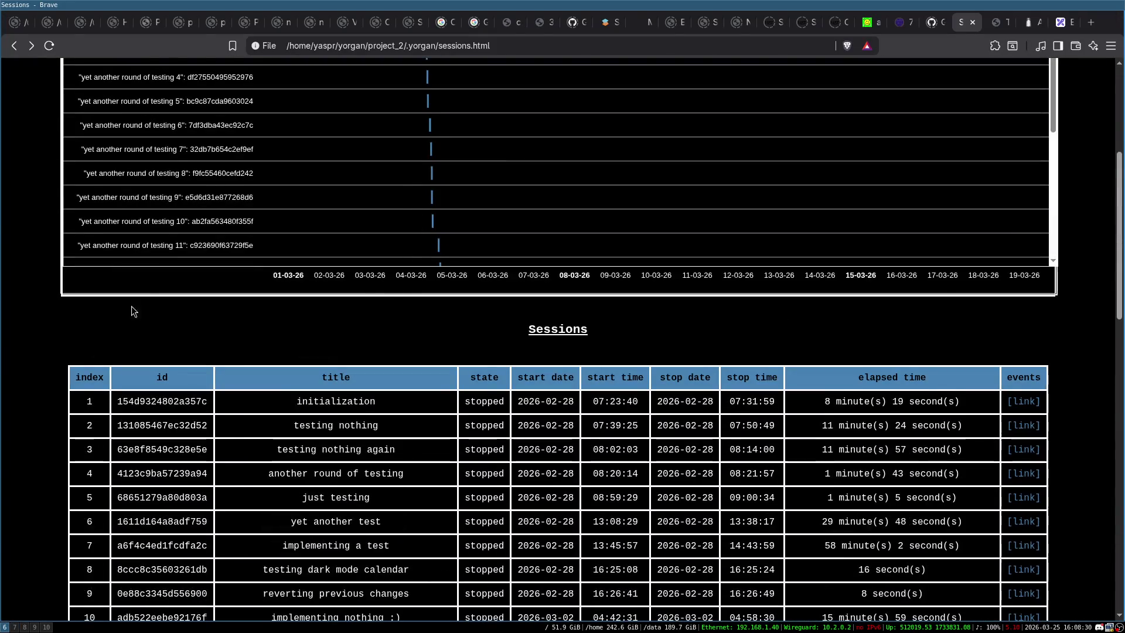
pyautogui.scroll(5, 352, 264)
pyautogui.scroll(-12, 326, 266)
pyautogui.scroll(9, 410, 316)
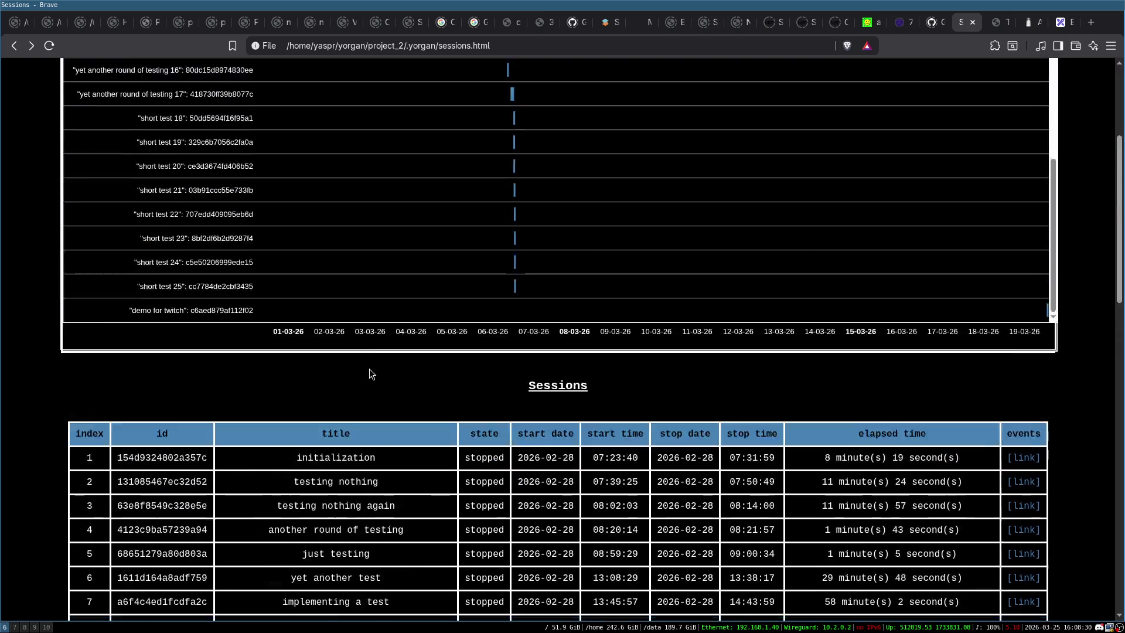
pyautogui.click(14, 45)
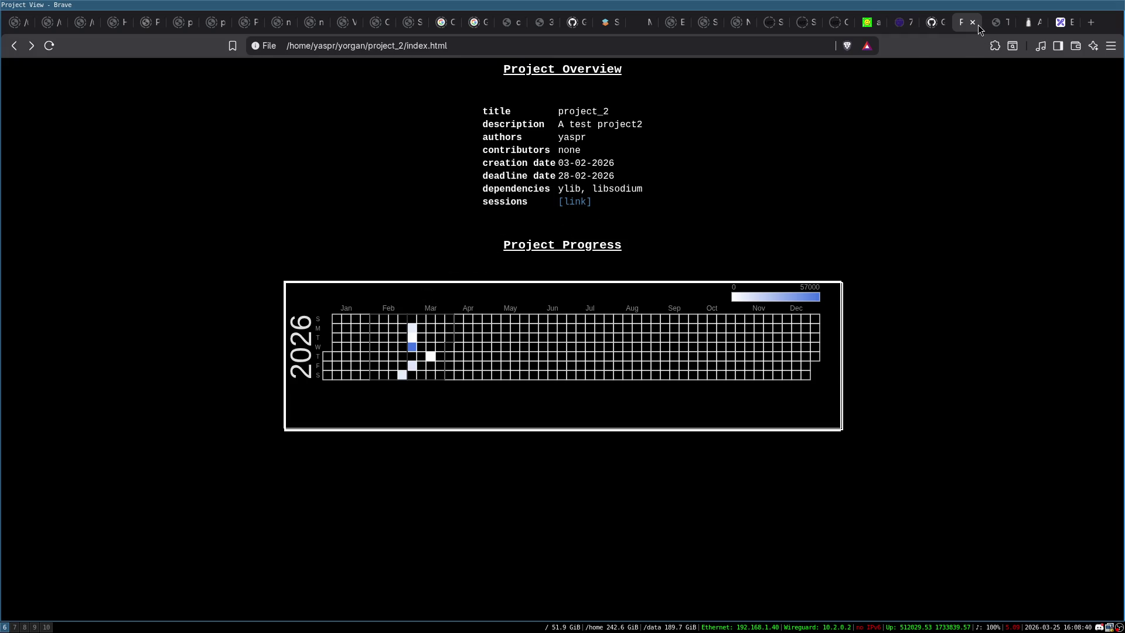
pyautogui.hotkey('ctrl', 'Tab')
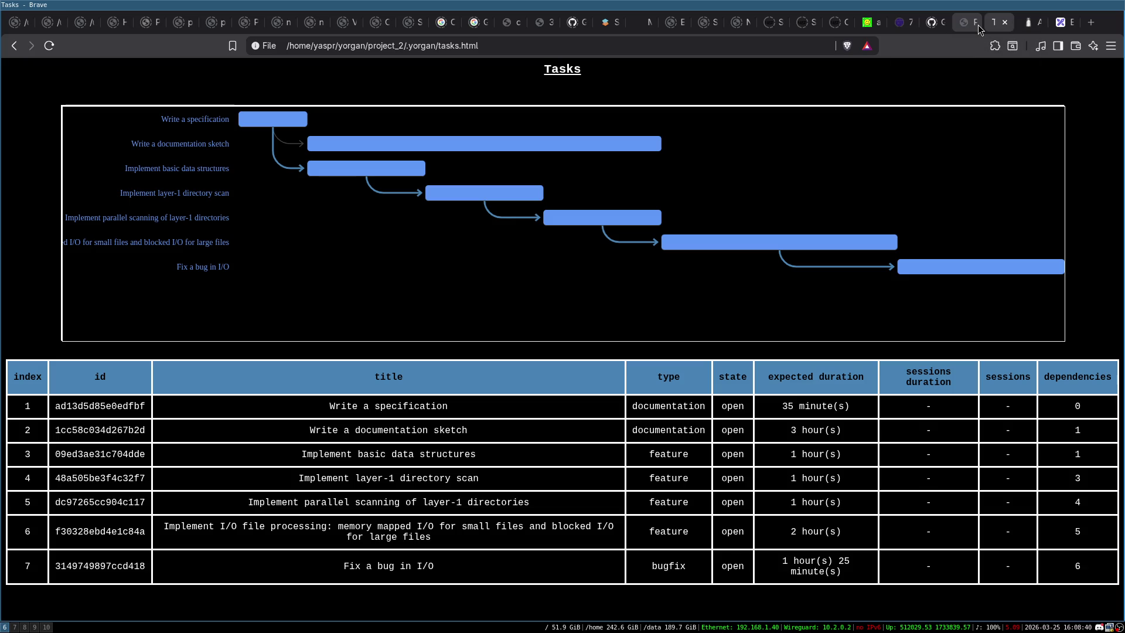
pyautogui.click(979, 25)
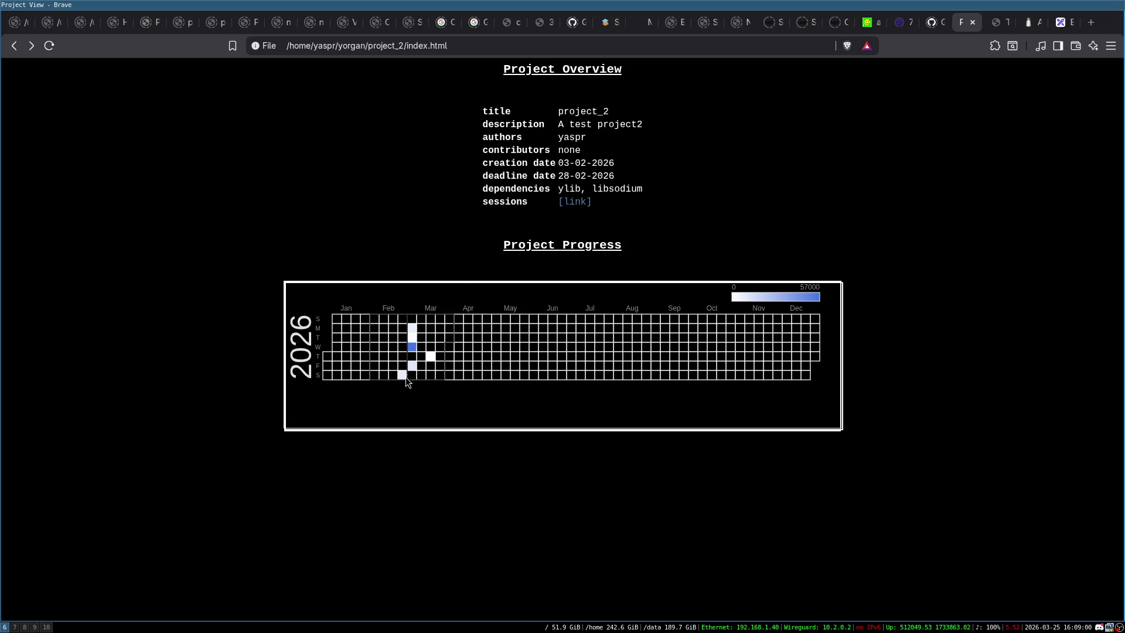
pyautogui.moveTo(413, 347)
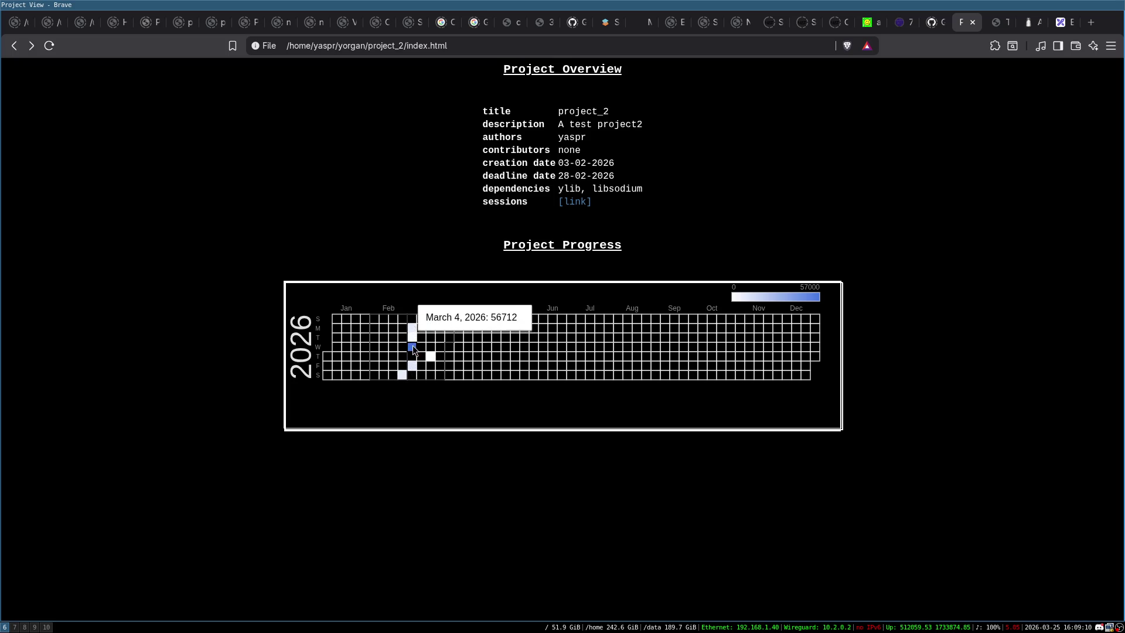
pyautogui.moveTo(413, 368)
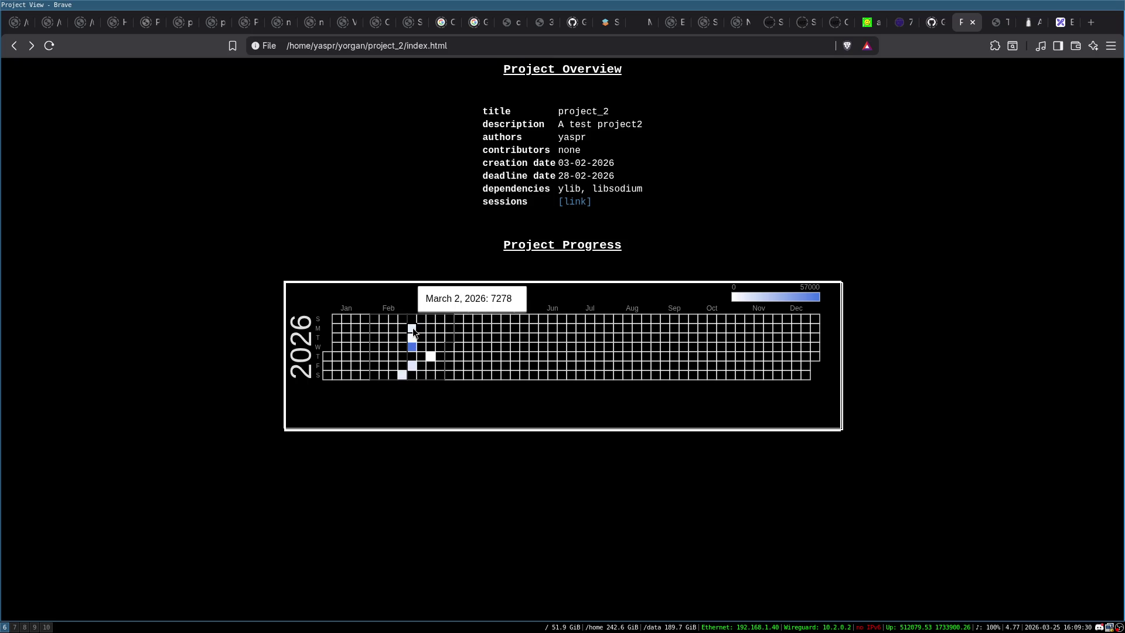
pyautogui.click(14, 45)
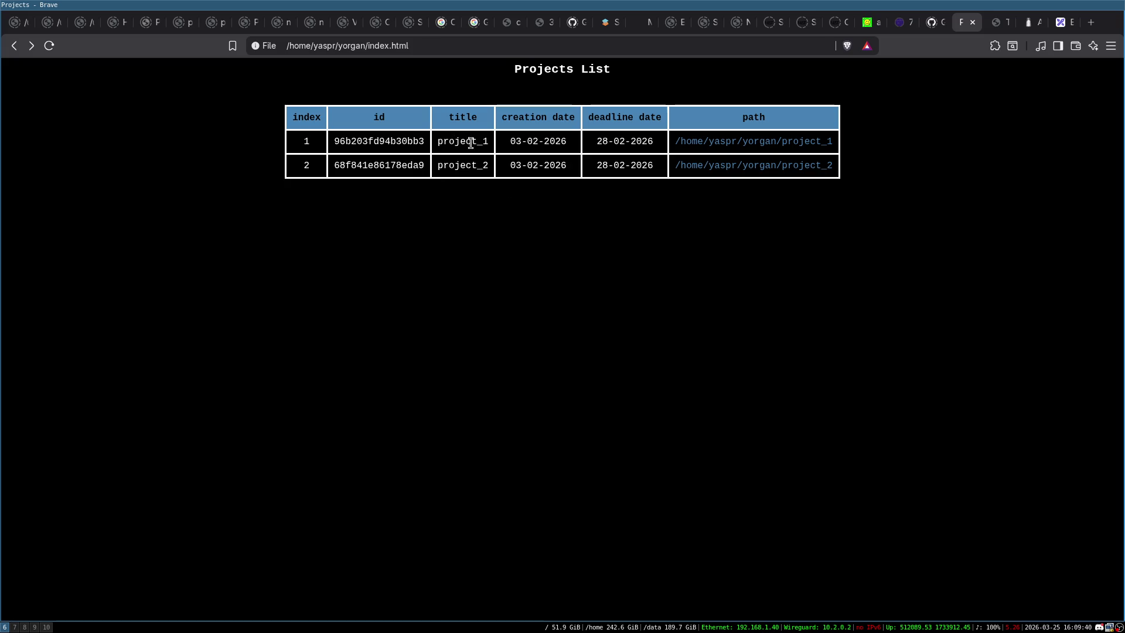
# Open project_2's tasks, view the parallel scanning task details, select 'Implement basic data structures'
pyautogui.click(805, 167)
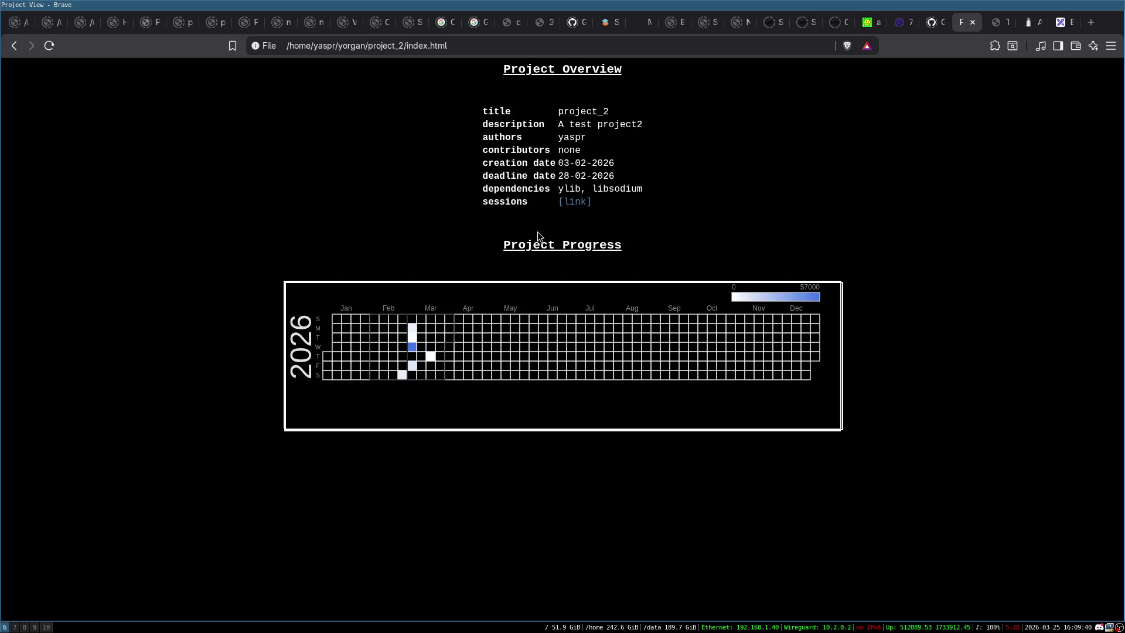
pyautogui.click(1004, 29)
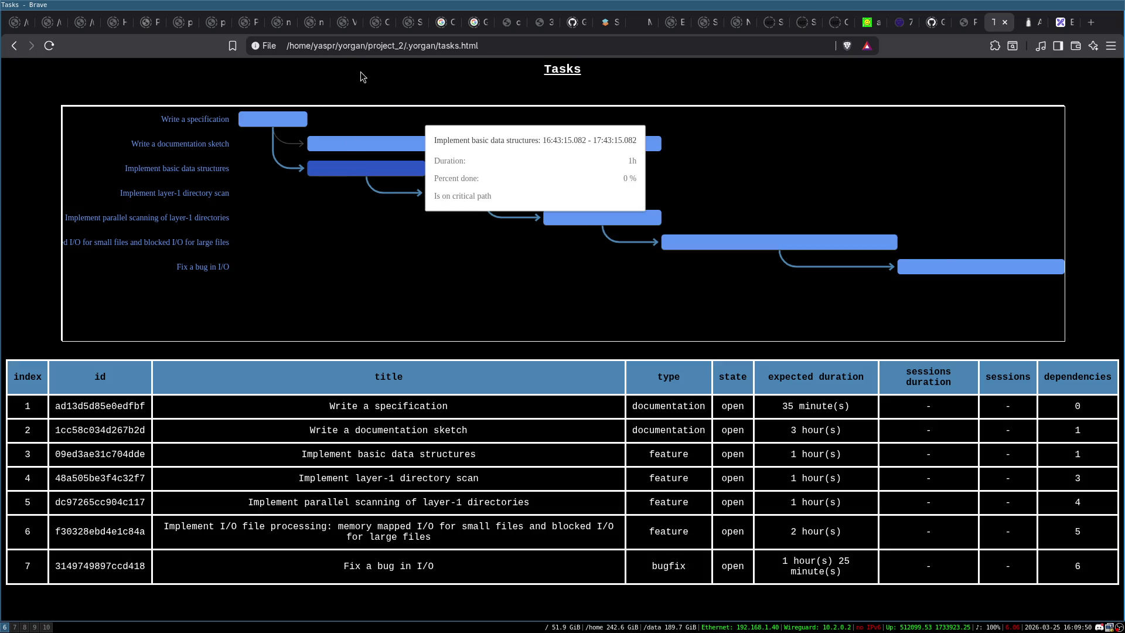
pyautogui.click(586, 217)
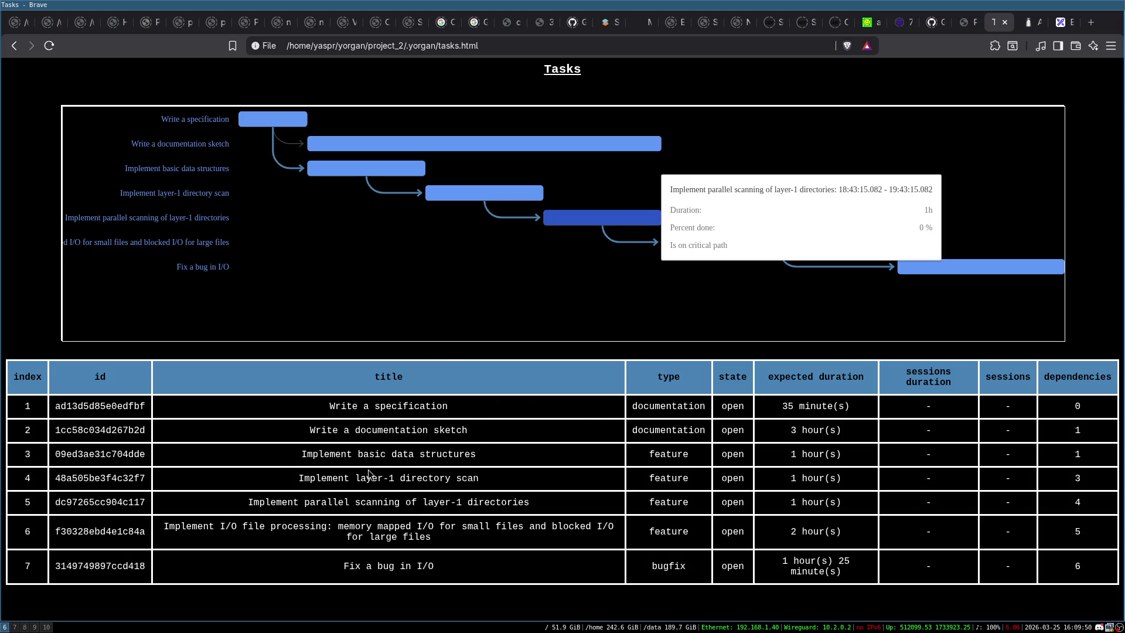
pyautogui.tripleClick(370, 455)
pyautogui.click(435, 455)
# Select the 'Implement layer-1 directory scan' title and open that task's details popup
pyautogui.tripleClick(369, 476)
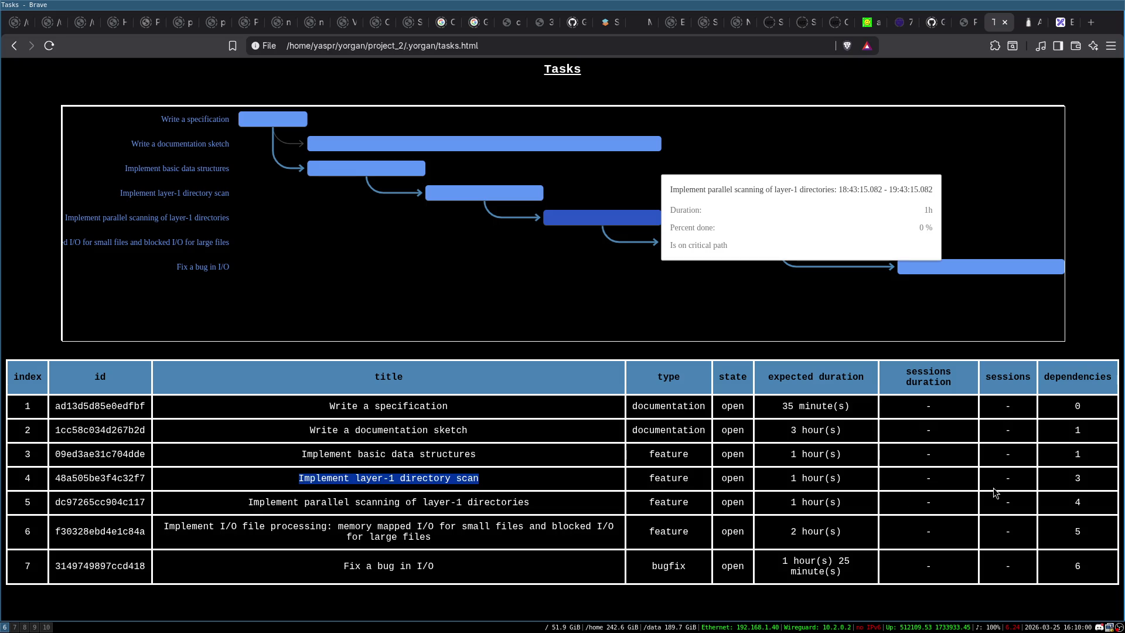
pyautogui.click(1079, 503)
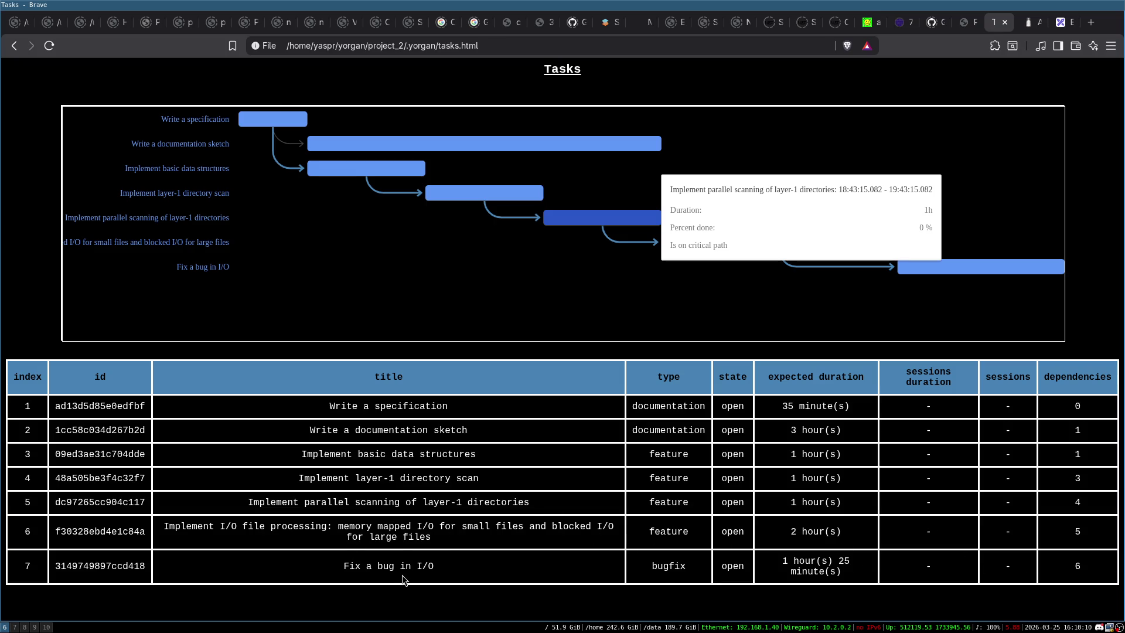
pyautogui.click(521, 216)
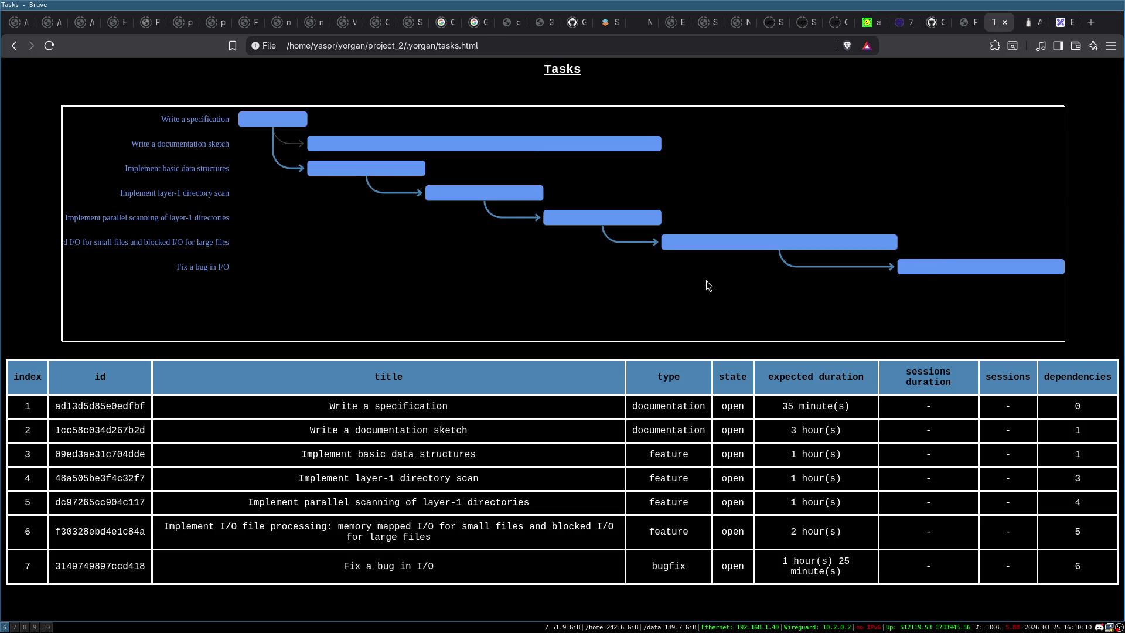
pyautogui.click(644, 218)
pyautogui.click(527, 193)
pyautogui.moveTo(533, 195)
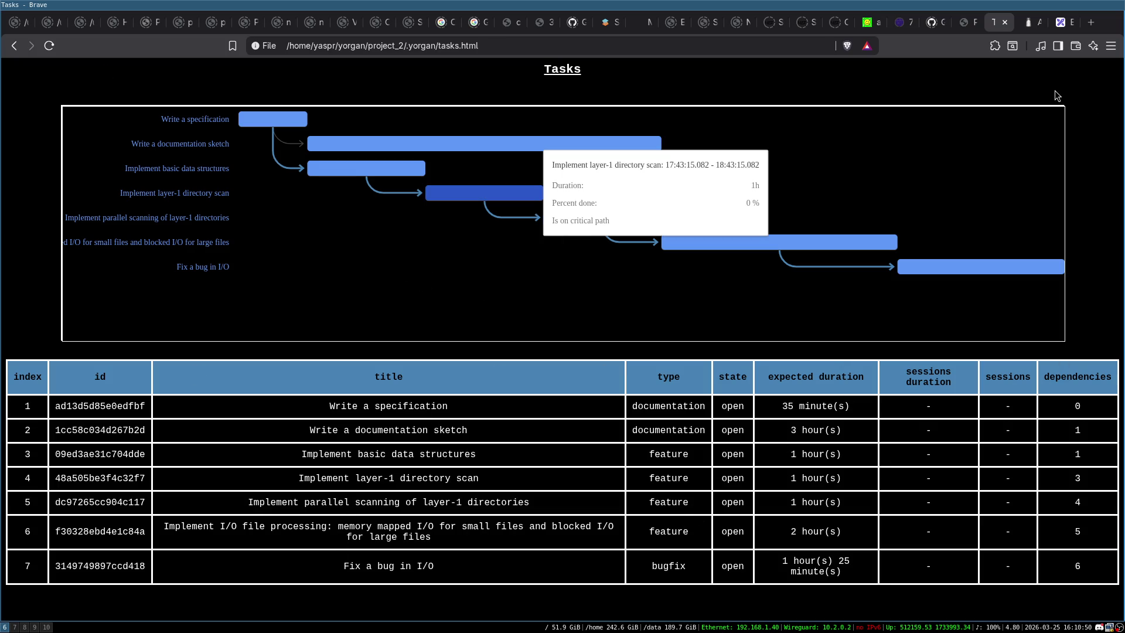
# Select every element of the old Excalidraw diagram and delete it
pyautogui.click(1033, 22)
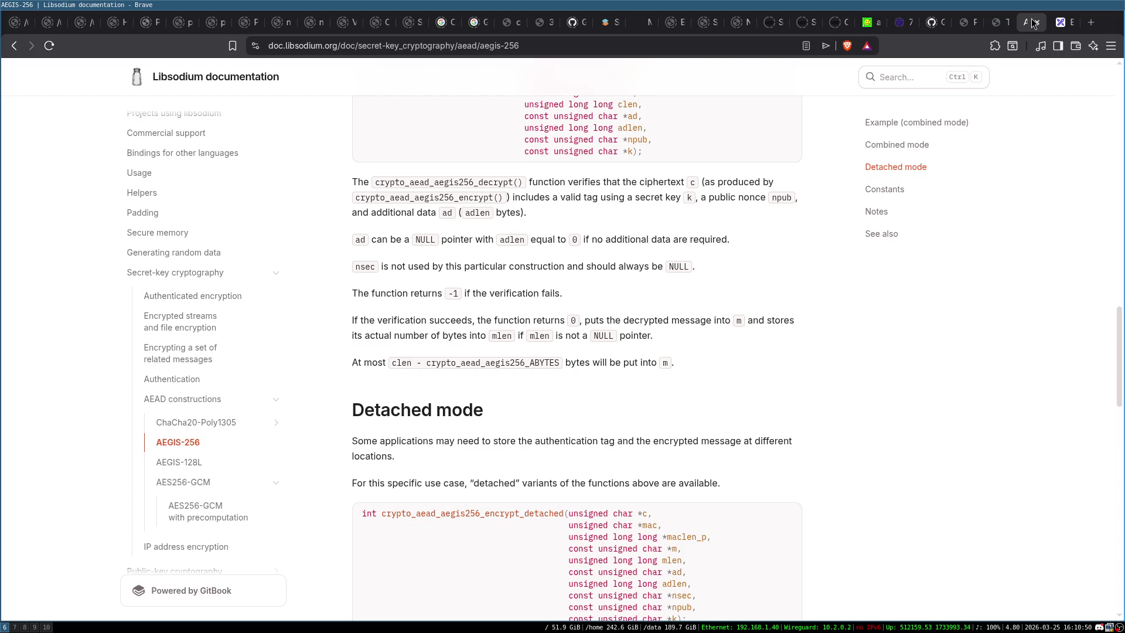
pyautogui.hotkey('ctrl', 'Tab')
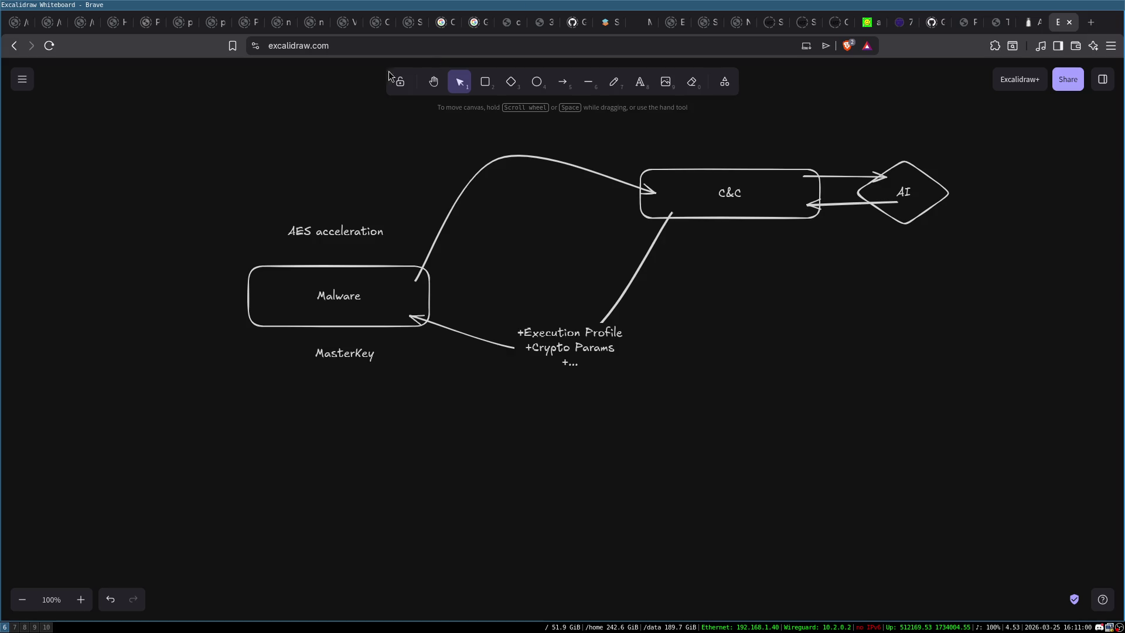
pyautogui.moveTo(195, 128)
pyautogui.mouseDown()
pyautogui.moveTo(1030, 420)
pyautogui.moveTo(993, 519)
pyautogui.moveTo(951, 463)
pyautogui.mouseUp()
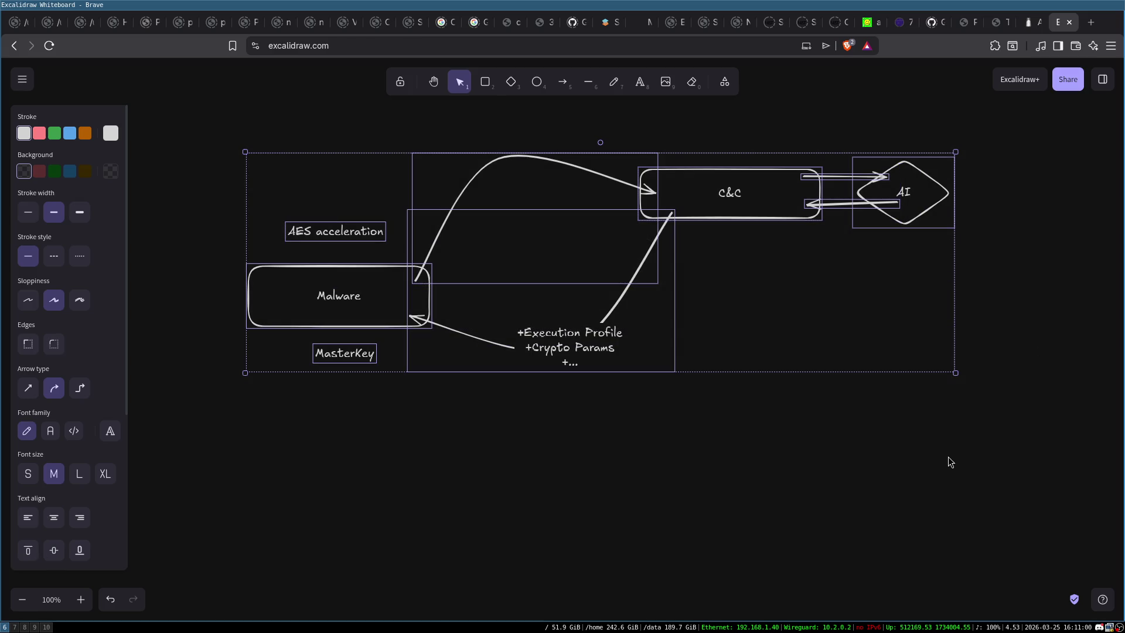
pyautogui.press('Delete')
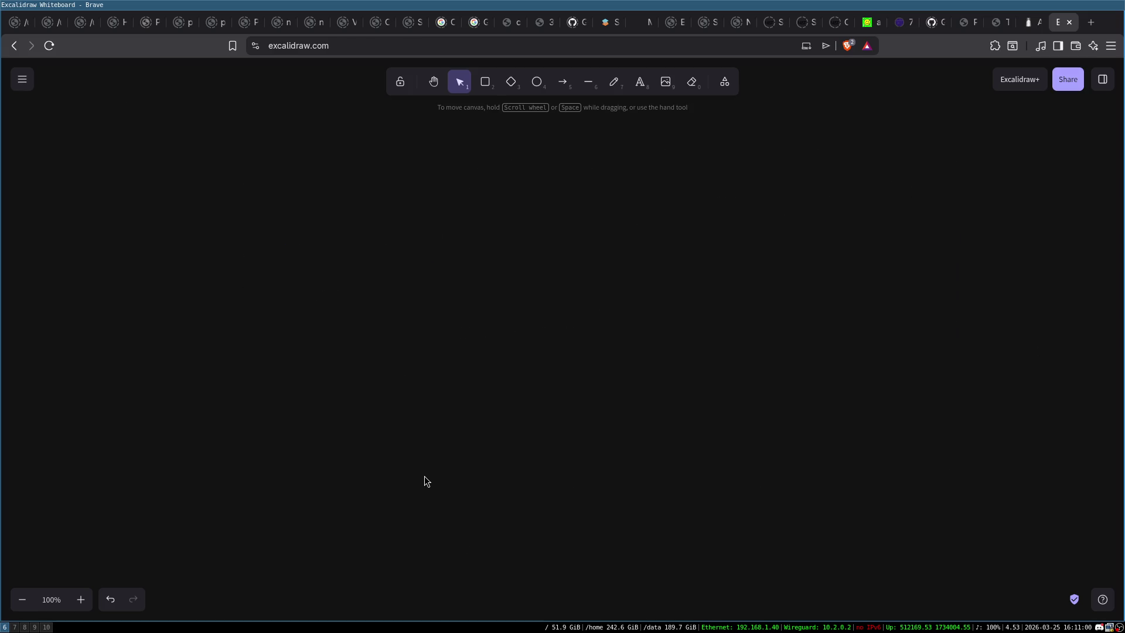
# Exit the subshell in the terminal on workspace 7
pyautogui.press('super+7')
pyautogui.write('exit')
pyautogui.press('Return')
# Resume Emacs with fg and move to workspace 8 with zyka_systemconfig.c
pyautogui.write('fg')
pyautogui.press('Return')
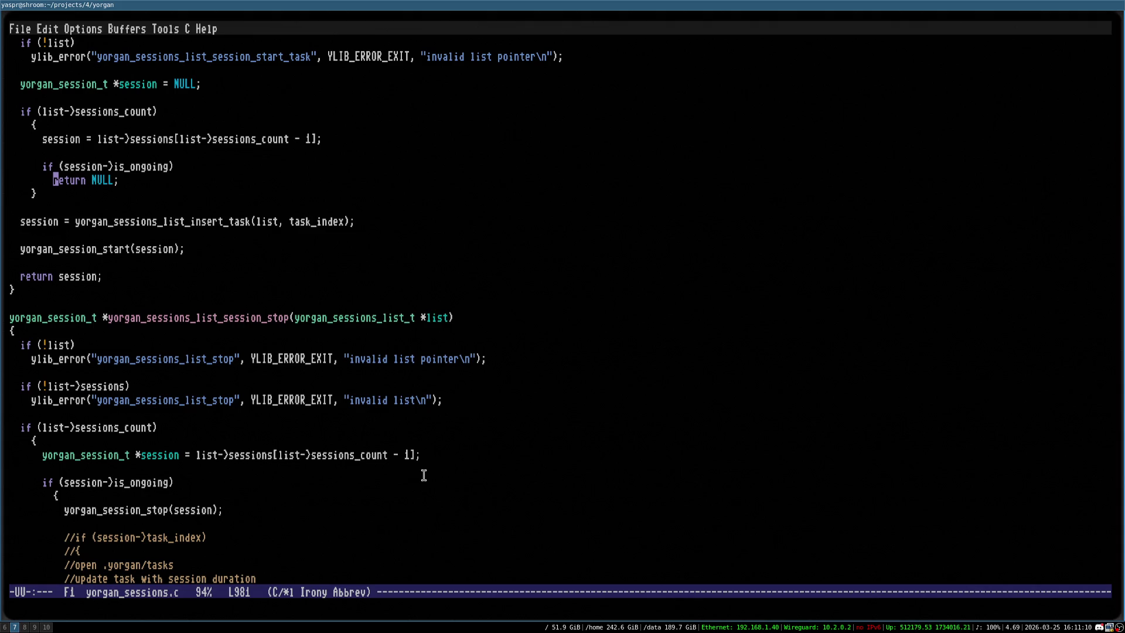
pyautogui.press('super+8')
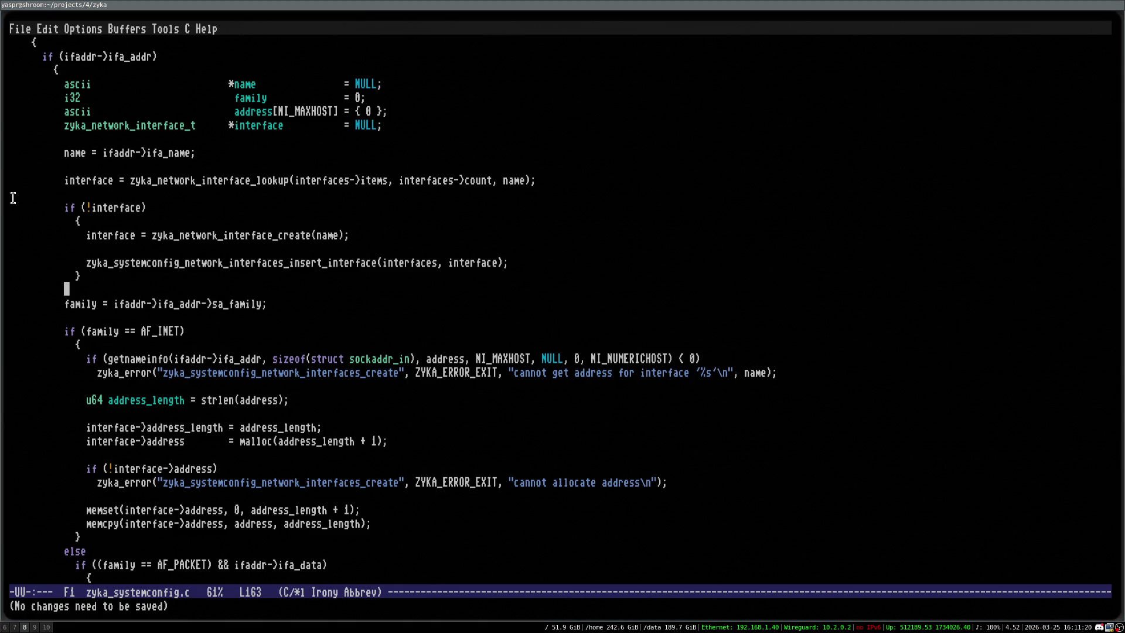
pyautogui.press('Up')
pyautogui.press('Up')
pyautogui.press('Up')
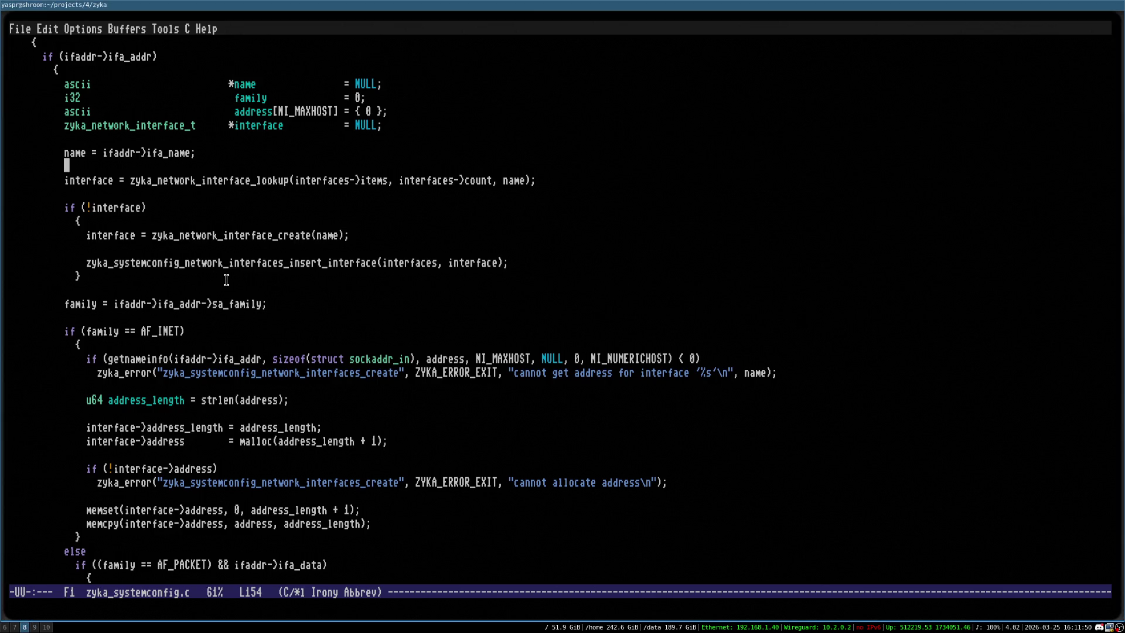
pyautogui.press('Down')
pyautogui.press('Down')
pyautogui.hotkey('ctrl', 'x')
pyautogui.hotkey('ctrl', 's')
pyautogui.press('Up')
pyautogui.press('Up')
pyautogui.hotkey('ctrl', 'x')
pyautogui.hotkey('ctrl', 's')
pyautogui.press('Up')
pyautogui.press('Up')
pyautogui.hotkey('ctrl', 'x')
pyautogui.hotkey('ctrl', 's')
pyautogui.press('Up')
pyautogui.press('Up')
pyautogui.press('Up')
pyautogui.hotkey('ctrl', 'x')
pyautogui.hotkey('ctrl', 's')
pyautogui.hotkey('ctrl', 'x')
pyautogui.hotkey('ctrl', 's')
pyautogui.hotkey('ctrl', 'x')
pyautogui.hotkey('ctrl', 's')
pyautogui.hotkey('ctrl', 'x')
pyautogui.hotkey('ctrl', 's')
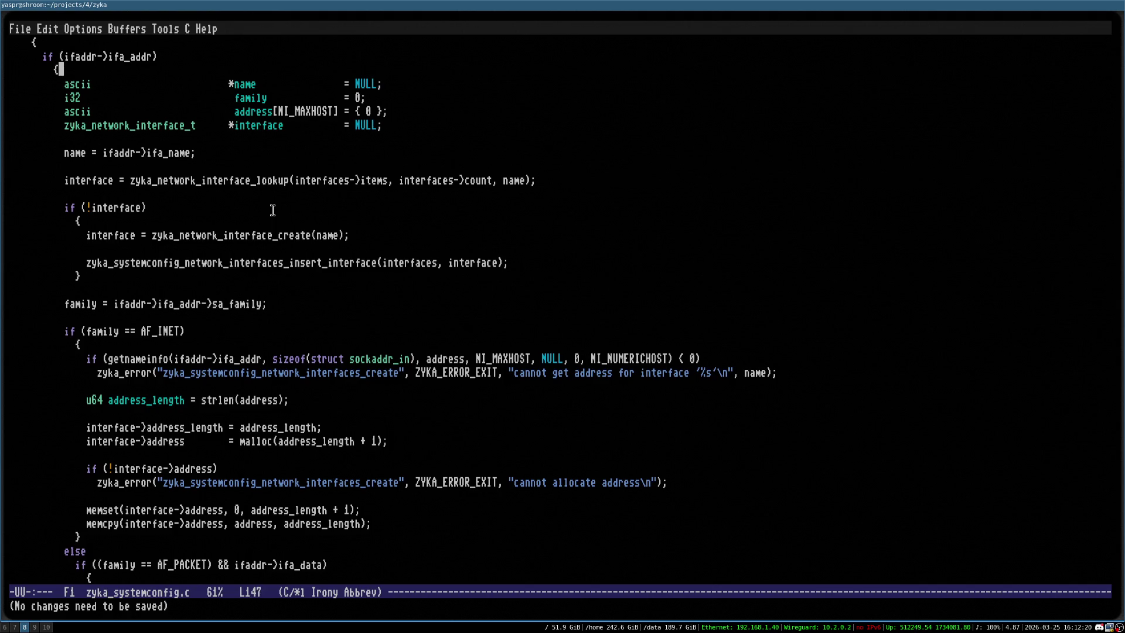
pyautogui.press('Down')
pyautogui.press('Down')
pyautogui.press('Down')
pyautogui.hotkey('ctrl', 'x')
pyautogui.hotkey('ctrl', 's')
pyautogui.press('Down')
pyautogui.press('Down')
pyautogui.press('Down')
pyautogui.hotkey('ctrl', 'x')
pyautogui.hotkey('ctrl', 's')
pyautogui.press('Down')
pyautogui.press('Down')
pyautogui.press('Down')
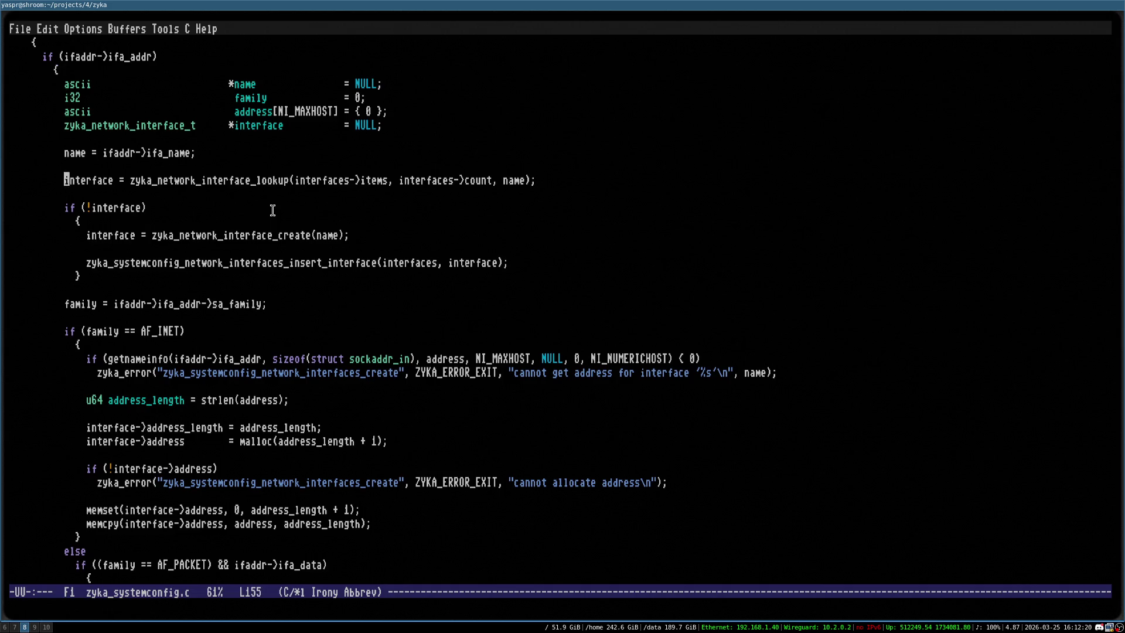
pyautogui.hotkey('ctrl', 'x')
pyautogui.hotkey('ctrl', 's')
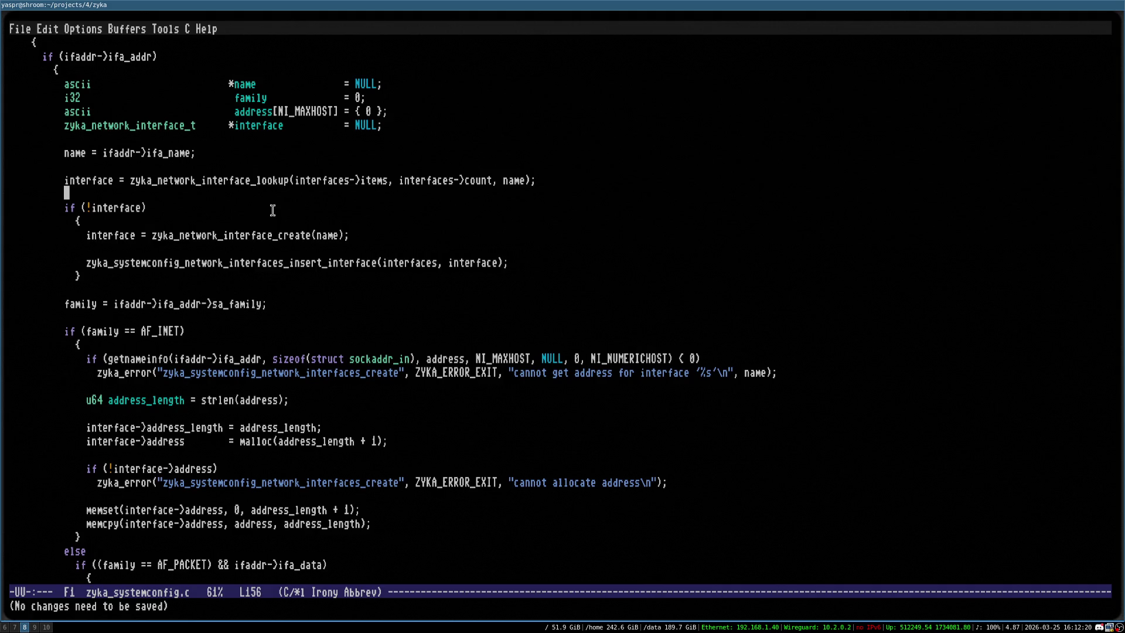
pyautogui.hotkey('ctrl', 'x')
pyautogui.hotkey('ctrl', 's')
pyautogui.press('Up')
pyautogui.press('Up')
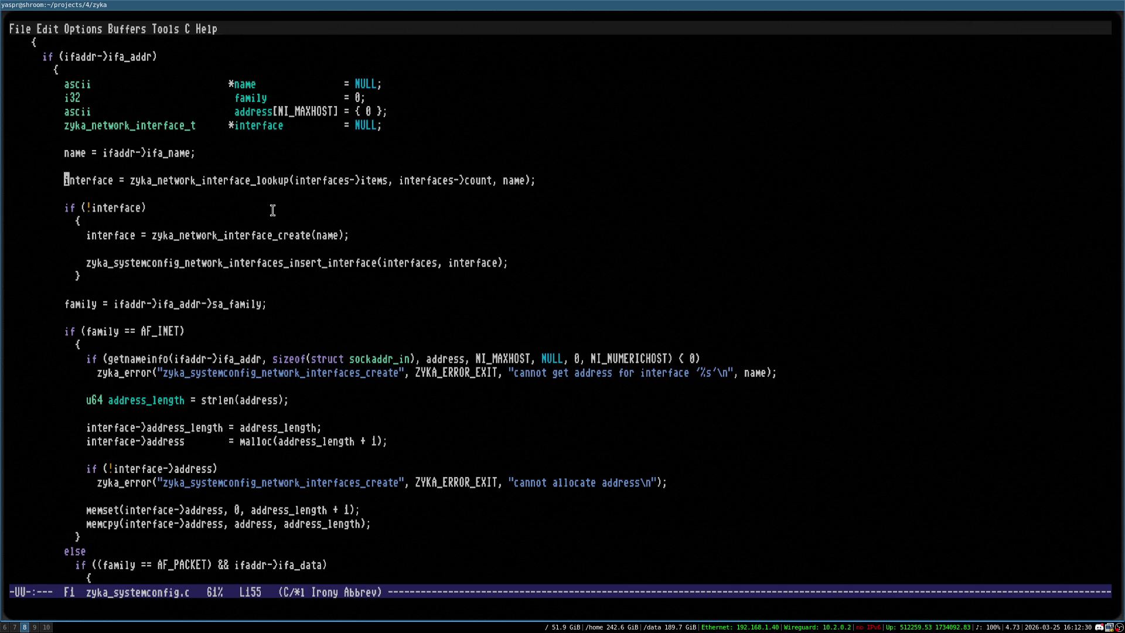
pyautogui.press('Up')
pyautogui.press('Up')
pyautogui.hotkey('ctrl', 'x')
pyautogui.hotkey('ctrl', 's')
pyautogui.press('Up')
pyautogui.press('Up')
pyautogui.press('Up')
pyautogui.hotkey('ctrl', 'x')
pyautogui.hotkey('ctrl', 's')
pyautogui.press('Up')
pyautogui.hotkey('ctrl', 'x')
pyautogui.hotkey('ctrl', 's')
pyautogui.press('Up')
pyautogui.hotkey('ctrl', 'x')
pyautogui.hotkey('ctrl', 's')
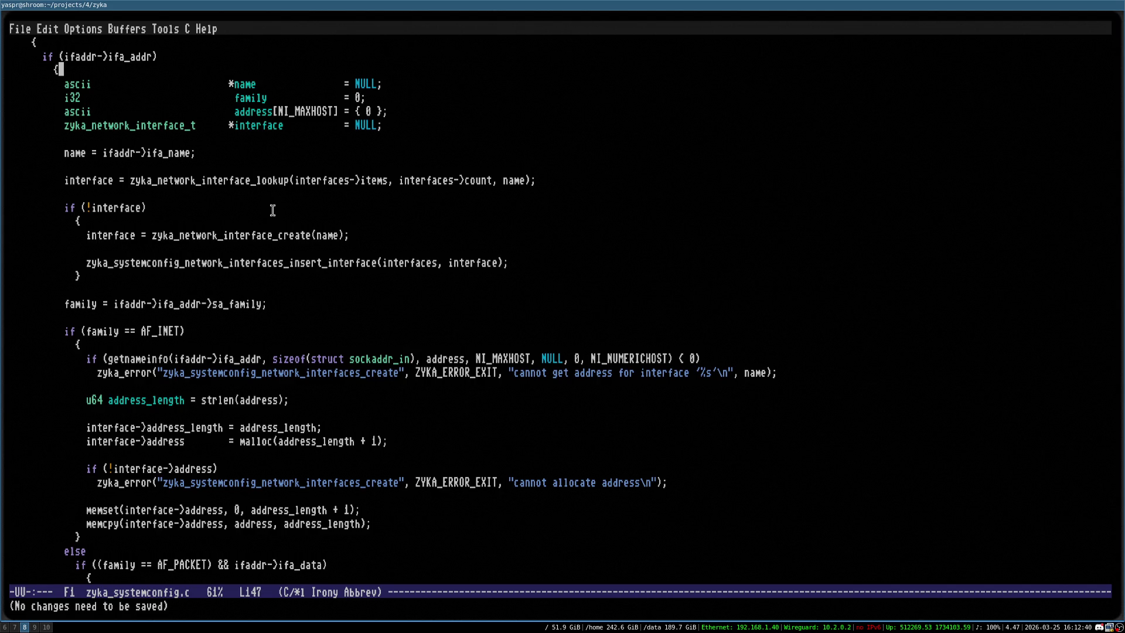
pyautogui.hotkey('ctrl', 'x')
pyautogui.hotkey('ctrl', 's')
pyautogui.press('Down')
pyautogui.press('Down')
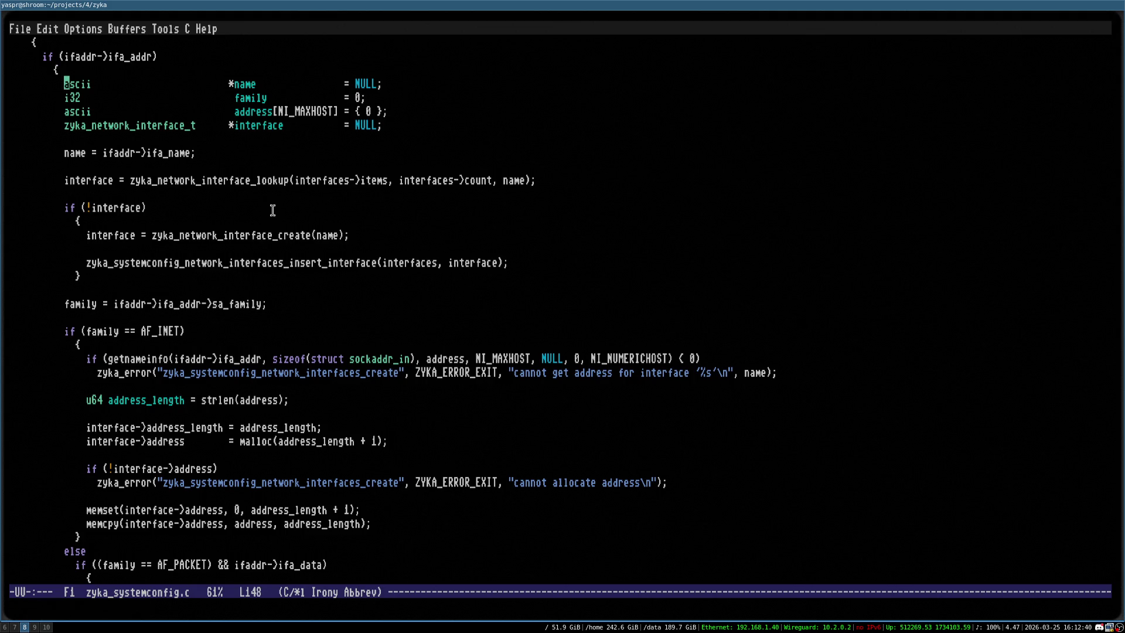
pyautogui.press('Down')
pyautogui.press('Down')
pyautogui.hotkey('ctrl', 'x')
pyautogui.hotkey('ctrl', 's')
pyautogui.press('Down')
pyautogui.press('Down')
pyautogui.hotkey('ctrl', 'x')
pyautogui.hotkey('ctrl', 's')
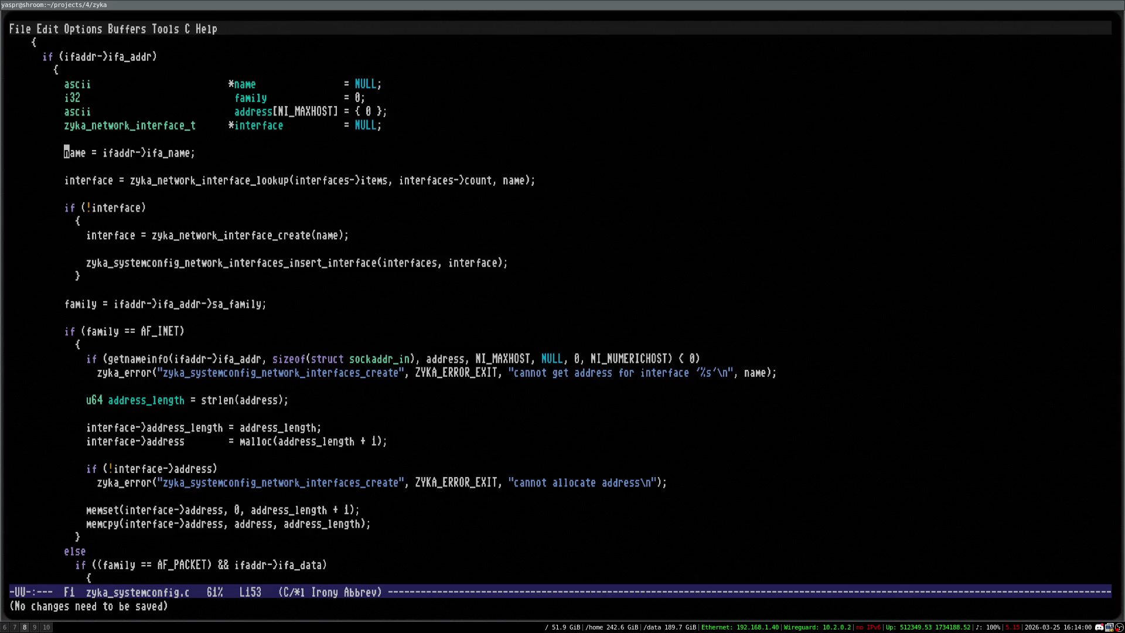
# Return from Emacs to the Excalidraw whiteboard in Brave on workspace 6
pyautogui.press('super+6')
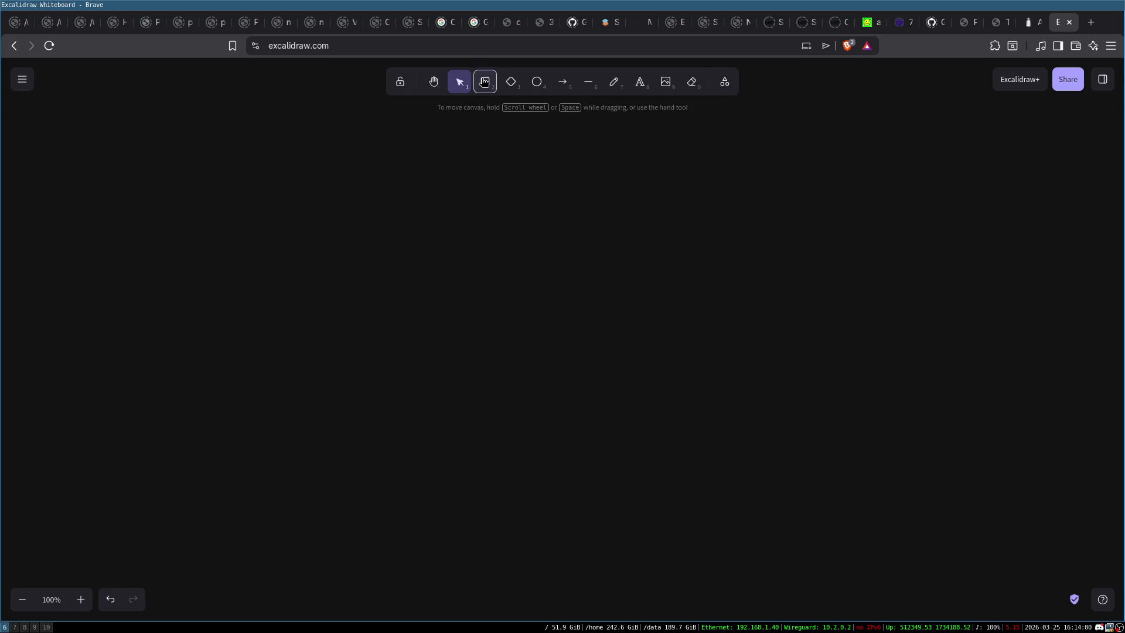
# Draw a rounded box near the top centre and place a copy of it at the lower left
pyautogui.click(485, 81)
pyautogui.moveTo(471, 138); pyautogui.dragTo(577, 200)
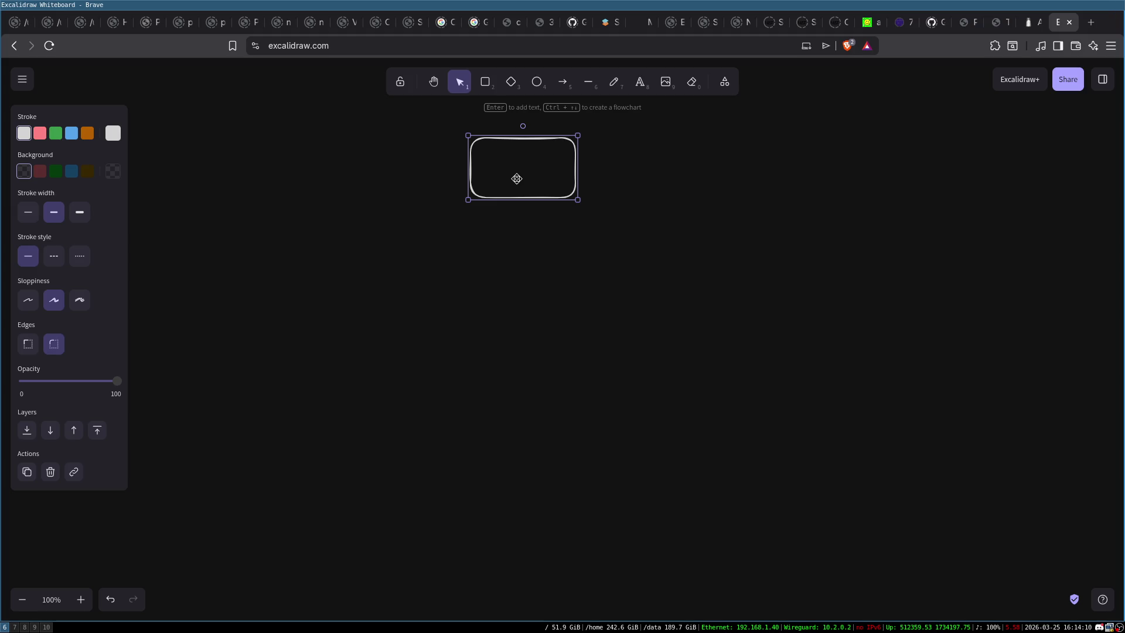
pyautogui.moveTo(517, 179); pyautogui.dragTo(398, 321)
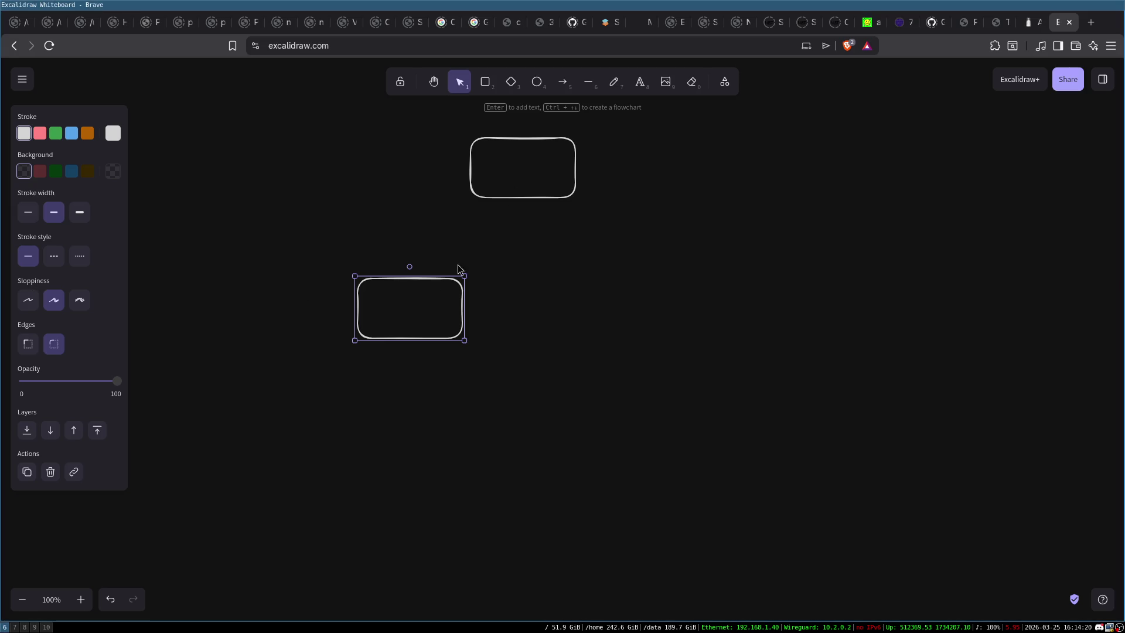
pyautogui.moveTo(404, 306); pyautogui.dragTo(276, 301)
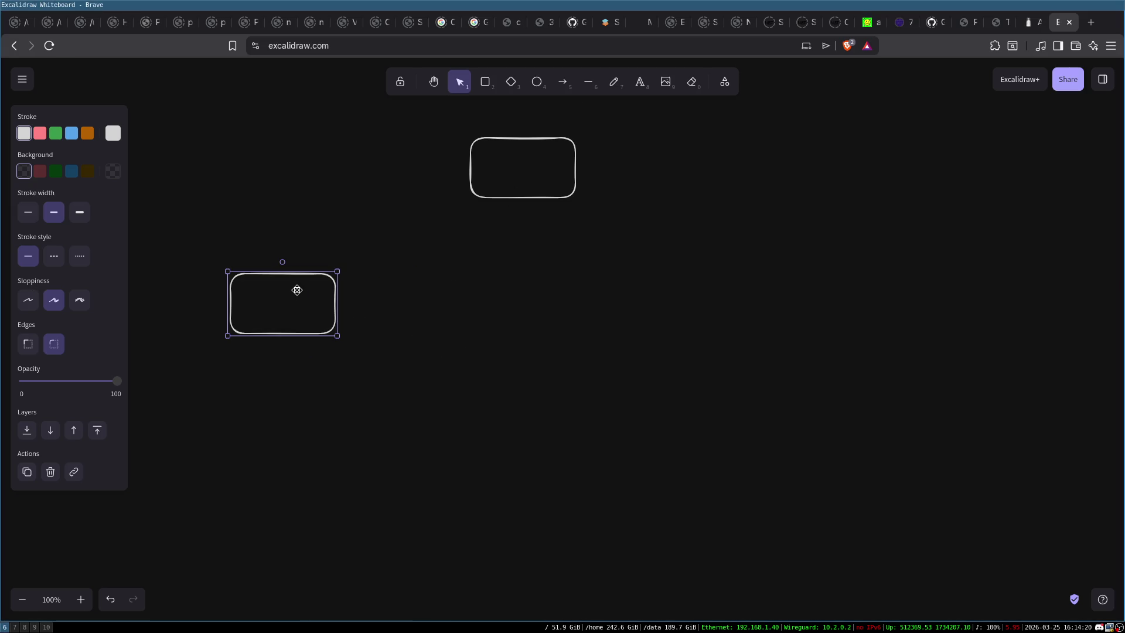
# Draw a circle left of the top box, with arrows from it to both boxes
pyautogui.click(562, 82)
pyautogui.click(537, 82)
pyautogui.moveTo(355, 146)
pyautogui.mouseDown()
pyautogui.moveTo(407, 194)
pyautogui.moveTo(348, 171)
pyautogui.moveTo(475, 165)
pyautogui.mouseUp()
pyautogui.click(562, 82)
pyautogui.click(562, 82)
pyautogui.moveTo(353, 179); pyautogui.dragTo(294, 301)
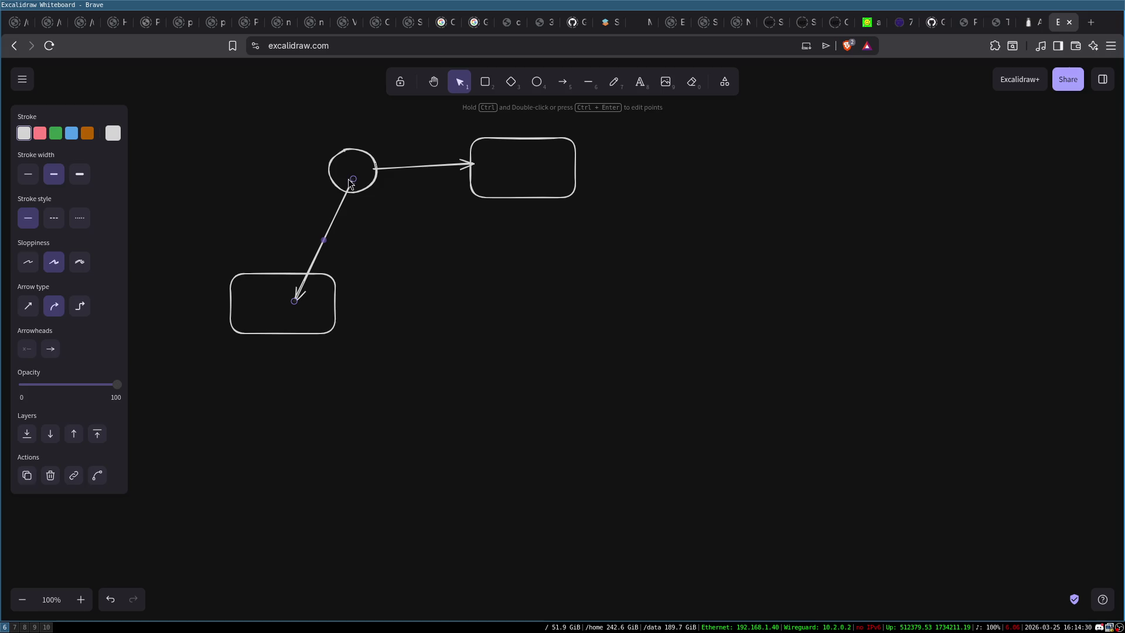
# Label the circle 'CA' and check the selections of the circle and top box
pyautogui.doubleClick(353, 176)
pyautogui.write('CA')
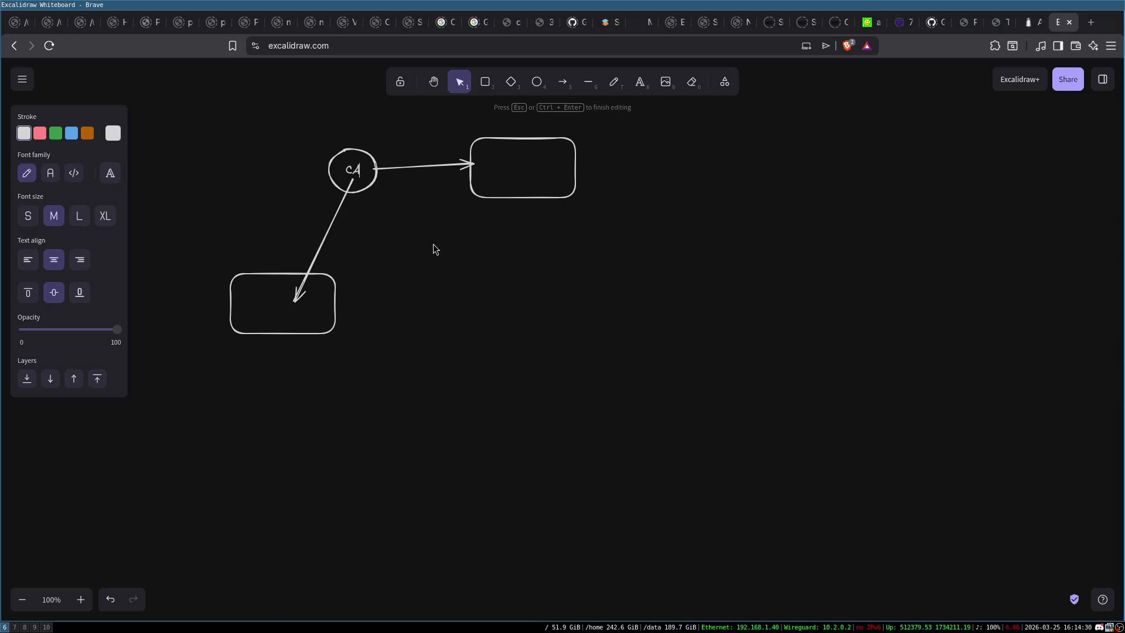
pyautogui.click(434, 244)
pyautogui.click(500, 135)
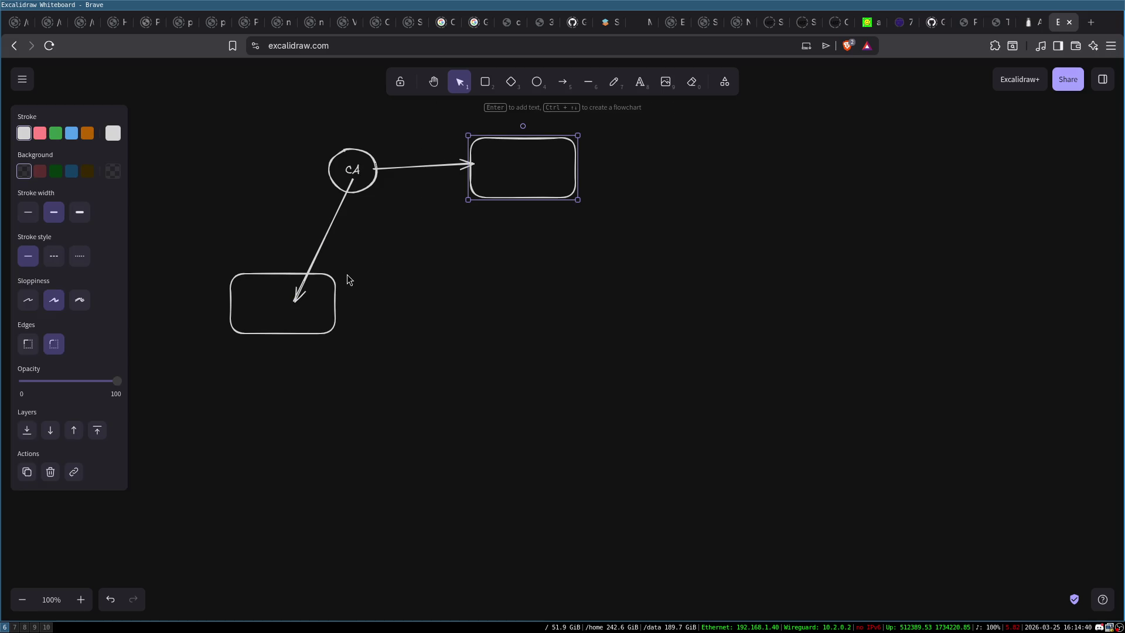
pyautogui.click(373, 173)
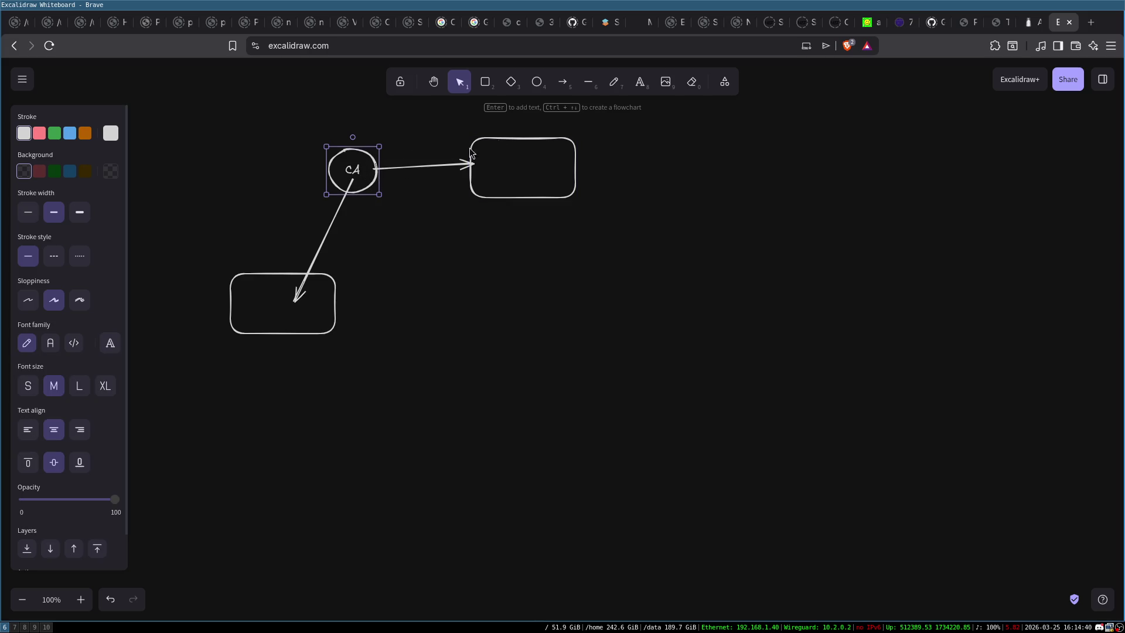
pyautogui.click(495, 138)
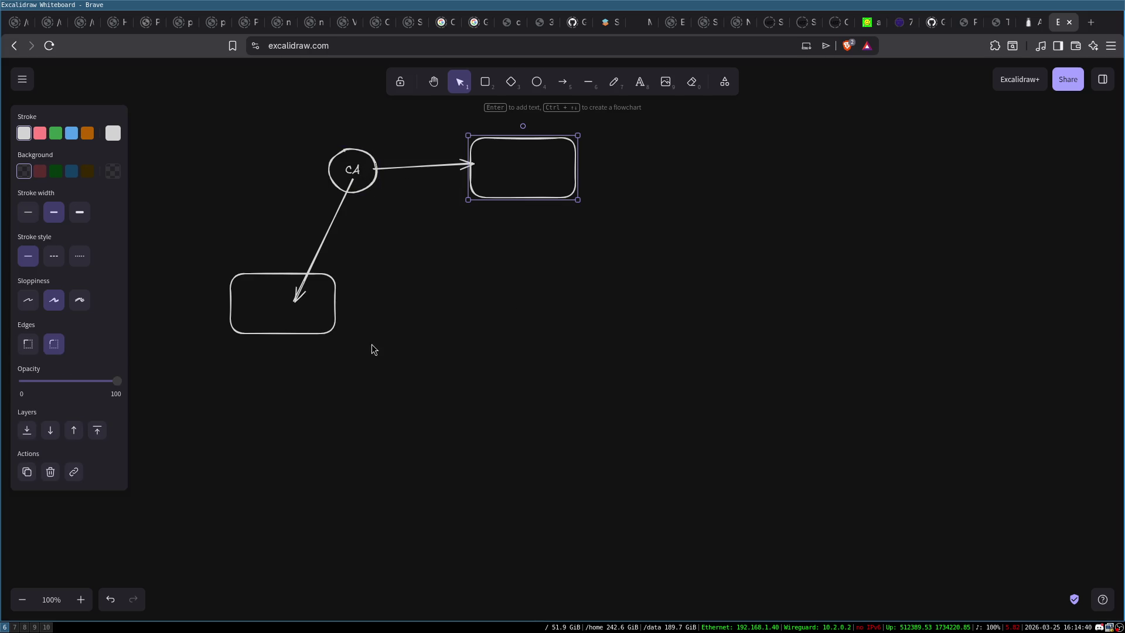
pyautogui.moveTo(324, 137); pyautogui.dragTo(416, 222)
pyautogui.click(508, 195)
# Type 'client0' in the lower box and 'server' in the upper-right box
pyautogui.doubleClick(286, 311)
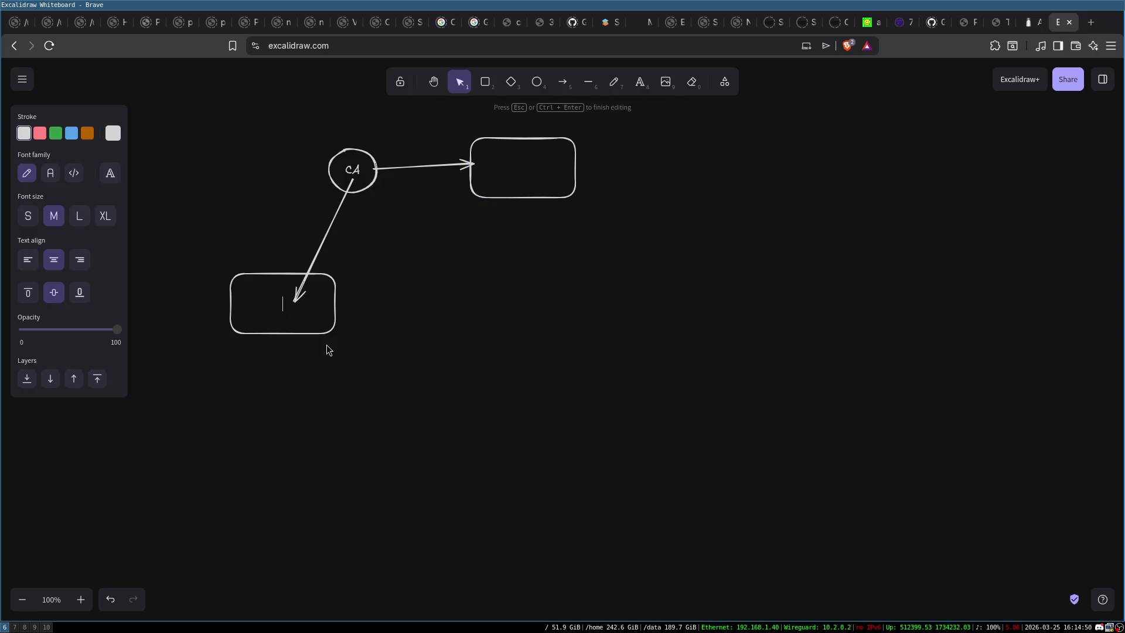
pyautogui.write('client0')
pyautogui.click(516, 177)
pyautogui.doubleClick(515, 177)
pyautogui.write('server')
pyautogui.click(538, 227)
pyautogui.click(530, 175)
pyautogui.click(309, 316)
pyautogui.click(364, 165)
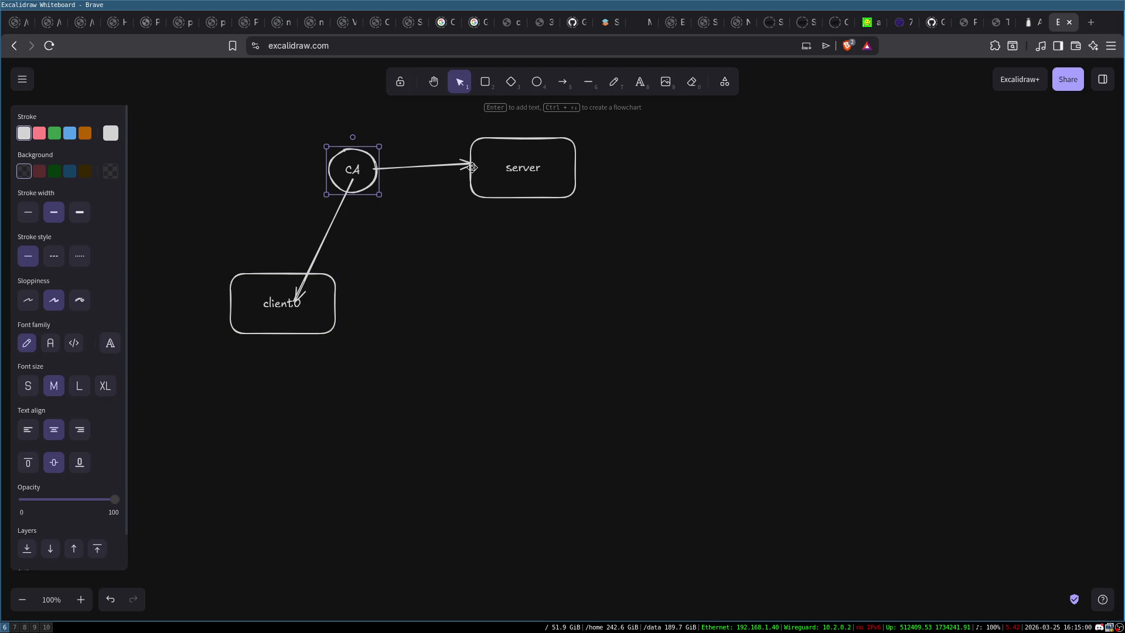
pyautogui.moveTo(302, 139); pyautogui.dragTo(427, 216)
pyautogui.click(392, 242)
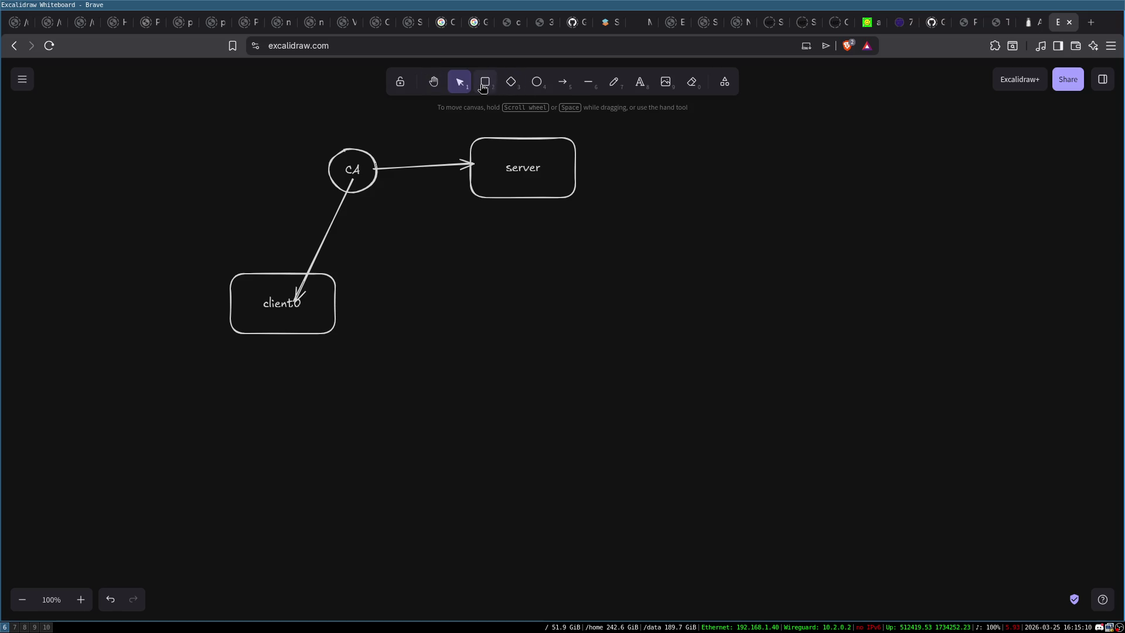
# Draw a small box below the server box
pyautogui.click(376, 176)
pyautogui.click(397, 242)
pyautogui.click(293, 298)
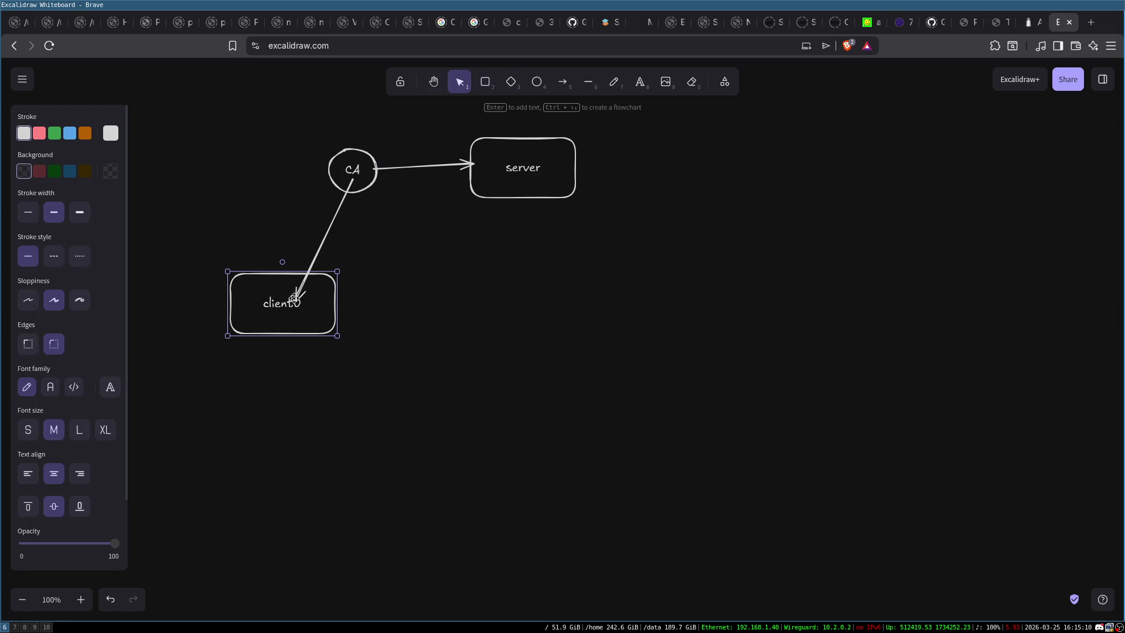
pyautogui.click(491, 86)
pyautogui.moveTo(441, 241); pyautogui.dragTo(518, 299)
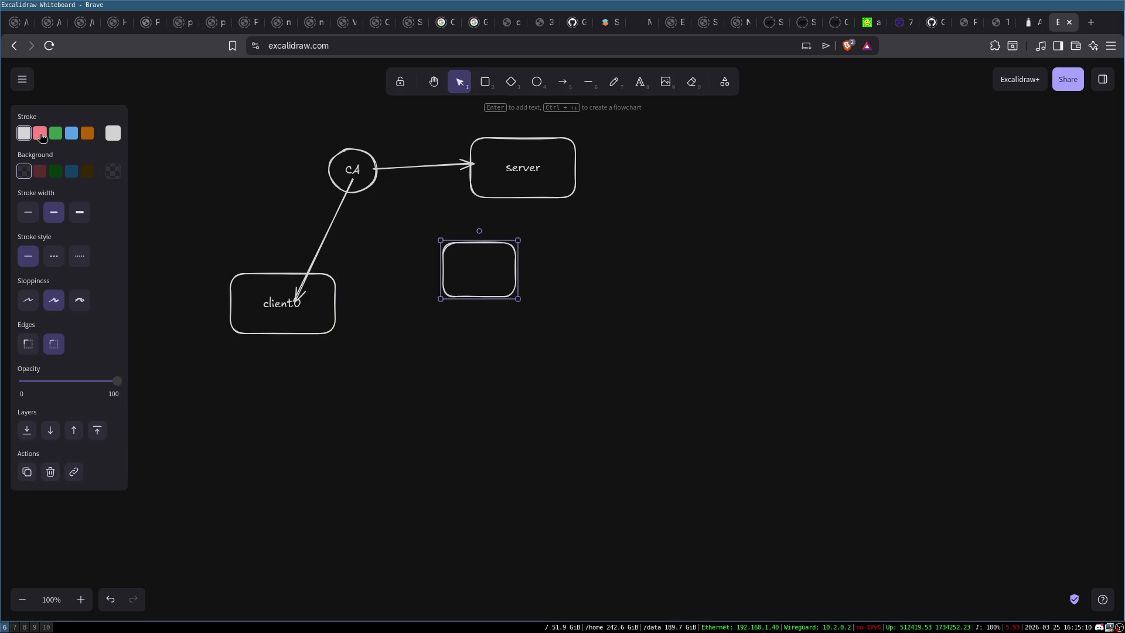
# Draw arrows from the small box to client0 and to server
pyautogui.click(562, 83)
pyautogui.moveTo(463, 269); pyautogui.dragTo(332, 301)
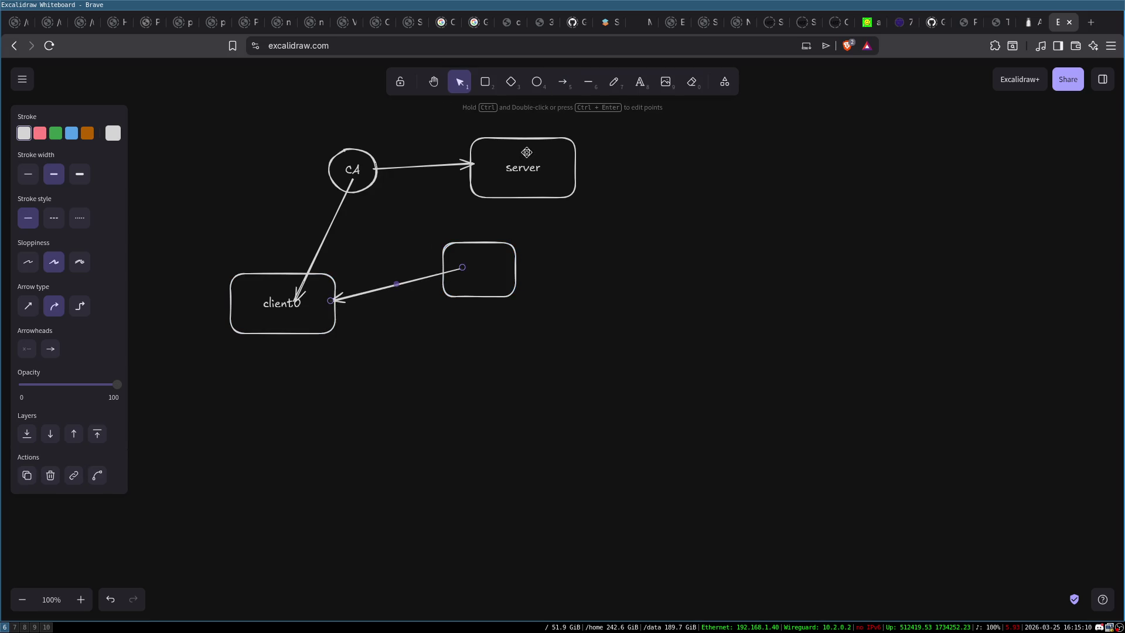
pyautogui.click(562, 82)
pyautogui.moveTo(503, 262); pyautogui.dragTo(547, 181)
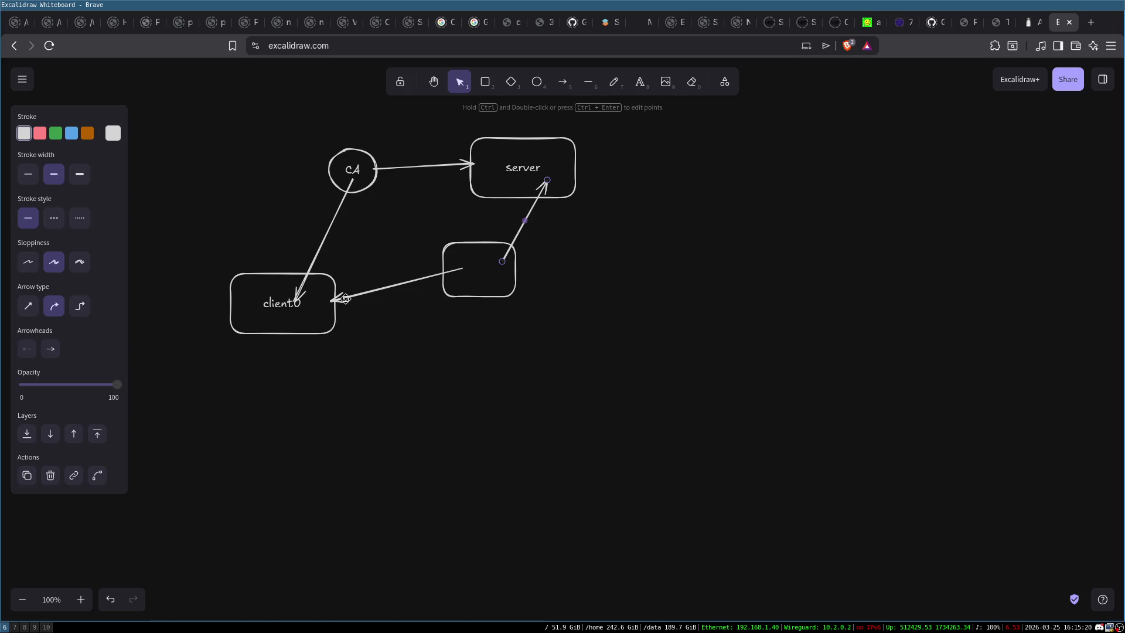
pyautogui.click(479, 265)
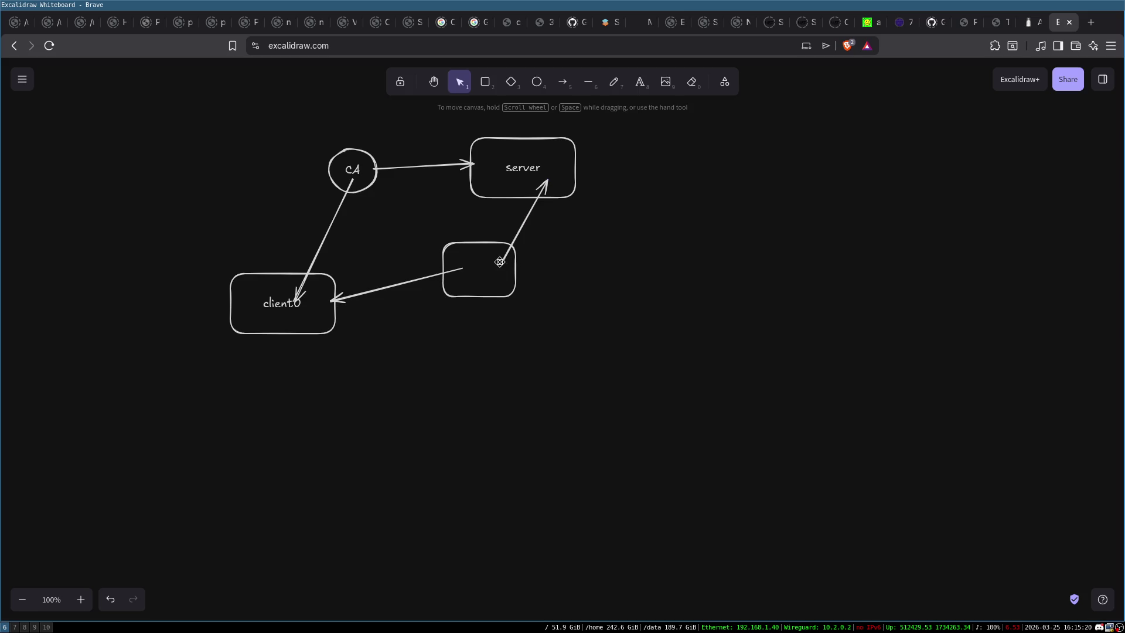
# Add text labels 'pk0, sk0' right of the small box and 'pk1, sk1' below the lower arrow
pyautogui.doubleClick(534, 265)
pyautogui.write('pk0, sk')
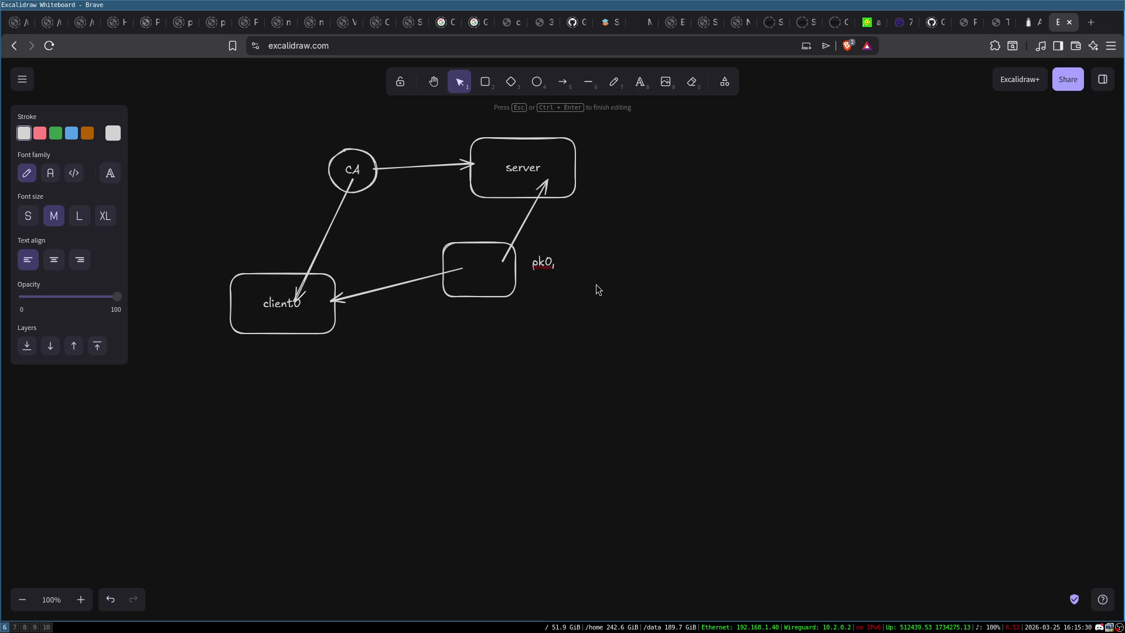
pyautogui.write('0')
pyautogui.doubleClick(422, 294)
pyautogui.write('pk1, sk1')
pyautogui.click(461, 325)
# Move the 'pk1, sk1' label slightly down and review its text
pyautogui.click(443, 294)
pyautogui.moveTo(444, 295); pyautogui.dragTo(439, 307)
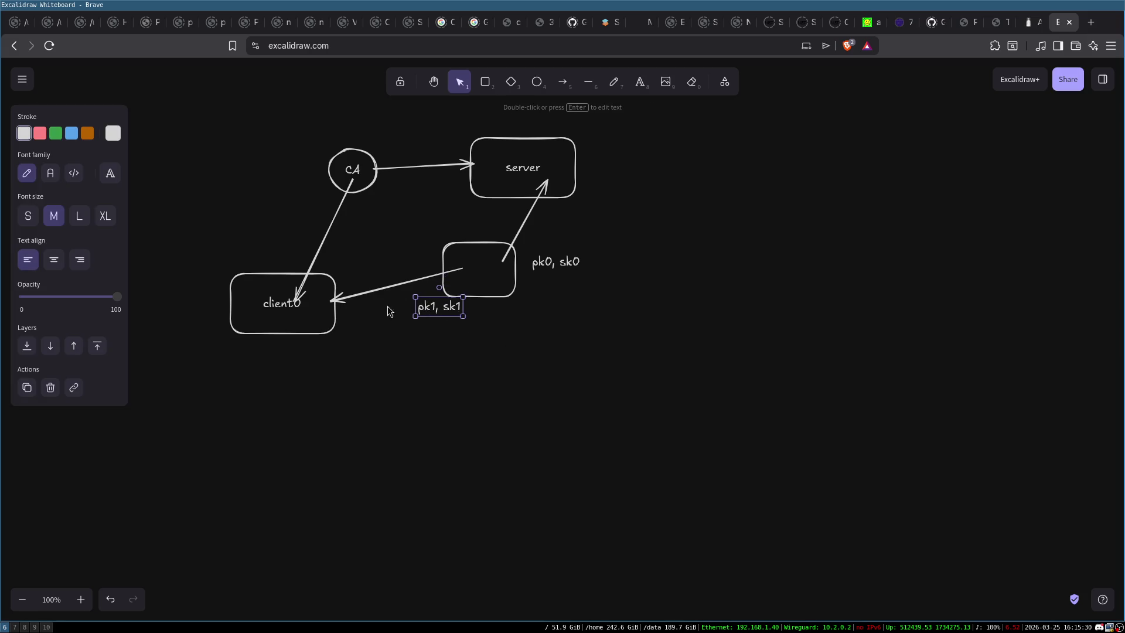
pyautogui.click(312, 317)
pyautogui.click(441, 305)
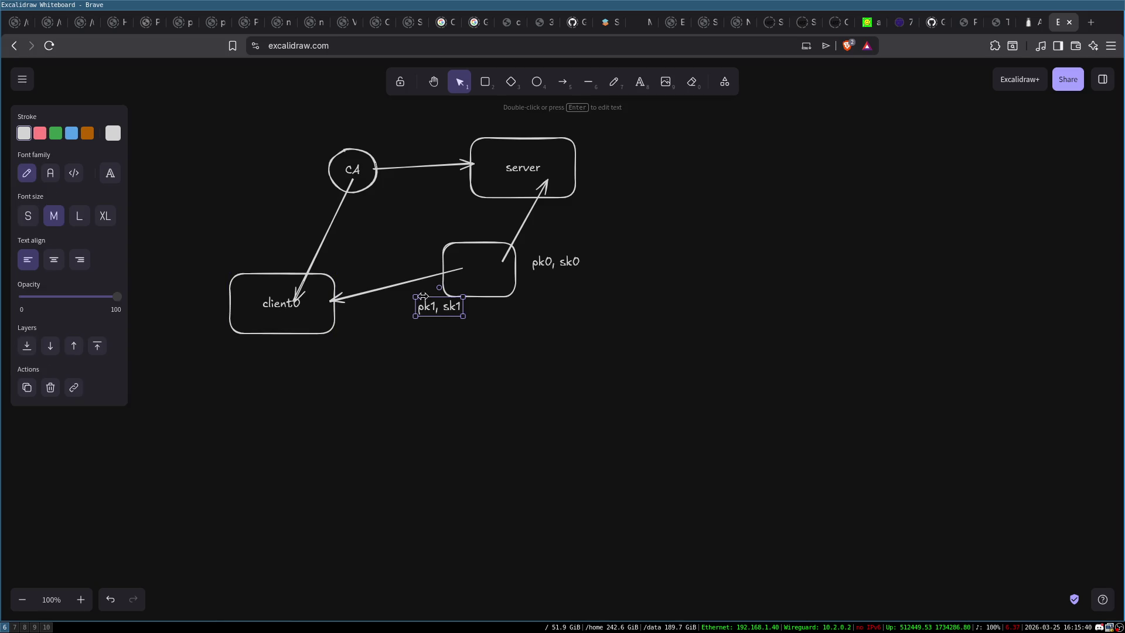
pyautogui.doubleClick(419, 307)
pyautogui.doubleClick(430, 307)
pyautogui.click(436, 338)
pyautogui.click(534, 177)
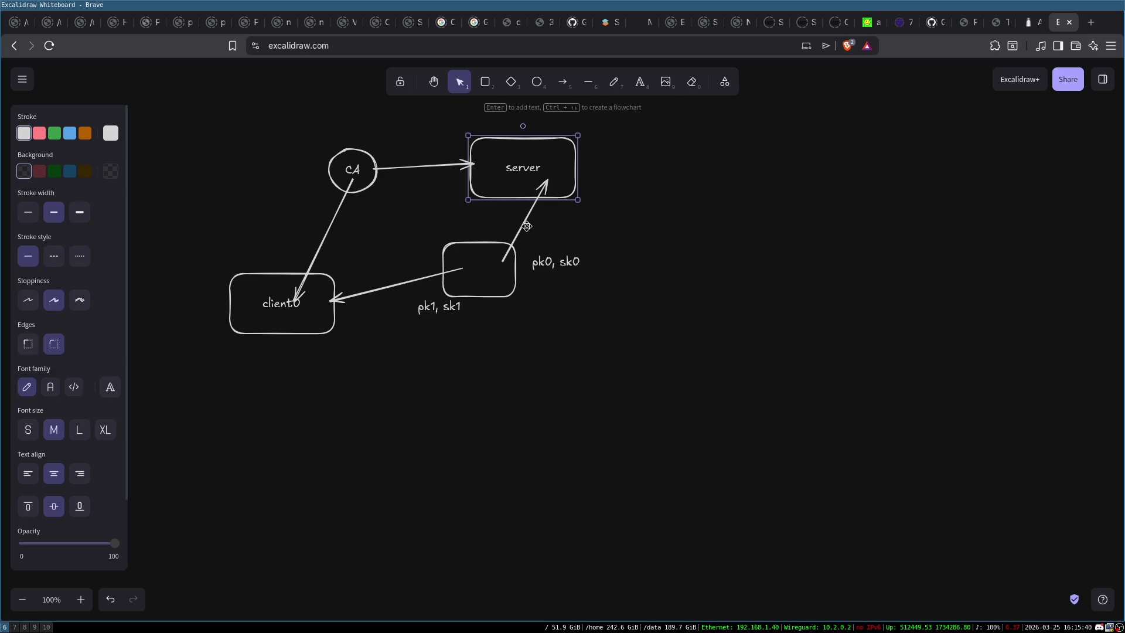
pyautogui.click(483, 308)
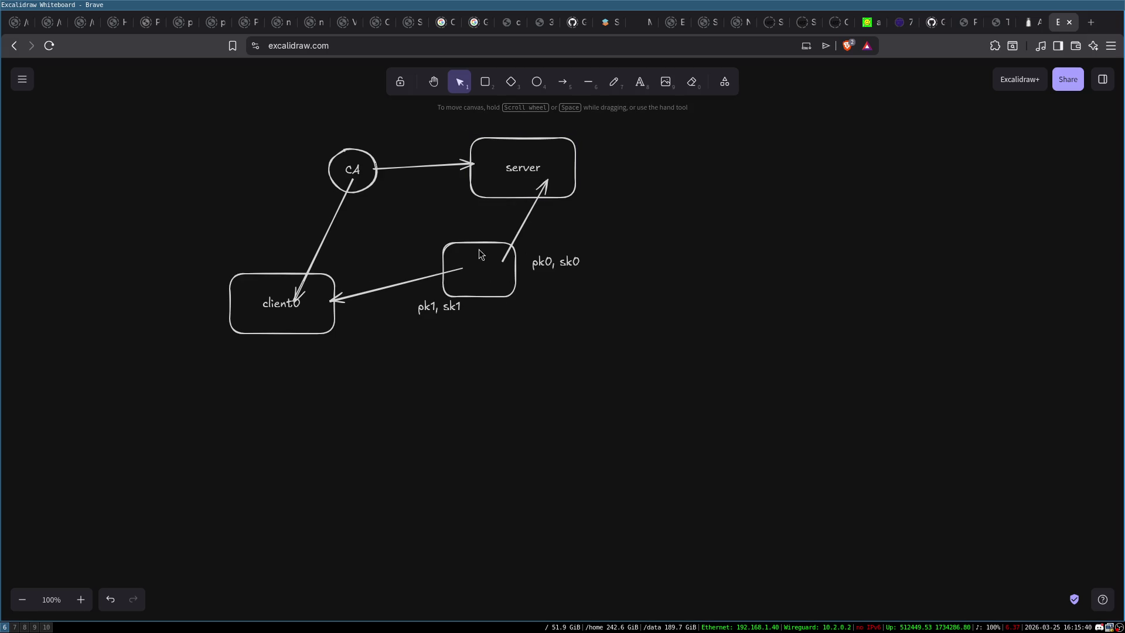
pyautogui.click(544, 153)
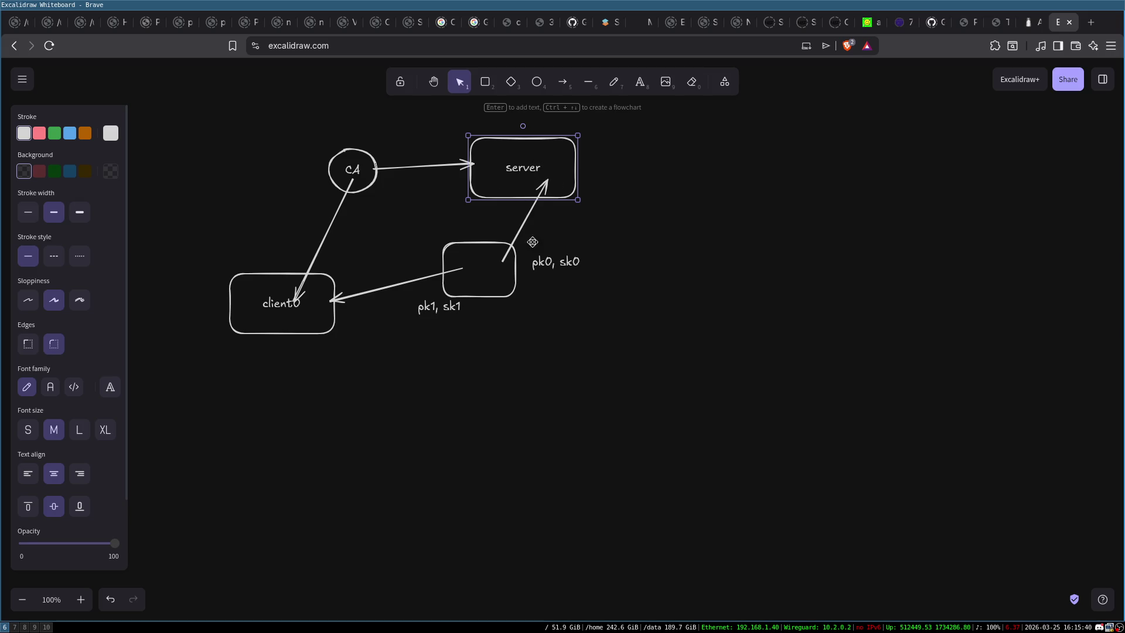
pyautogui.click(550, 265)
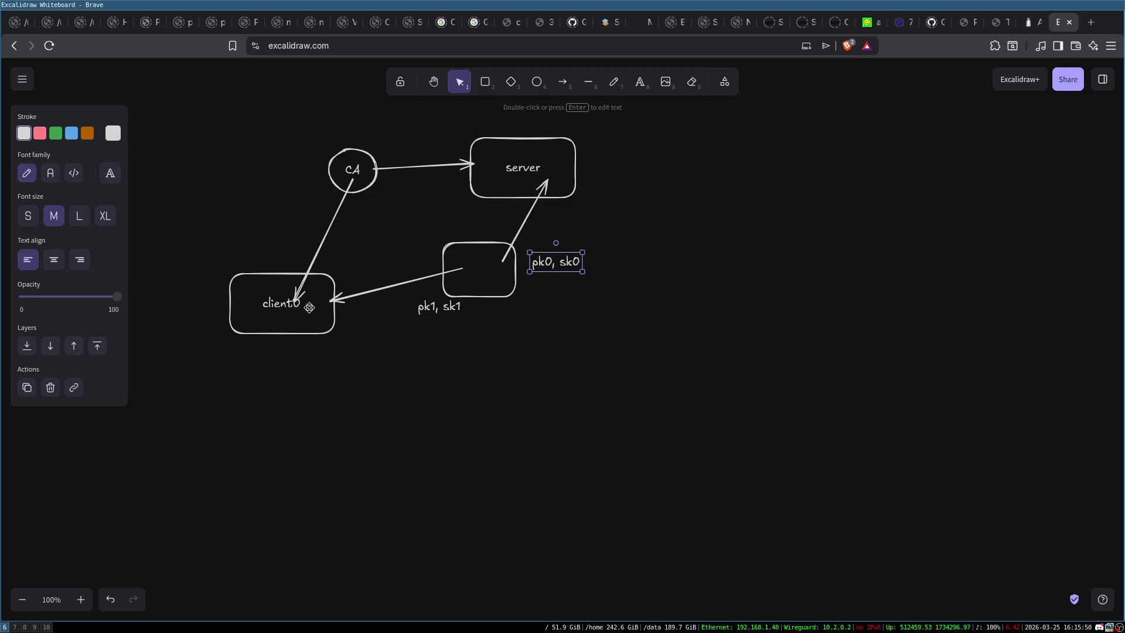
pyautogui.click(333, 313)
pyautogui.click(412, 379)
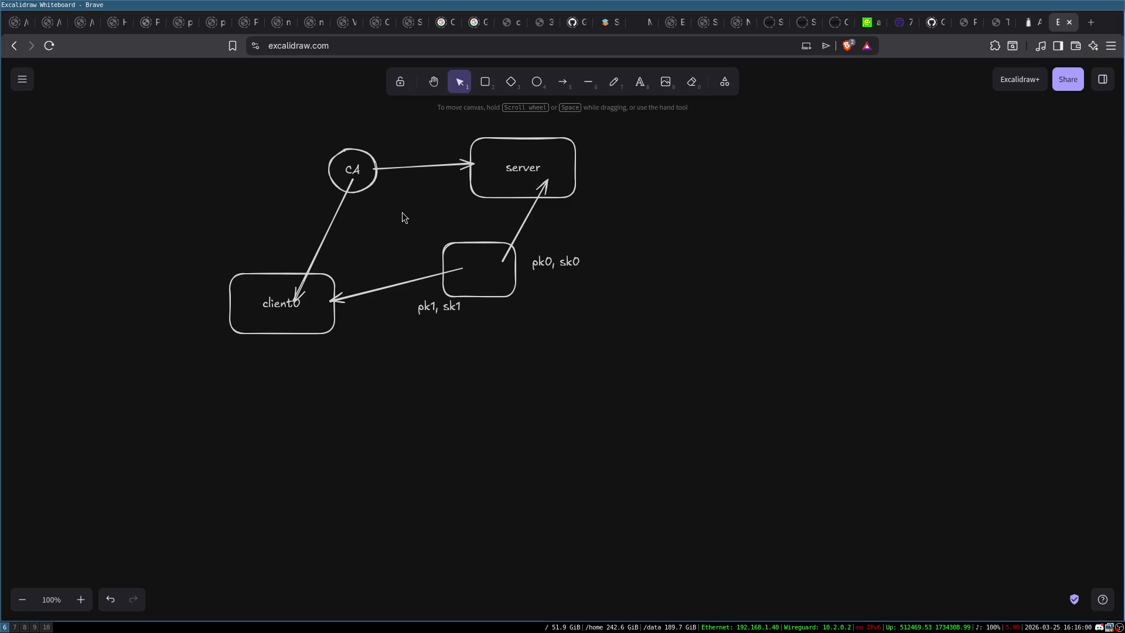
pyautogui.click(336, 160)
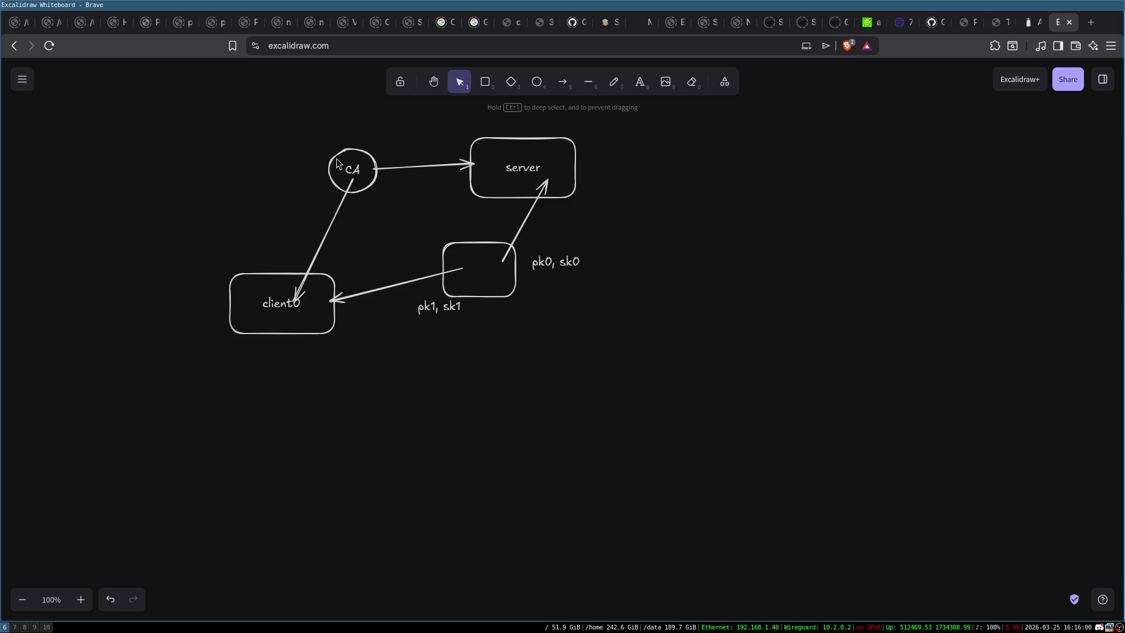
pyautogui.click(410, 192)
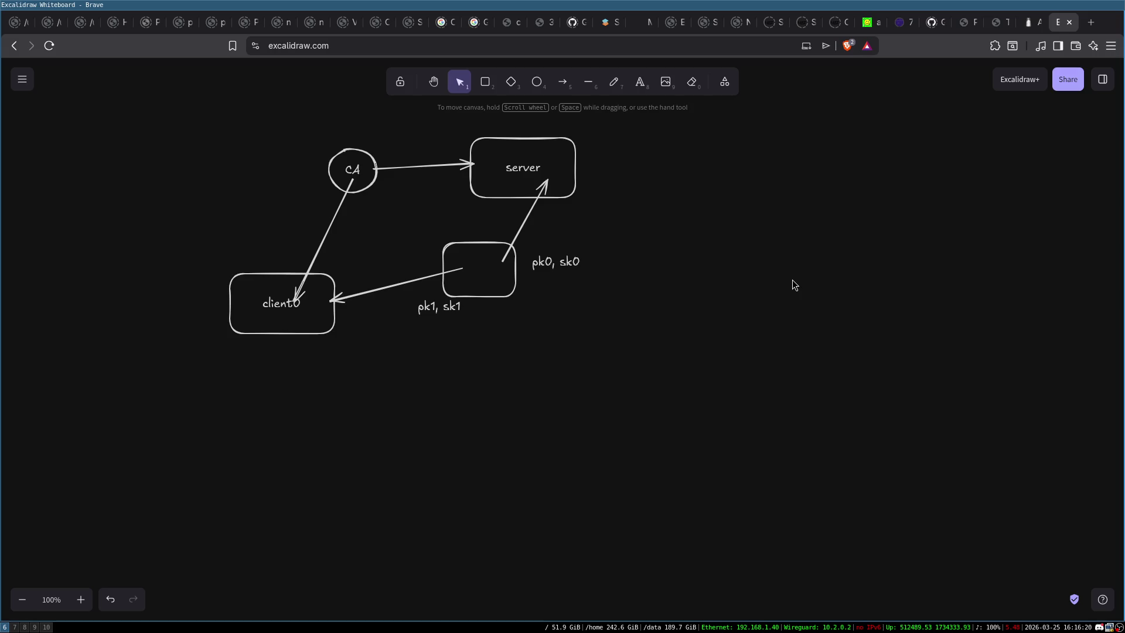
pyautogui.moveTo(183, 134); pyautogui.dragTo(630, 419)
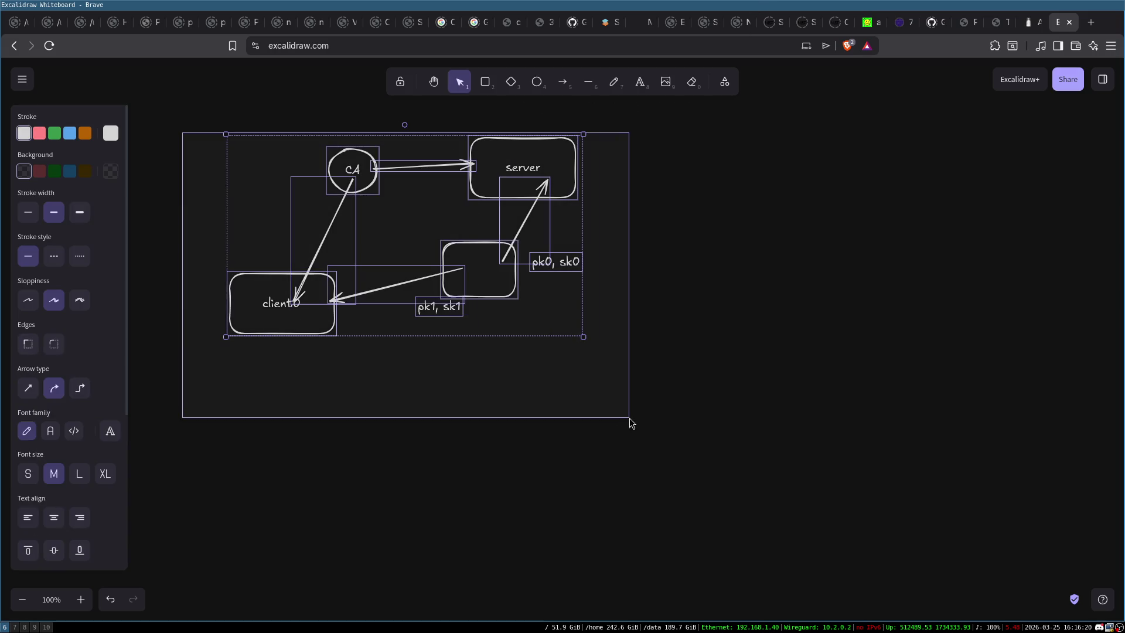
# Scroll the diagram toward the middle and inspect the server box and CA circle
pyautogui.scroll(3, 791, 286)
pyautogui.hscroll(-2, 791, 286)
pyautogui.click(792, 285)
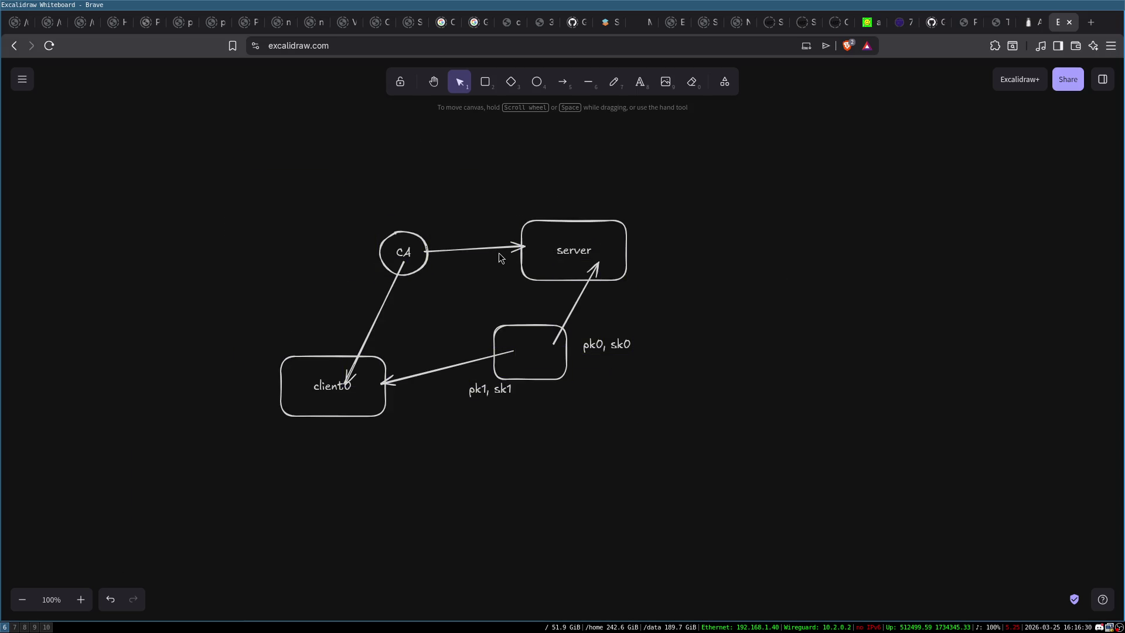
pyautogui.click(547, 229)
pyautogui.click(508, 201)
pyautogui.click(399, 237)
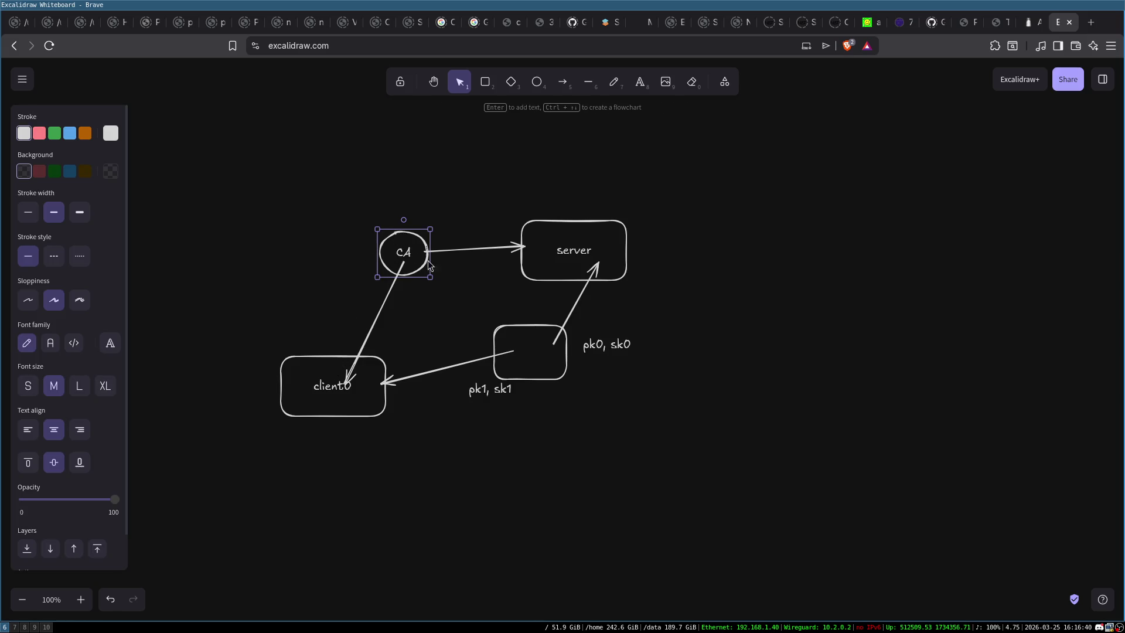
pyautogui.click(442, 202)
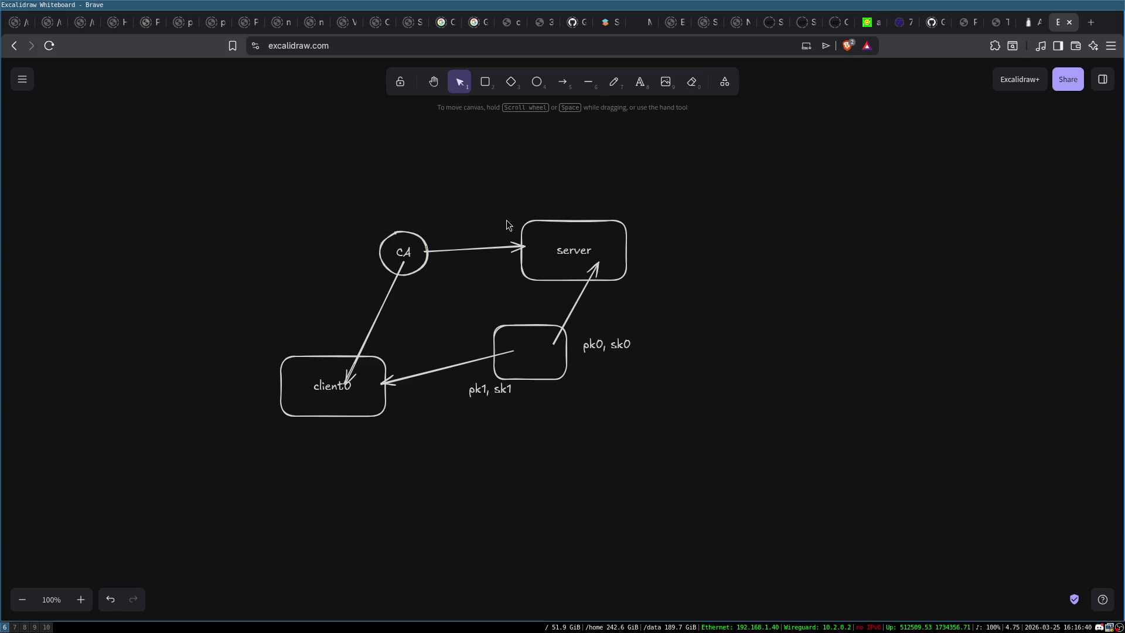
# Select the small box with its arrows and labels, then the arrow to client0
pyautogui.click(394, 243)
pyautogui.click(571, 249)
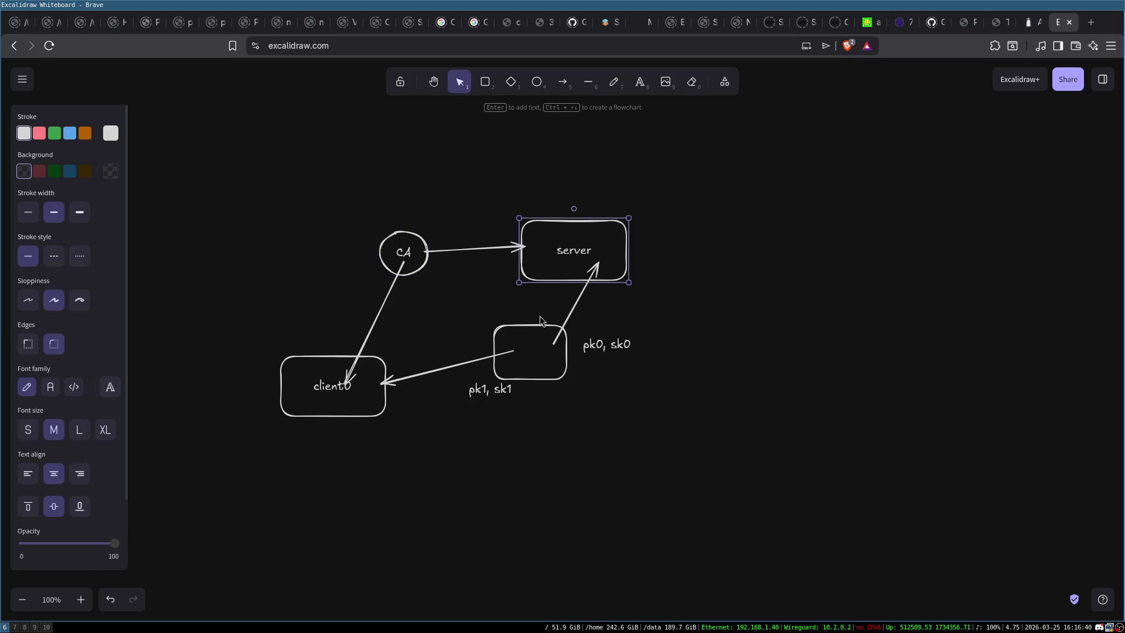
pyautogui.moveTo(399, 322); pyautogui.dragTo(696, 450)
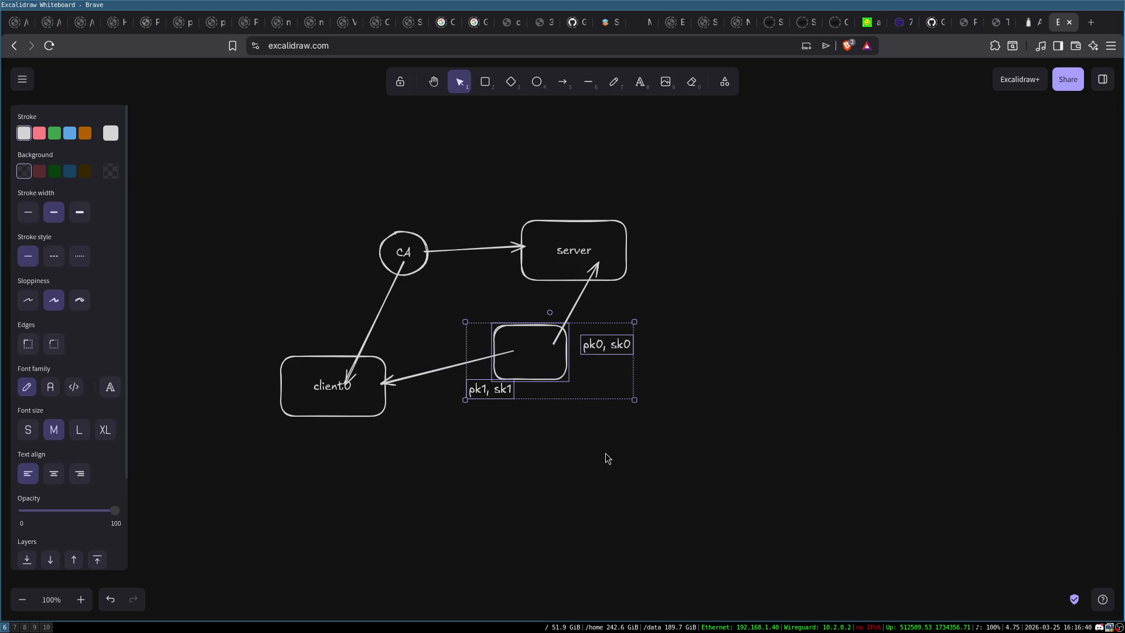
pyautogui.click(407, 255)
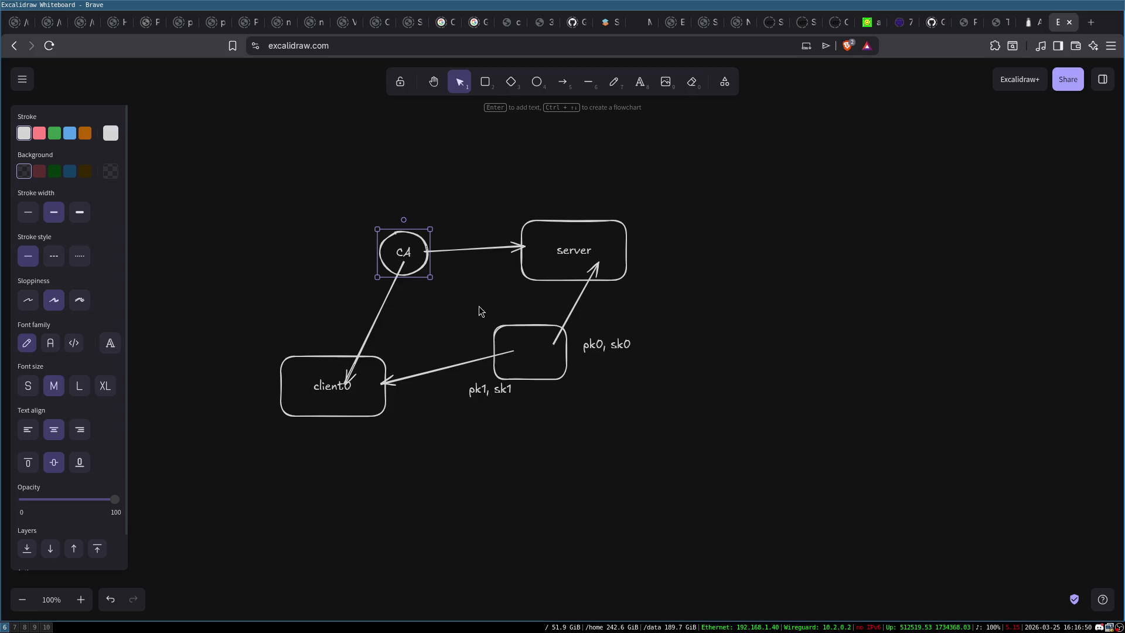
pyautogui.click(435, 375)
pyautogui.click(437, 371)
# Delete the small key box, its arrows and the 'pk0, sk0' label
pyautogui.press('Delete')
pyautogui.click(496, 358)
pyautogui.press('Delete')
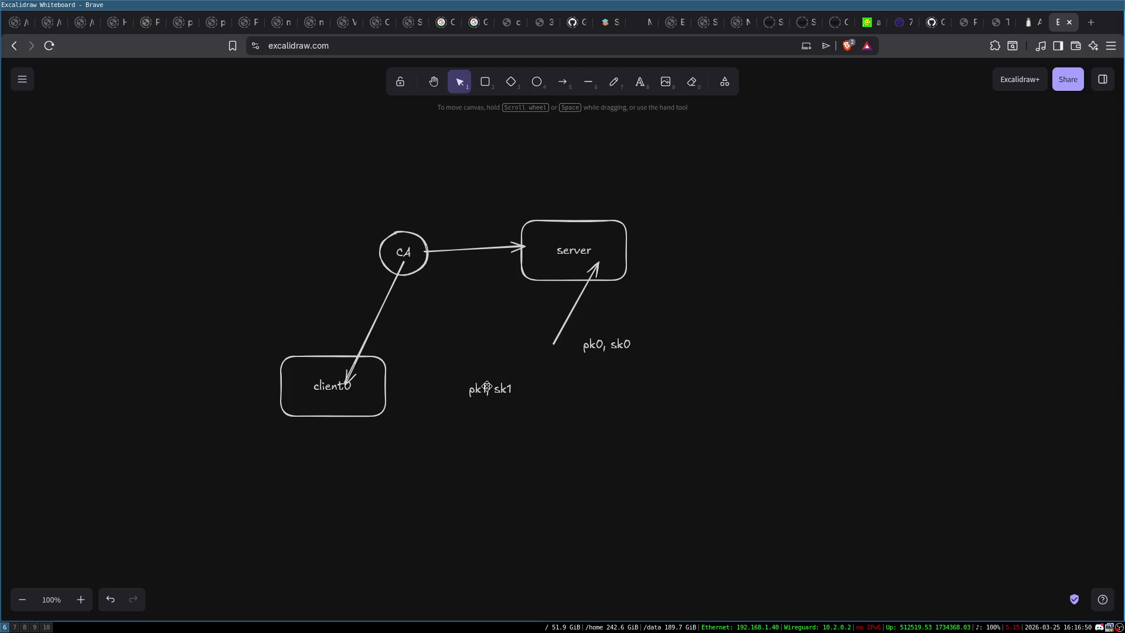
pyautogui.click(588, 350)
pyautogui.press('Delete')
pyautogui.click(569, 319)
pyautogui.press('Delete')
# Add 'spk, ssk' beside server and 'cpk, csk' beside client0
pyautogui.doubleClick(639, 252)
pyautogui.write('spk, s')
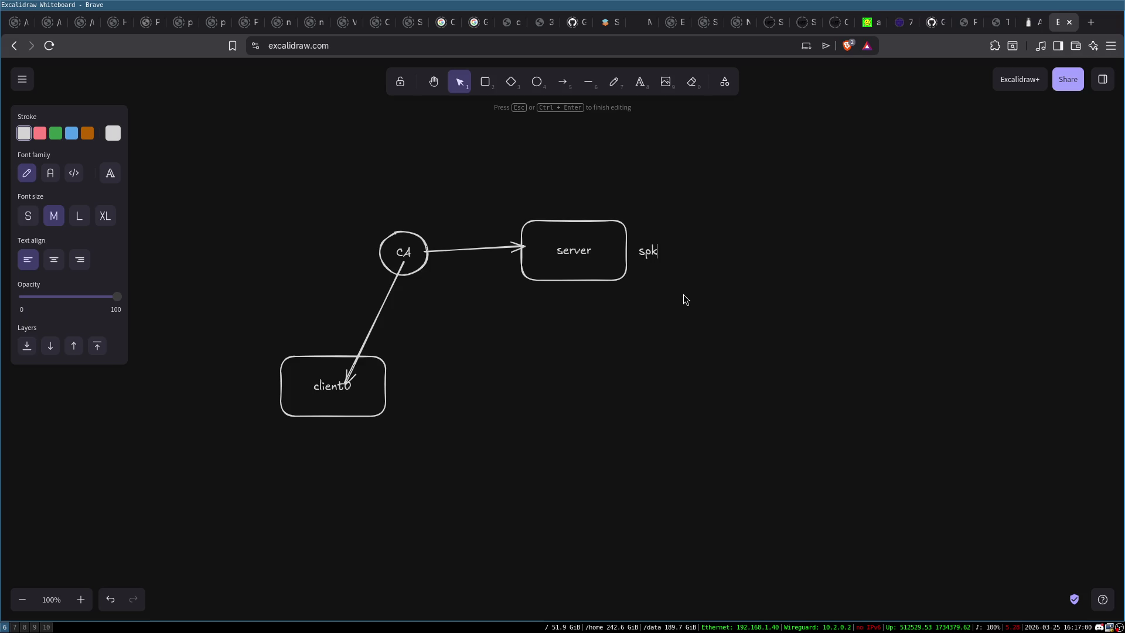
pyautogui.write('sk')
pyautogui.click(551, 345)
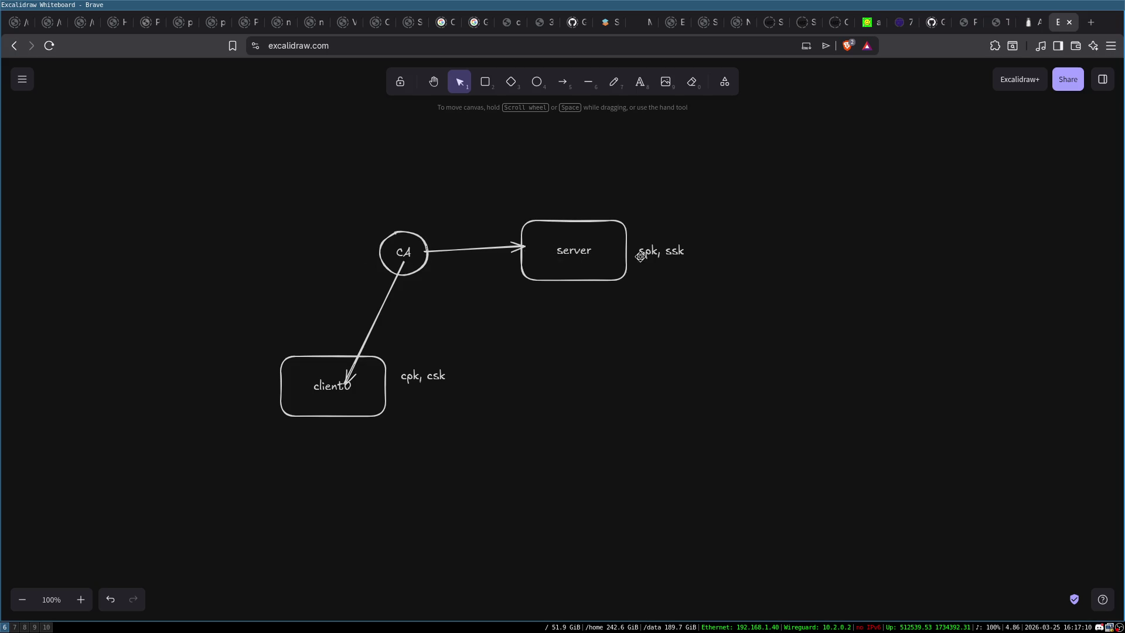
pyautogui.click(405, 247)
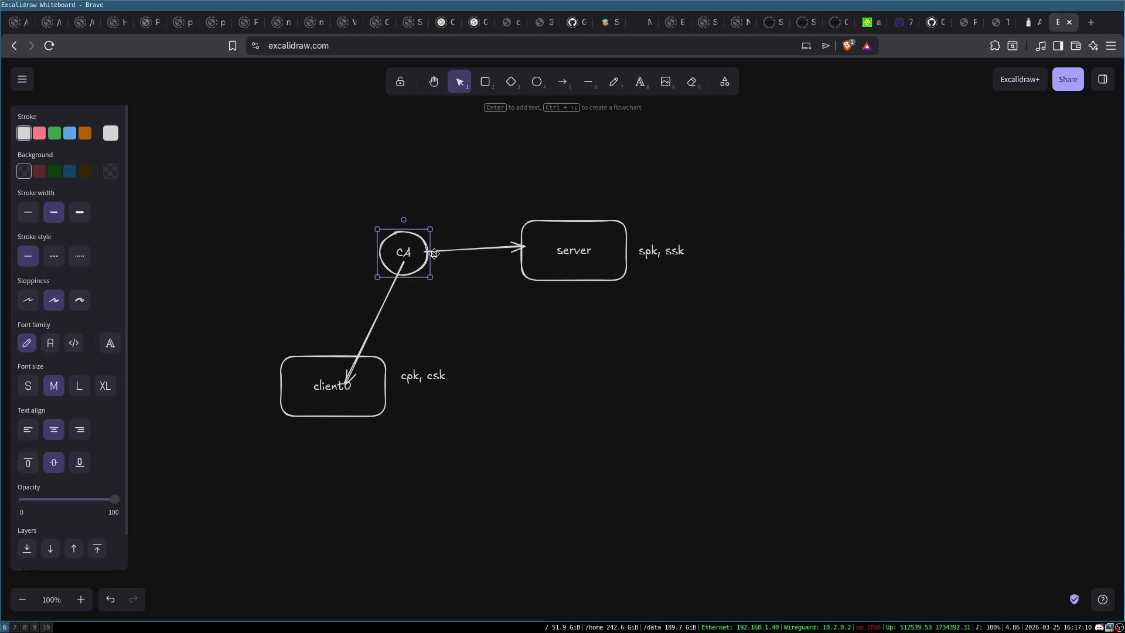
# Draw an arrow from server to client0 and label it 'TLS1.3'
pyautogui.click(562, 337)
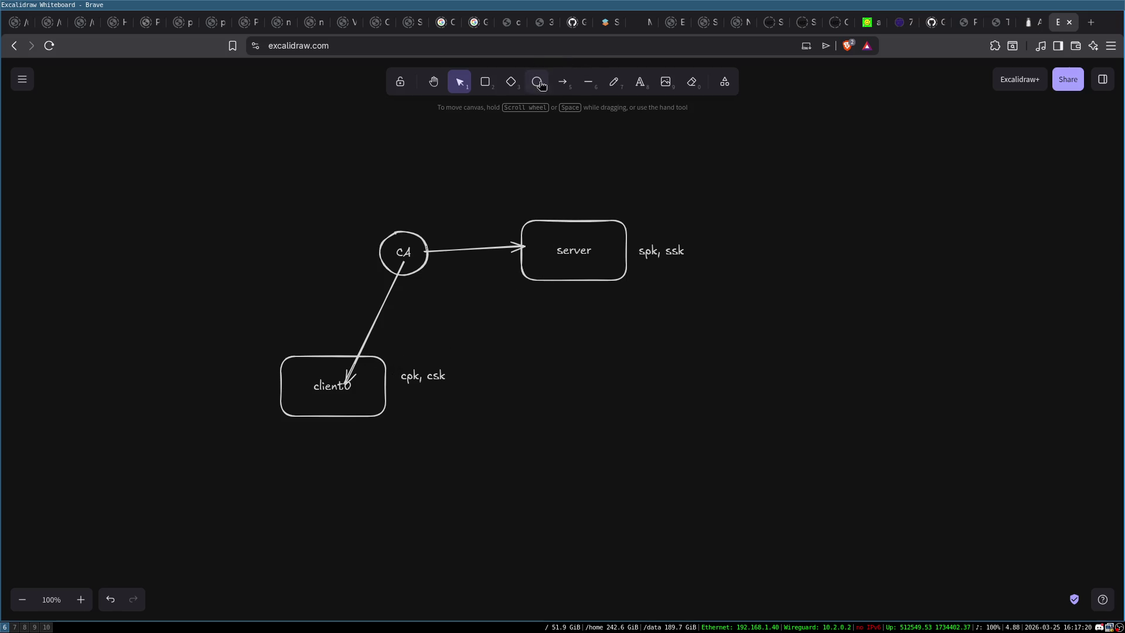
pyautogui.click(567, 86)
pyautogui.moveTo(535, 262); pyautogui.dragTo(381, 369)
pyautogui.doubleClick(453, 322)
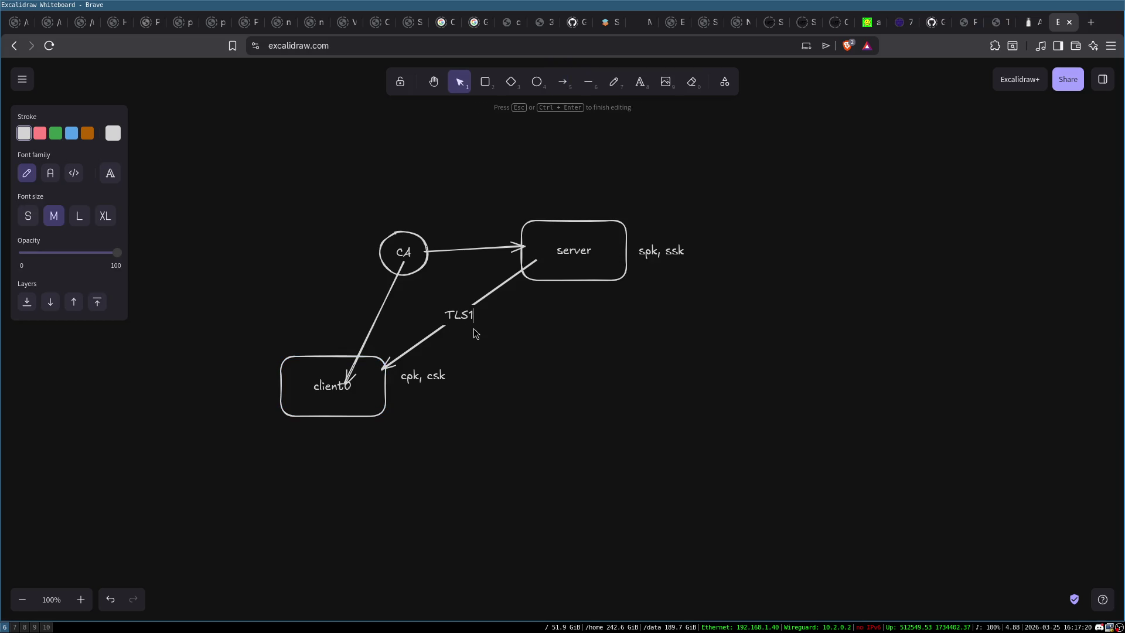
pyautogui.click(487, 340)
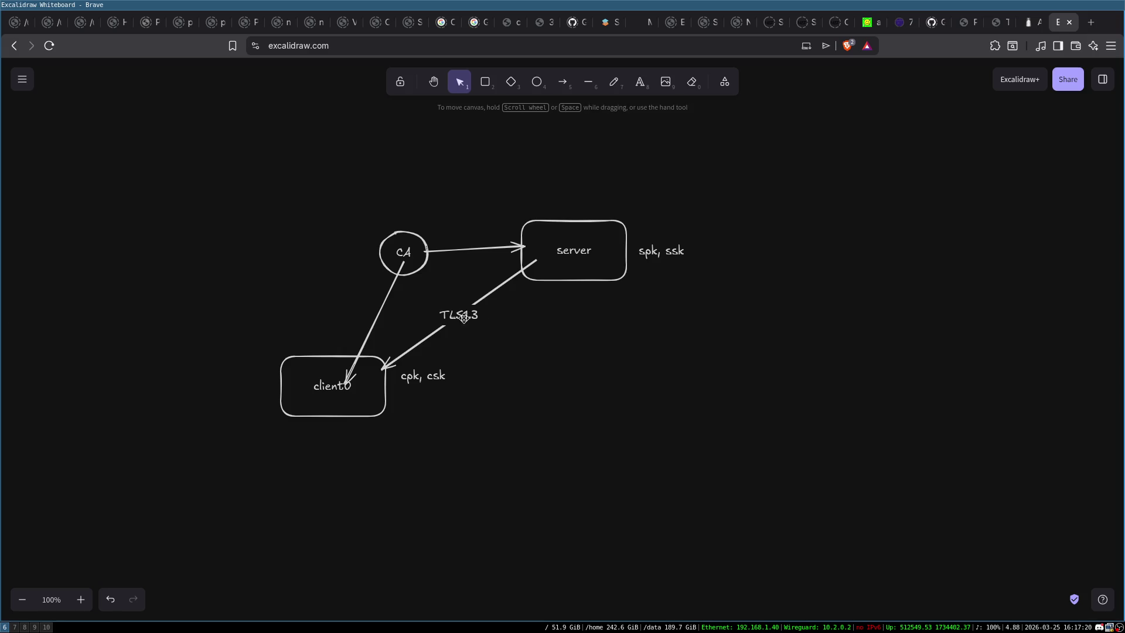
pyautogui.click(464, 318)
pyautogui.click(512, 341)
# Move the 'cpk, csk' label below the client0 box
pyautogui.click(418, 407)
pyautogui.moveTo(418, 406); pyautogui.dragTo(362, 451)
pyautogui.click(449, 378)
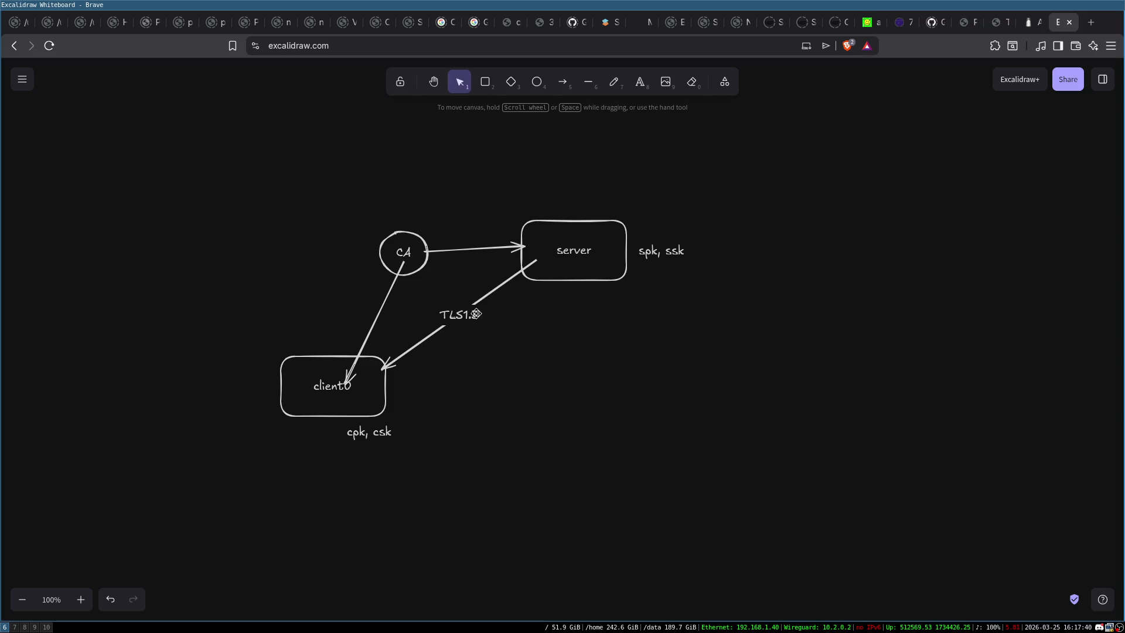
pyautogui.click(551, 269)
pyautogui.click(359, 374)
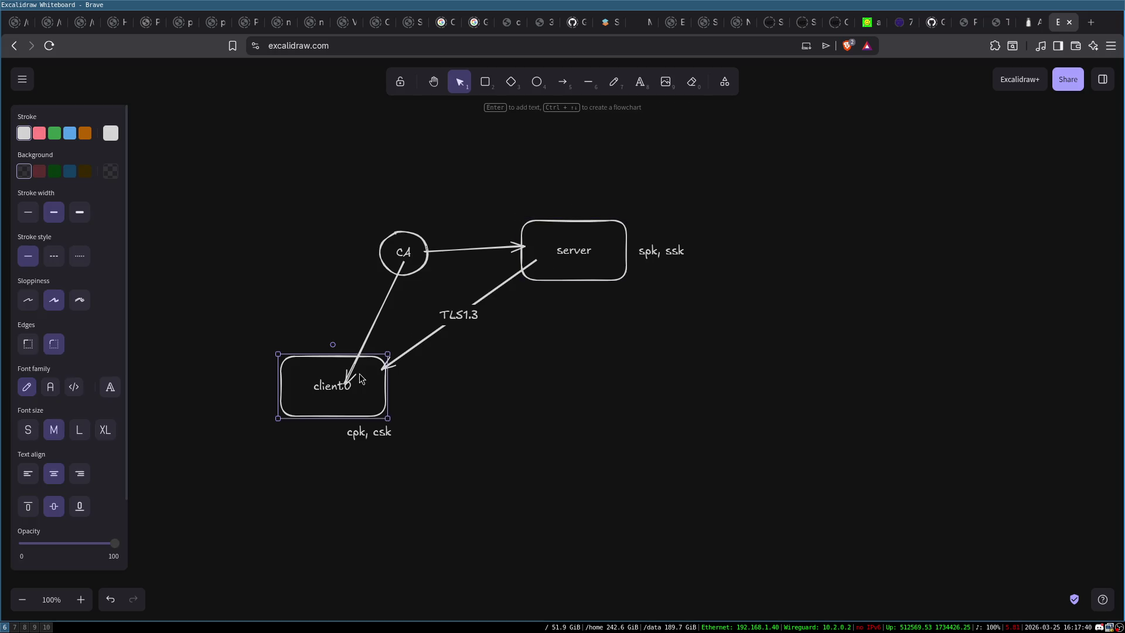
pyautogui.click(544, 268)
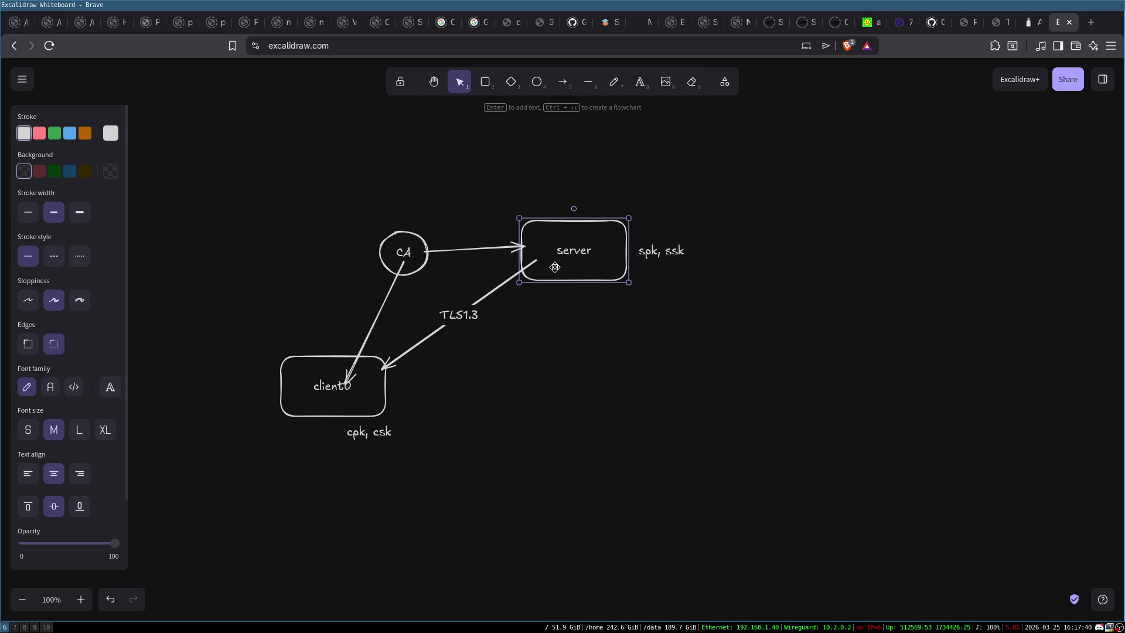
pyautogui.click(375, 376)
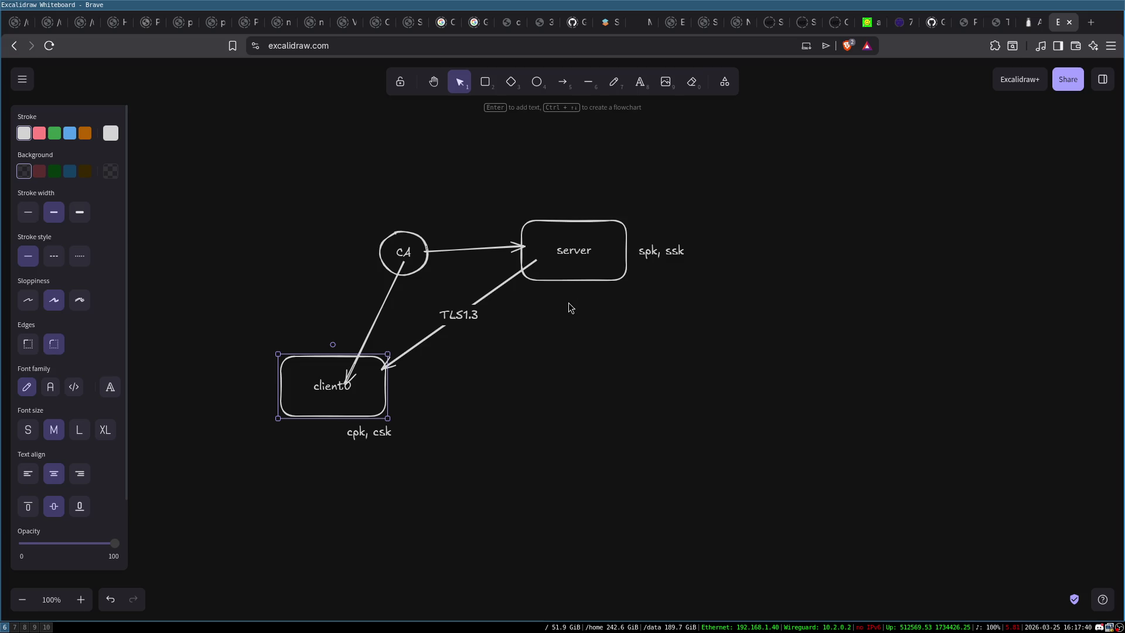
pyautogui.doubleClick(548, 294)
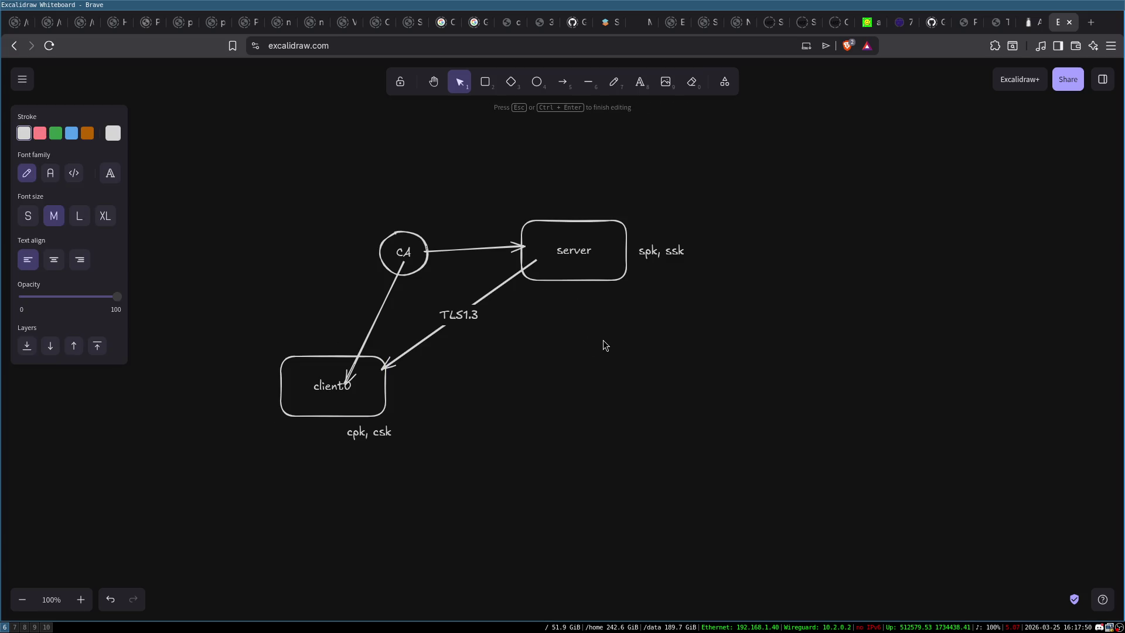
# Write 'E(data, cpk)+Sign(data, spk))' below the server box, correcting a misplaced 'Sign('
pyautogui.write('E(data')
pyautogui.write(',')
pyautogui.press('Left')
pyautogui.press('Left')
pyautogui.press('Left')
pyautogui.write('Sign(')
pyautogui.hotkey('shift', 'Left')
pyautogui.hotkey('shift', 'Left')
pyautogui.hotkey('shift', 'Left')
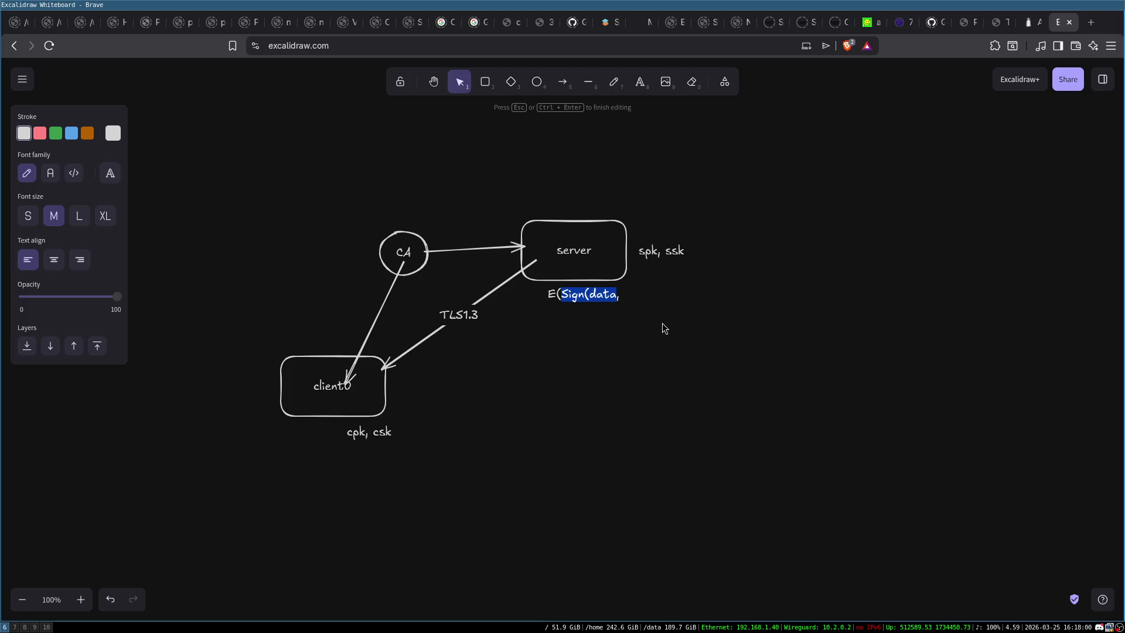
pyautogui.press('BackSpace')
pyautogui.write(')')
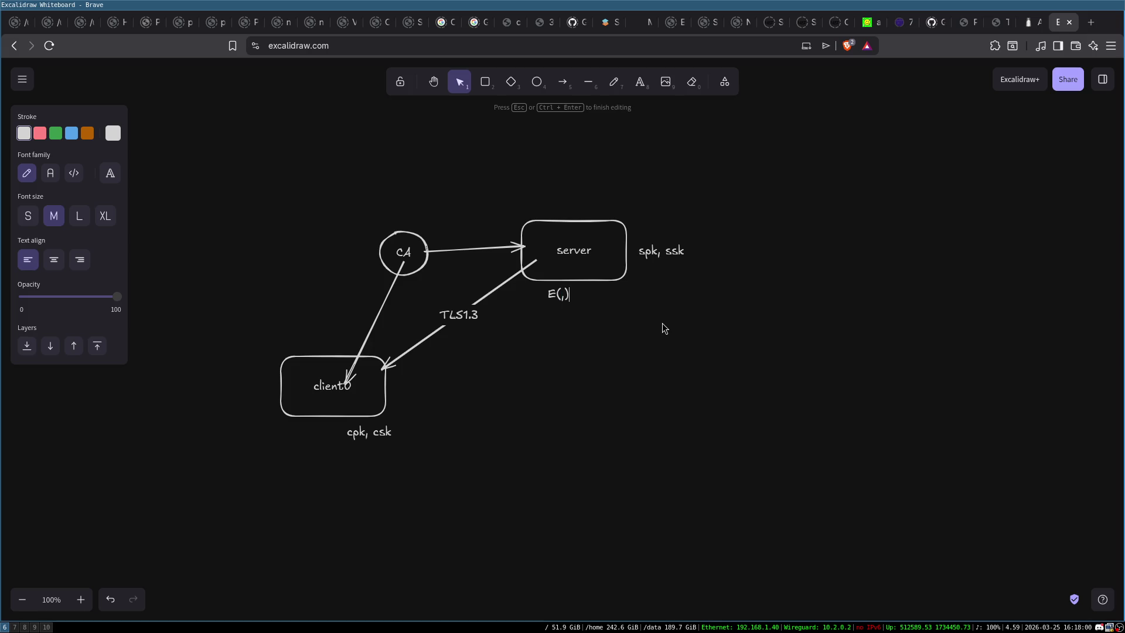
pyautogui.write('+Sign(data')
pyautogui.write(' spk')
pyautogui.write('))')
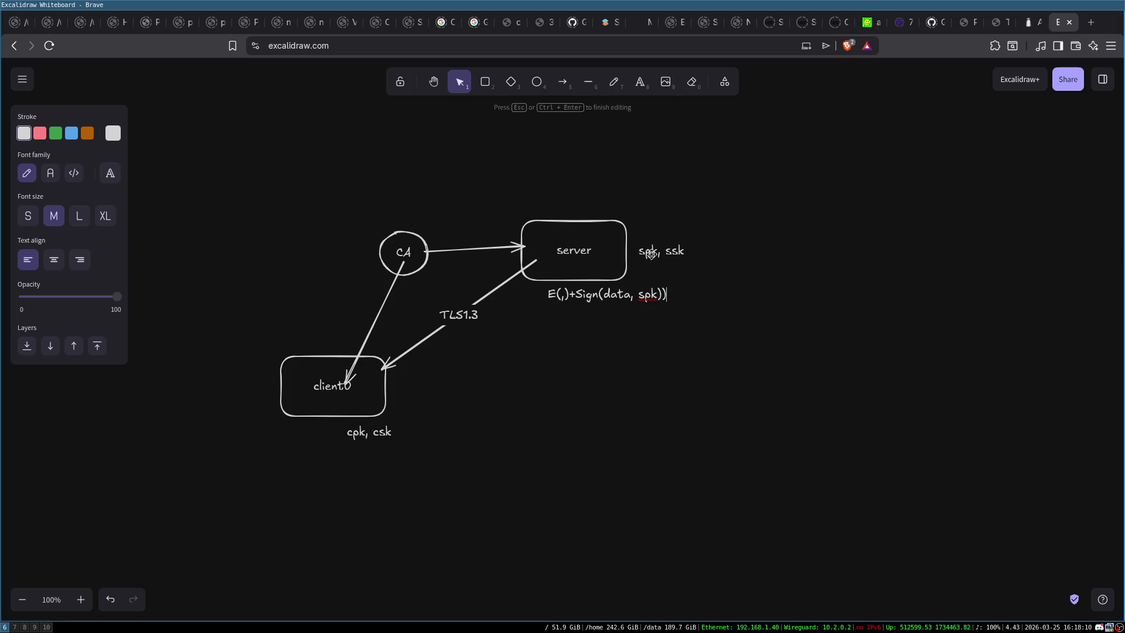
pyautogui.write('data, ')
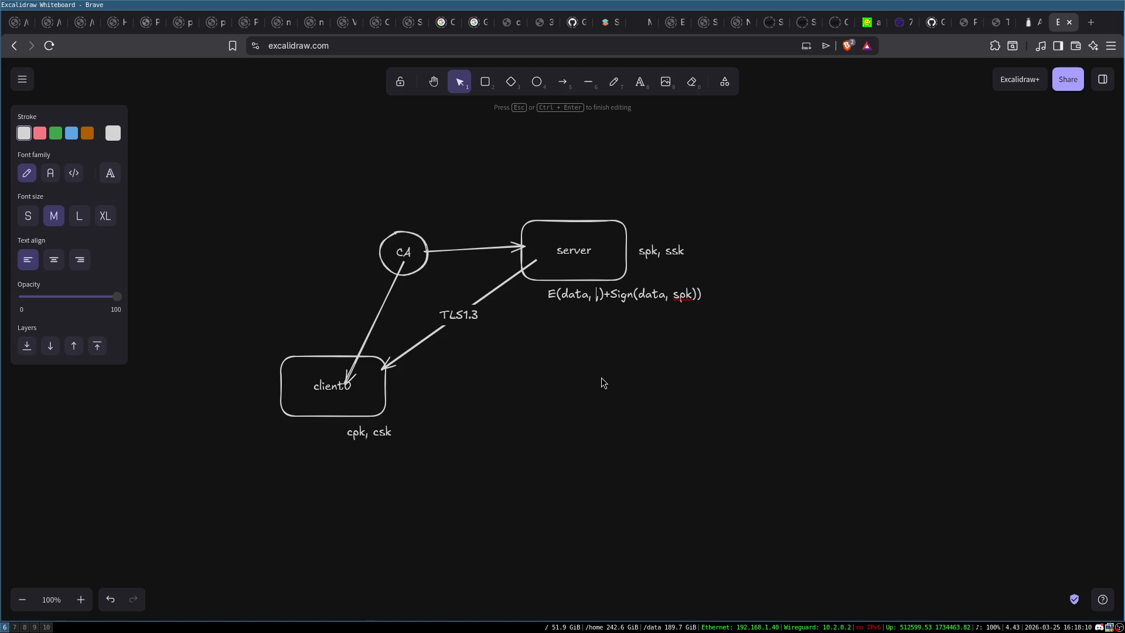
pyautogui.write('cpk,')
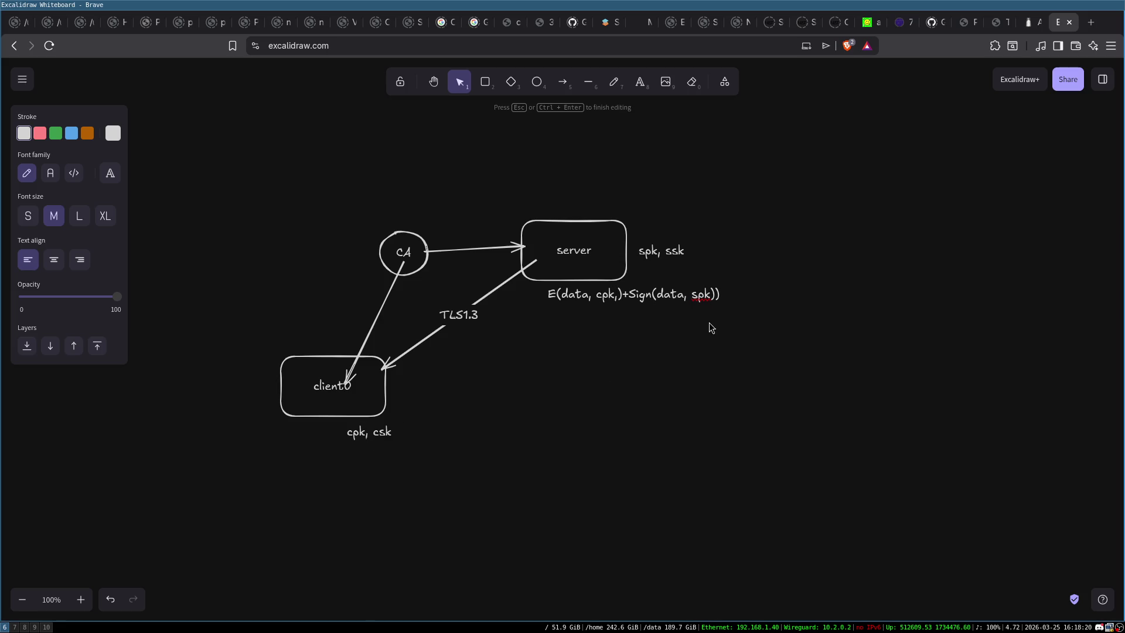
pyautogui.click(707, 327)
pyautogui.click(623, 294)
# Remove the stray comma after cpk and nudge the formula slightly left and down
pyautogui.press('Delete')
pyautogui.click(623, 336)
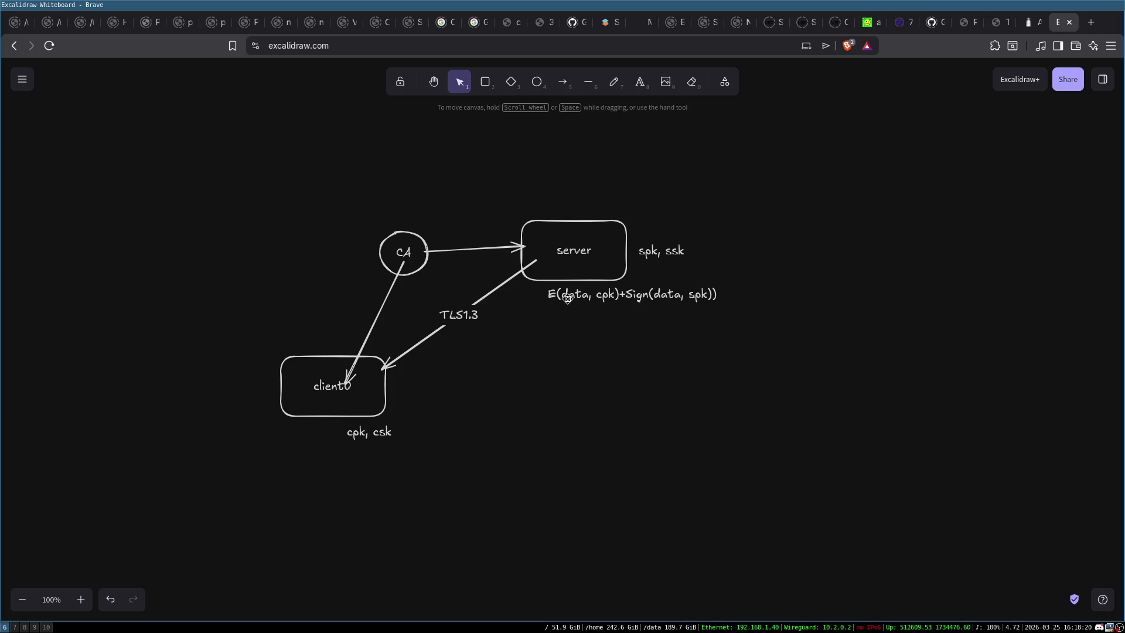
pyautogui.click(576, 302)
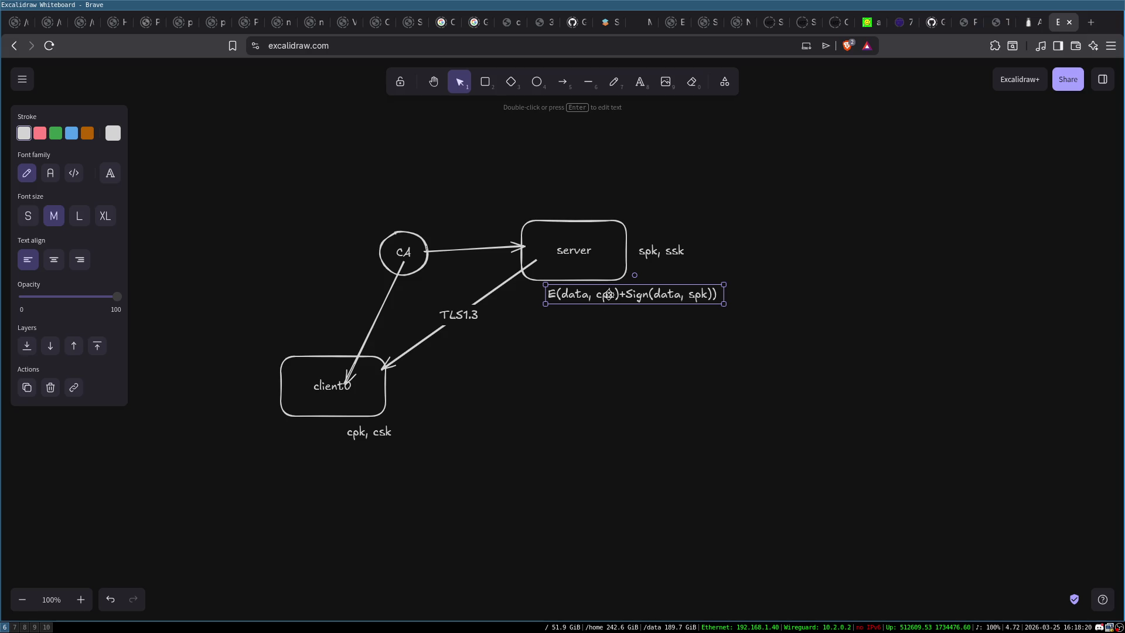
pyautogui.moveTo(610, 291); pyautogui.dragTo(602, 297)
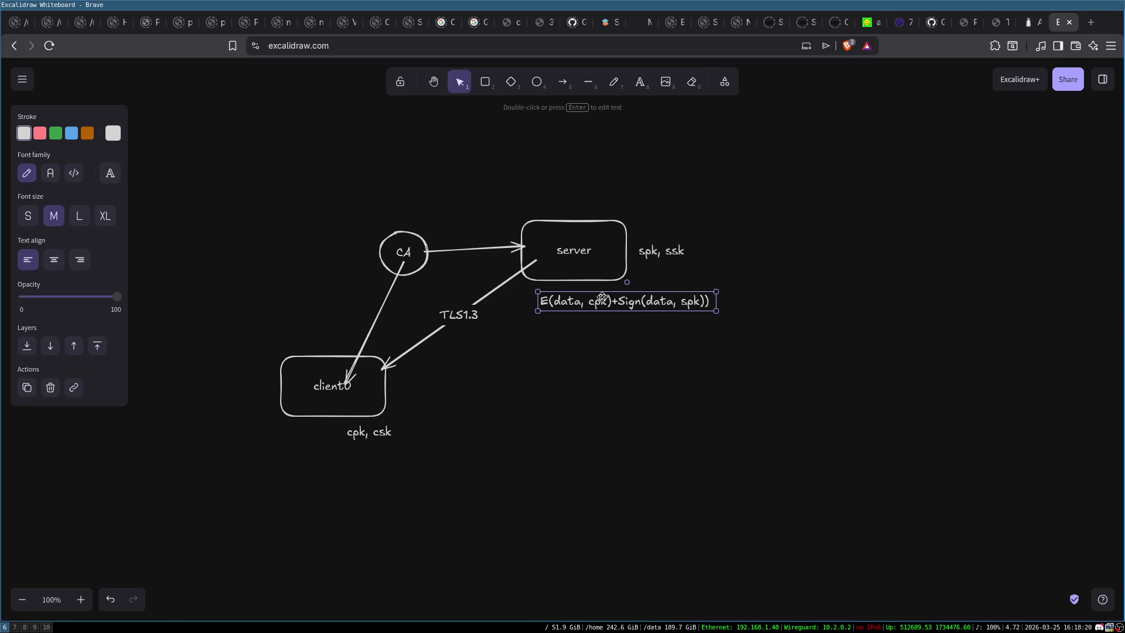
pyautogui.click(600, 318)
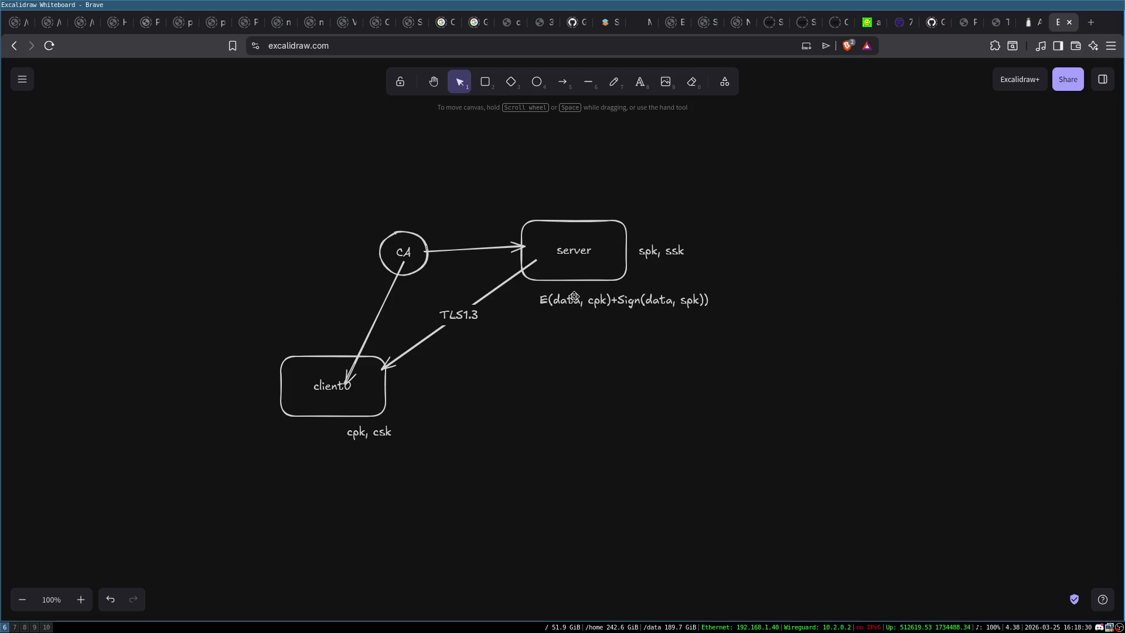
# Insert 'E(' before Sign in the formula
pyautogui.doubleClick(609, 300)
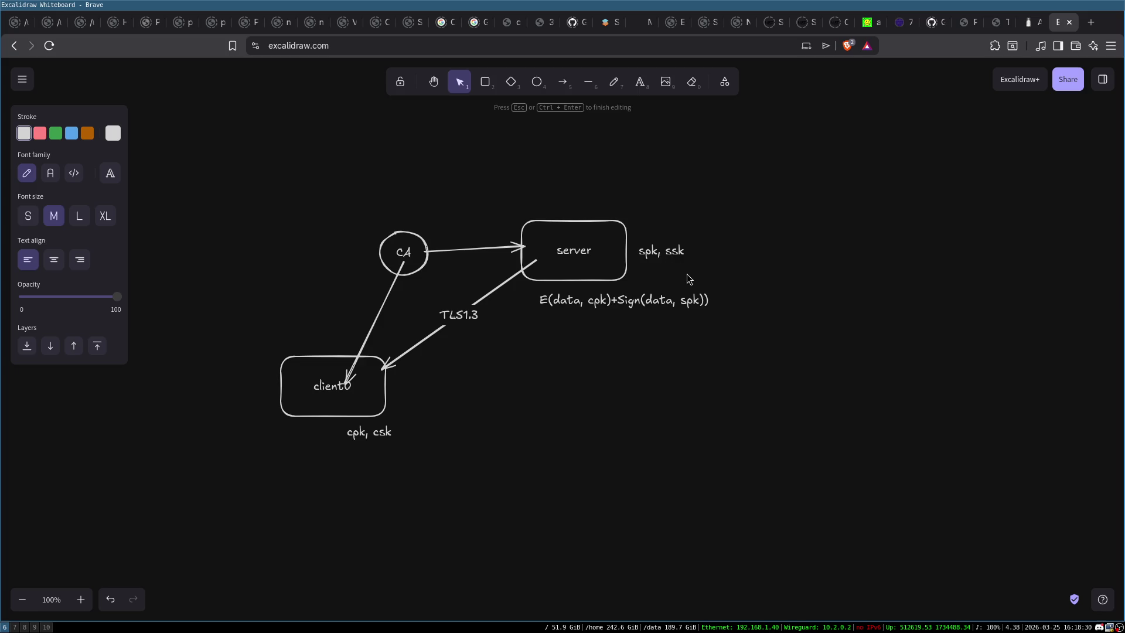
pyautogui.click(667, 252)
pyautogui.click(664, 301)
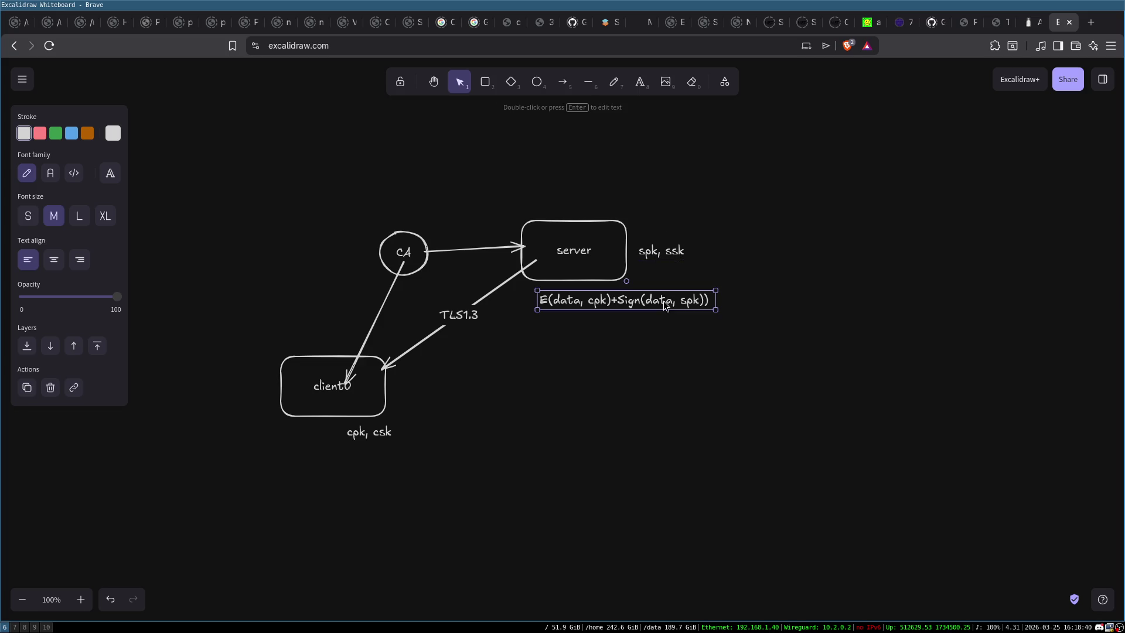
pyautogui.doubleClick(695, 300)
pyautogui.click(653, 251)
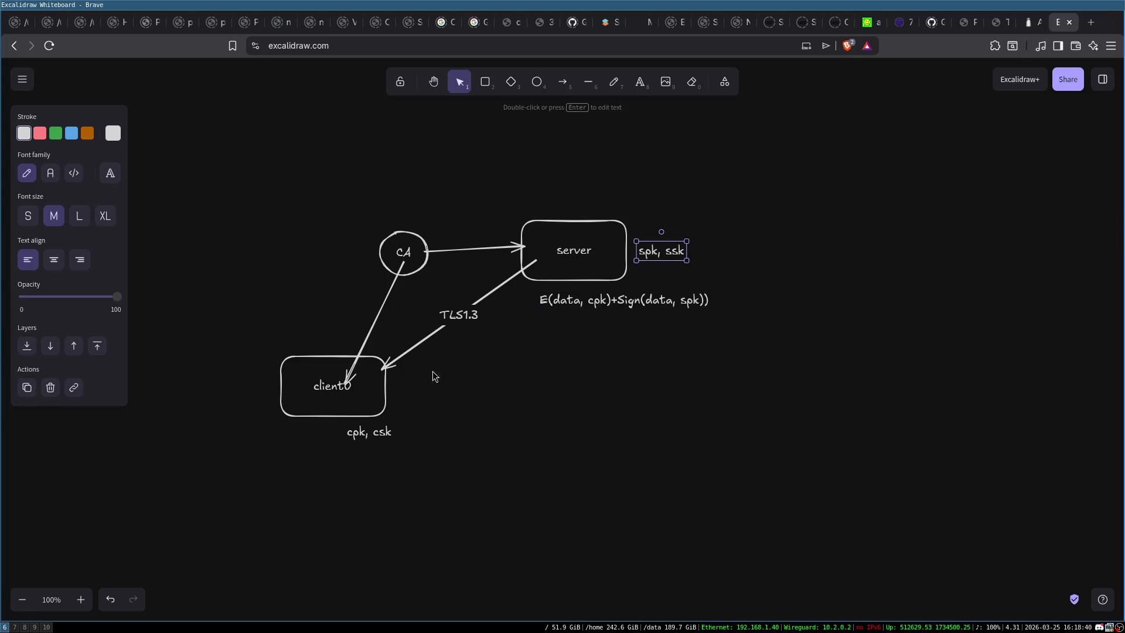
pyautogui.click(667, 299)
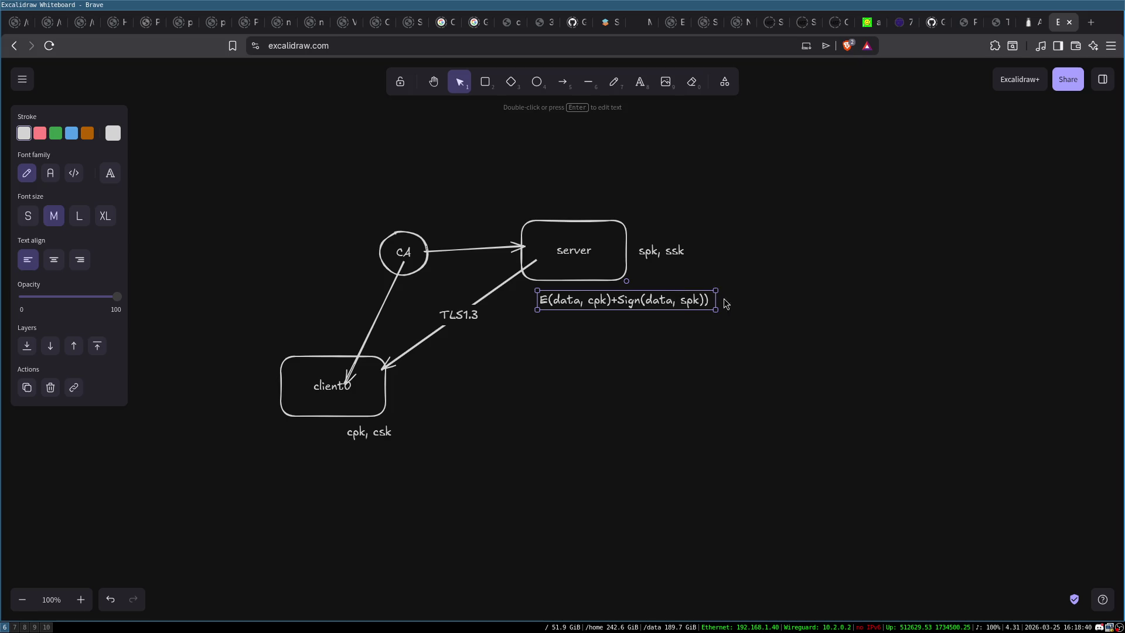
pyautogui.doubleClick(689, 300)
pyautogui.click(619, 300)
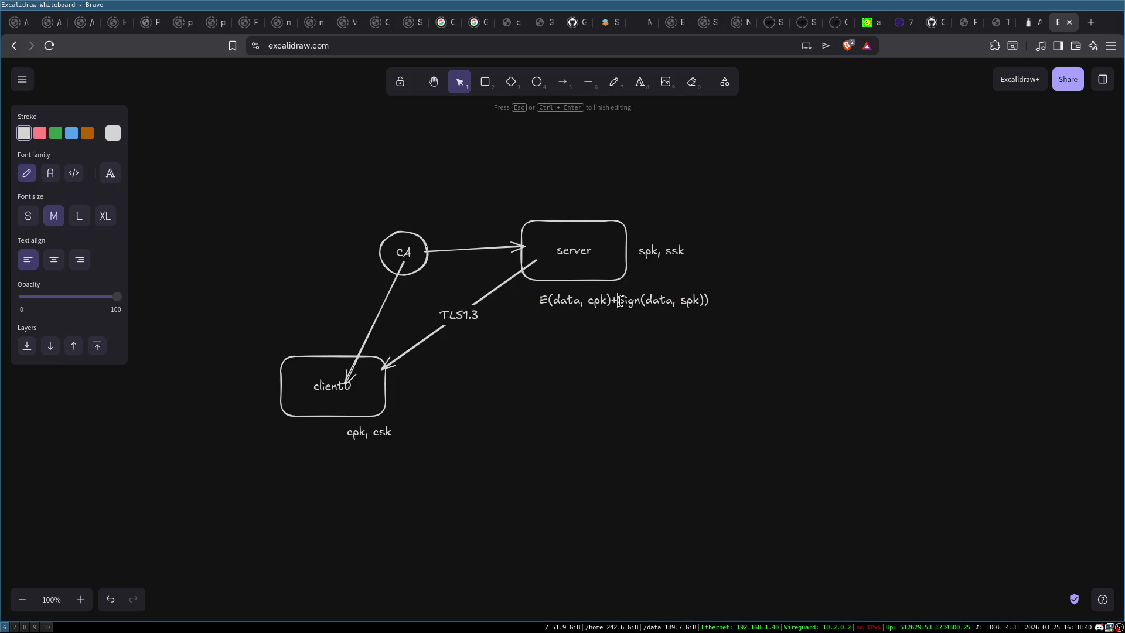
pyautogui.write('E(')
# Add ', cpk)' after spk) so the formula reads 'E(data, cpk)+E(Sign(data, spk), cpk))'
pyautogui.press('End')
pyautogui.press('Left')
pyautogui.press('Left')
pyautogui.write(', cpk')
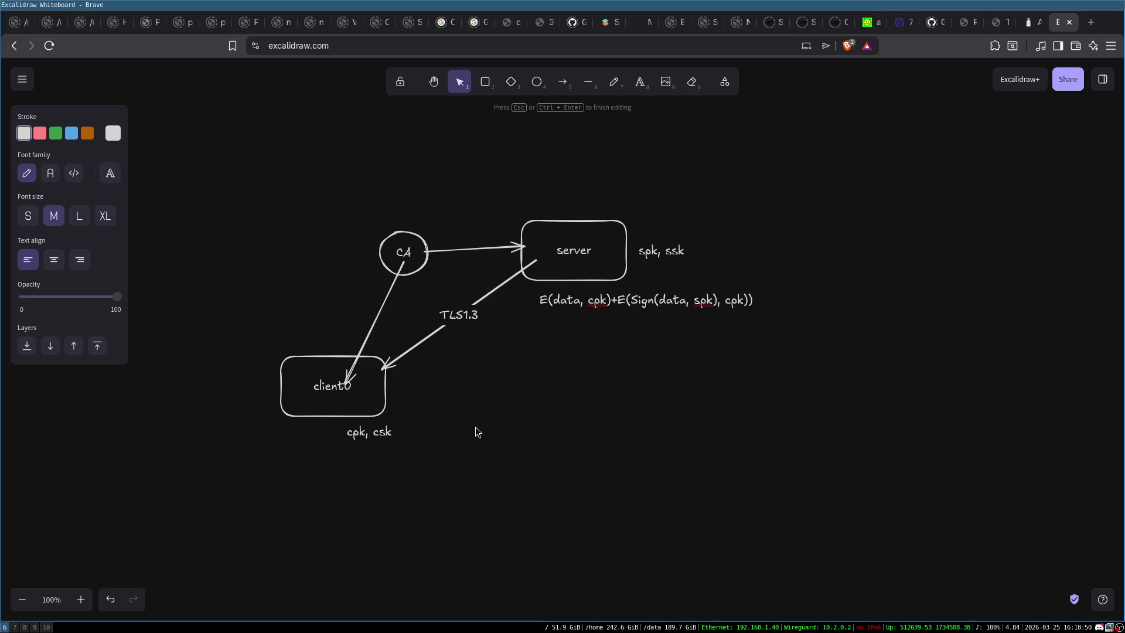
pyautogui.click(682, 351)
pyautogui.click(572, 299)
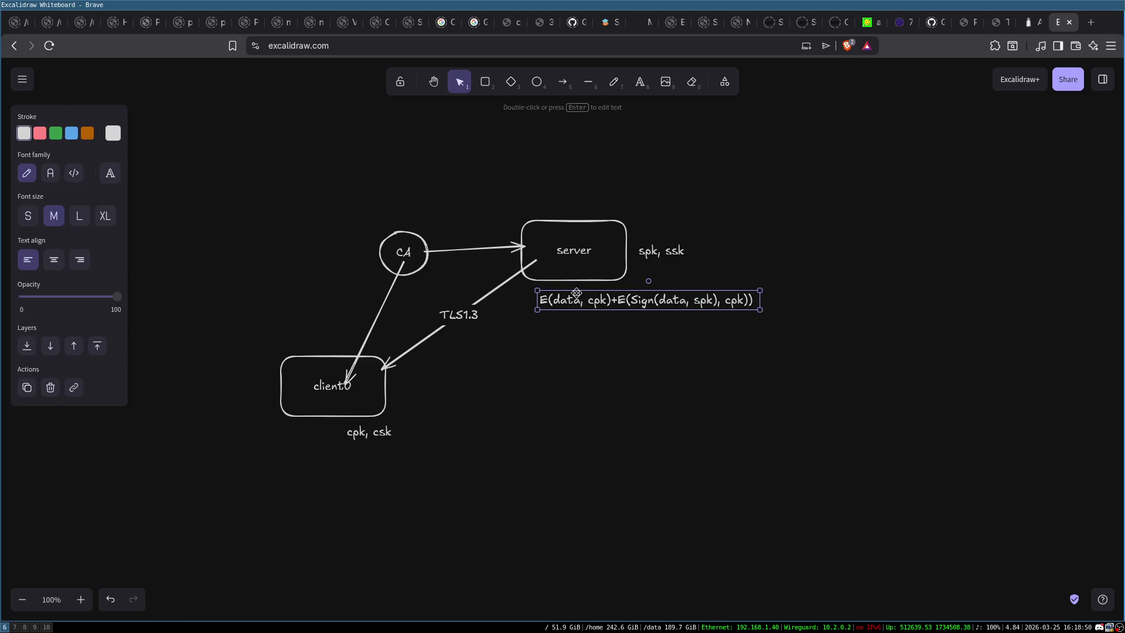
pyautogui.click(359, 395)
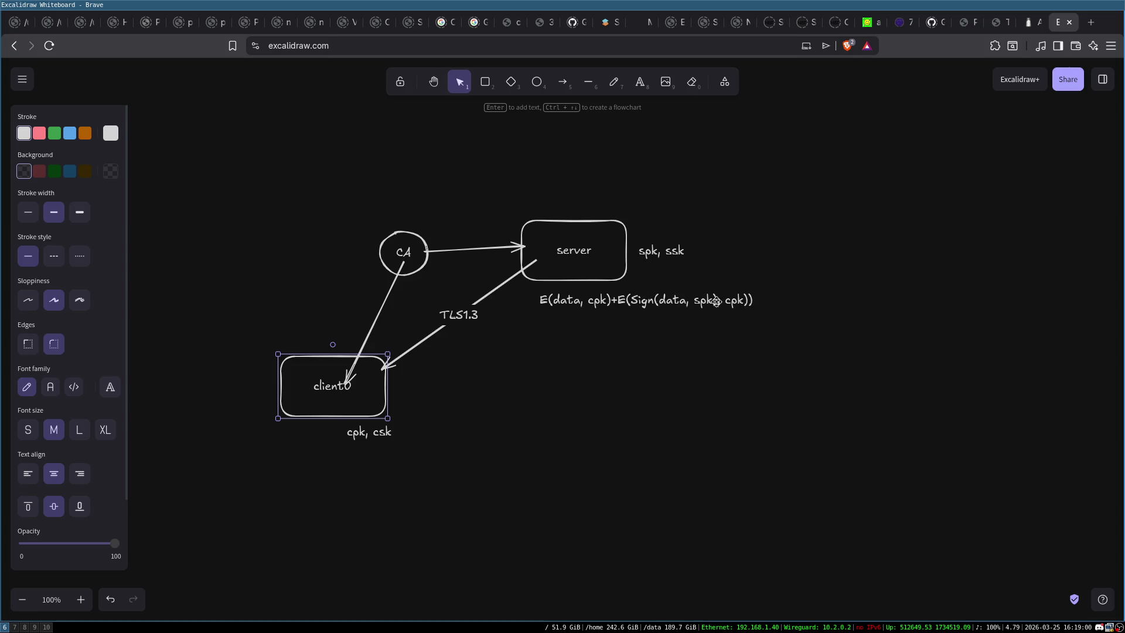
# Reopen the formula to check its text beside the 'spk, ssk' label
pyautogui.click(692, 300)
pyautogui.click(659, 250)
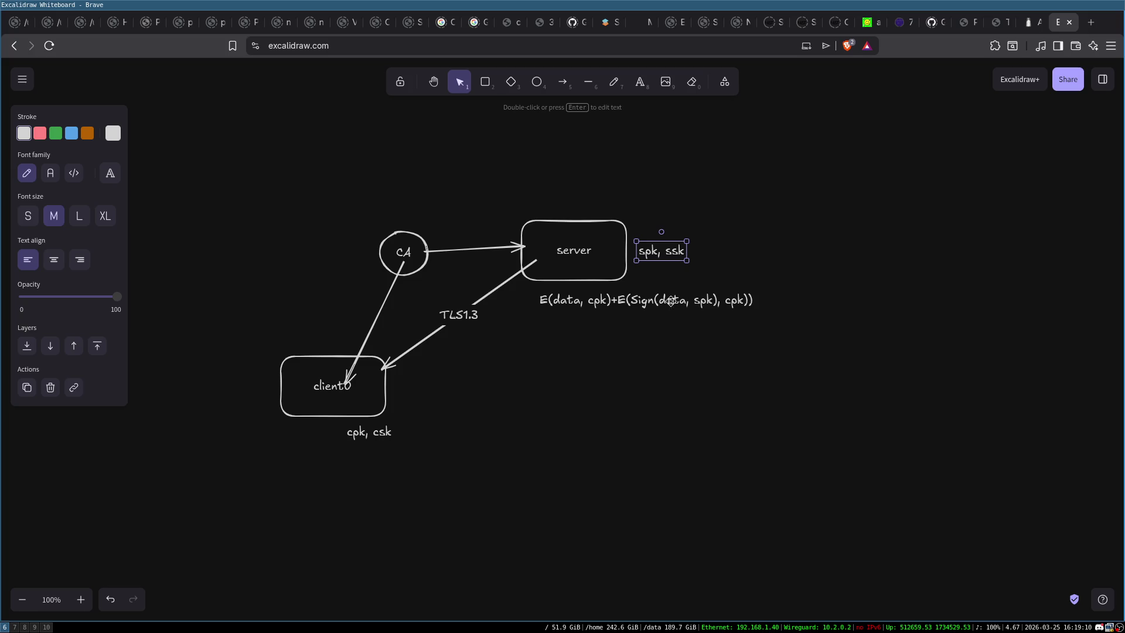
pyautogui.doubleClick(671, 302)
pyautogui.click(706, 301)
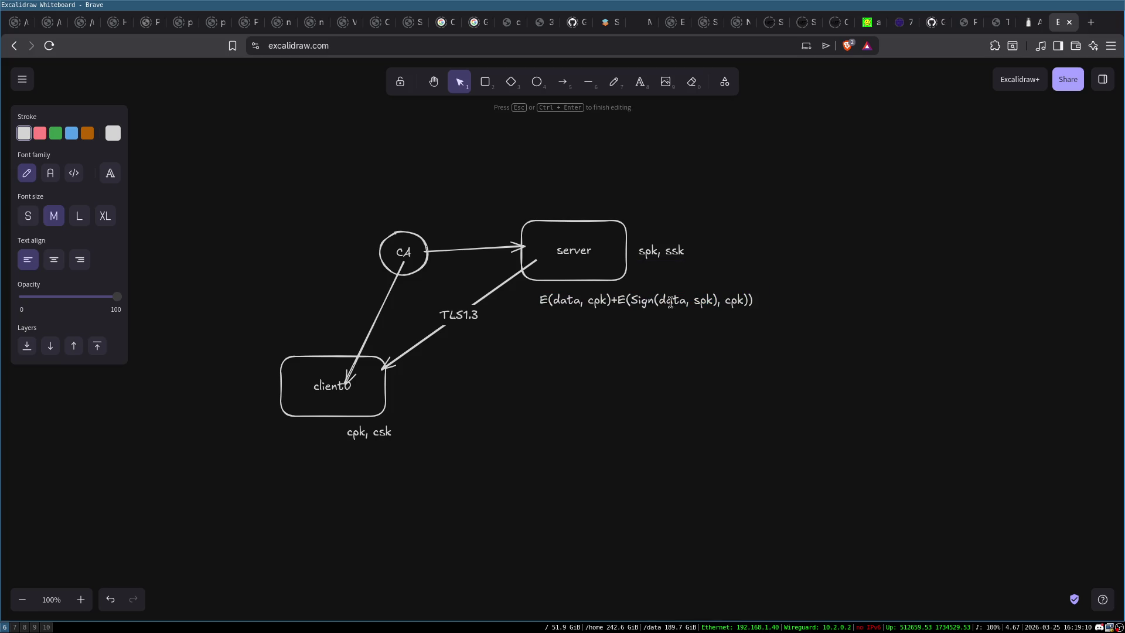
pyautogui.click(437, 385)
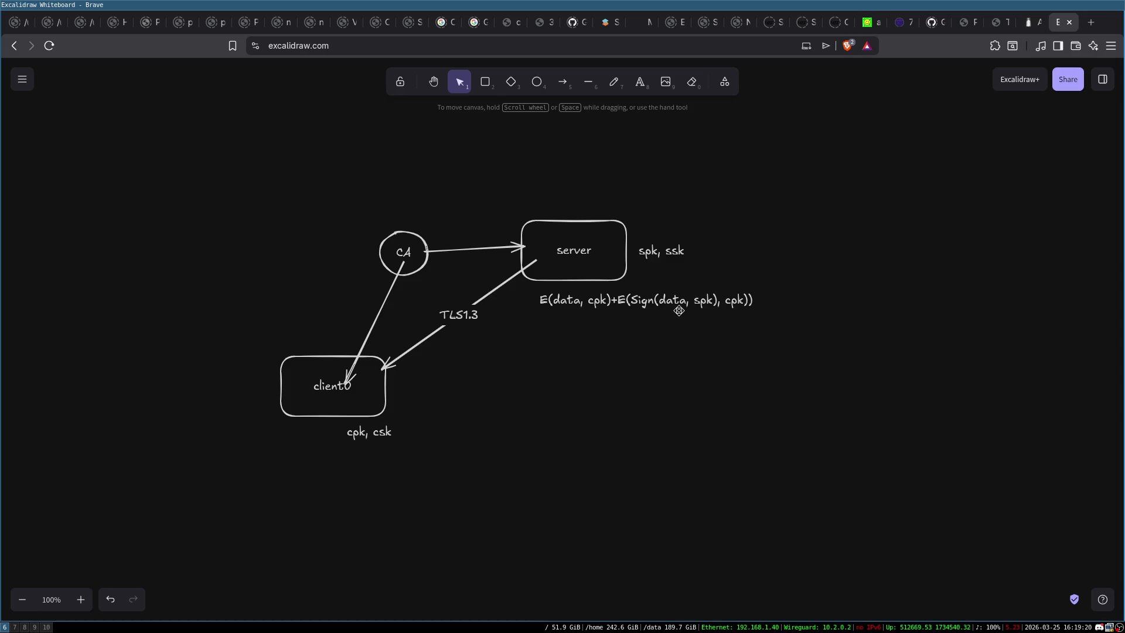
pyautogui.click(675, 248)
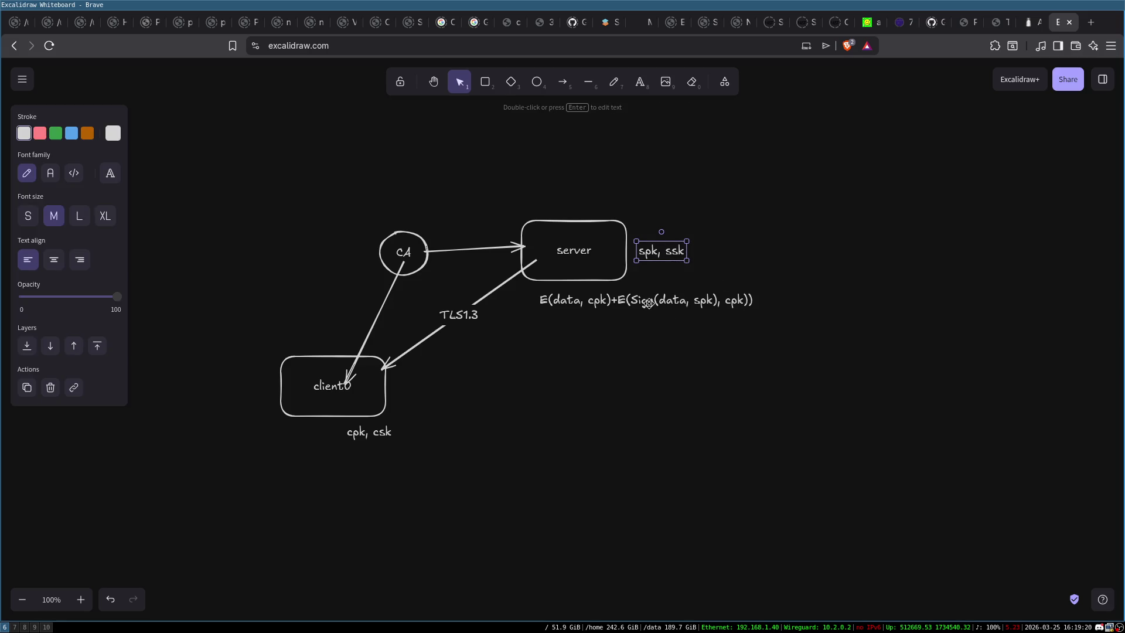
pyautogui.click(662, 352)
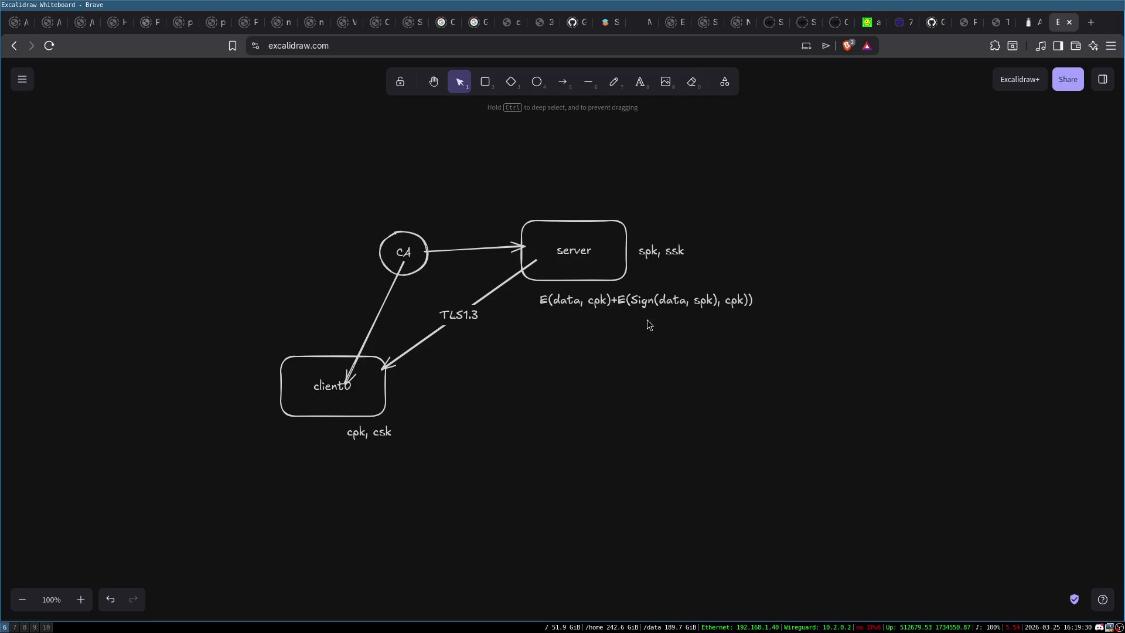
# Move the encryption formula further right, clear of the TLS1.3 arrow
pyautogui.moveTo(531, 290); pyautogui.dragTo(806, 346)
pyautogui.click(438, 354)
pyautogui.click(456, 314)
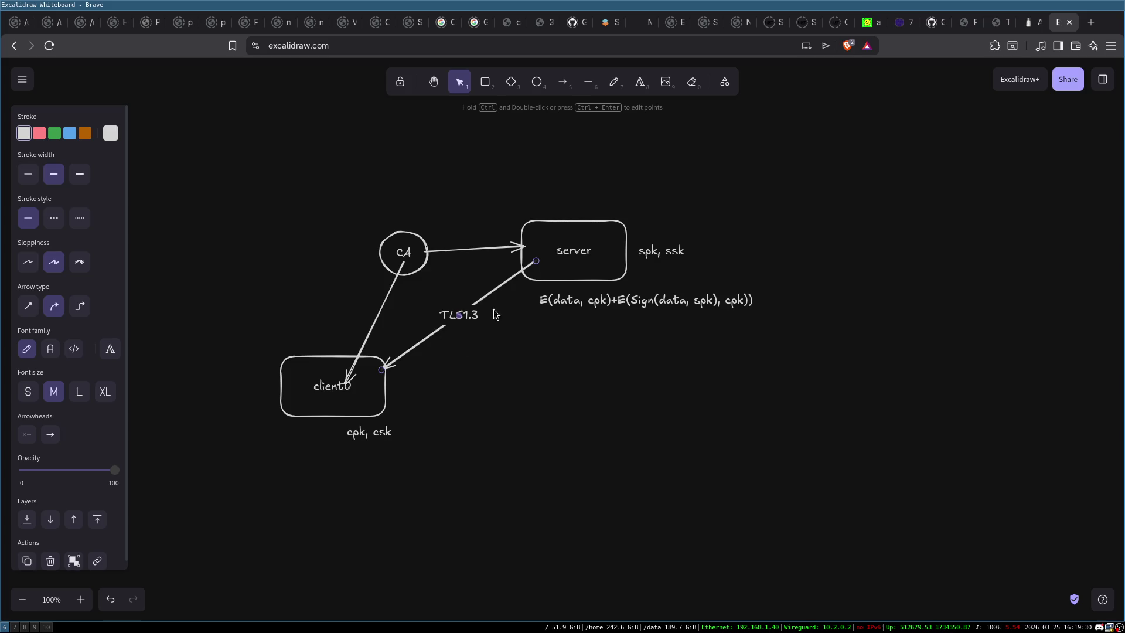
pyautogui.click(518, 287)
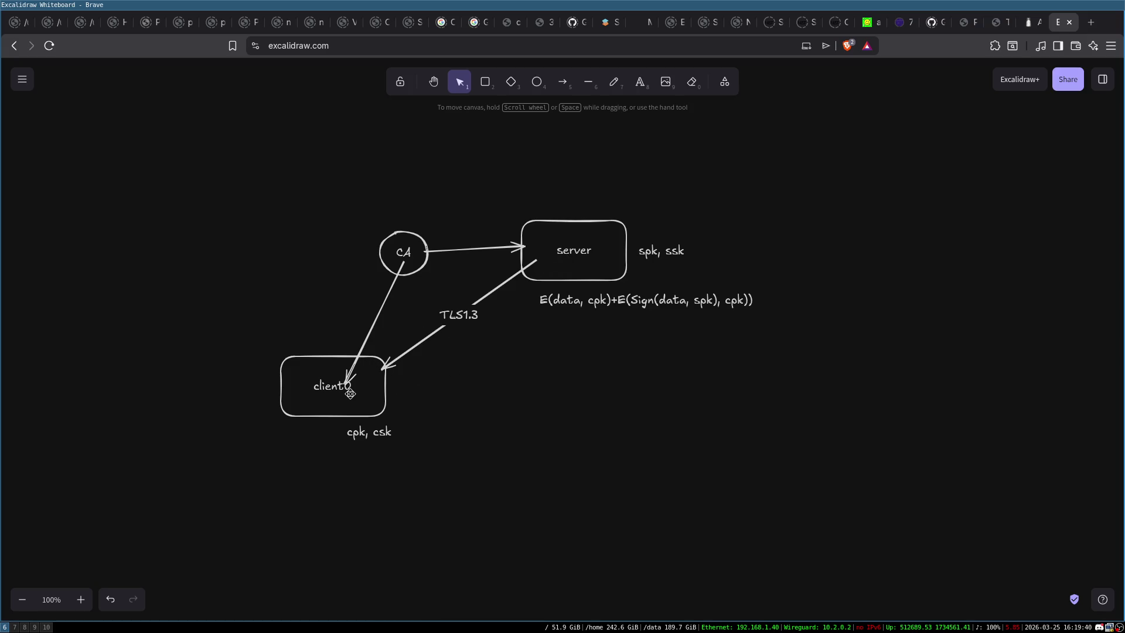
pyautogui.moveTo(554, 299)
pyautogui.mouseDown()
pyautogui.moveTo(684, 305)
pyautogui.moveTo(668, 306)
pyautogui.mouseUp()
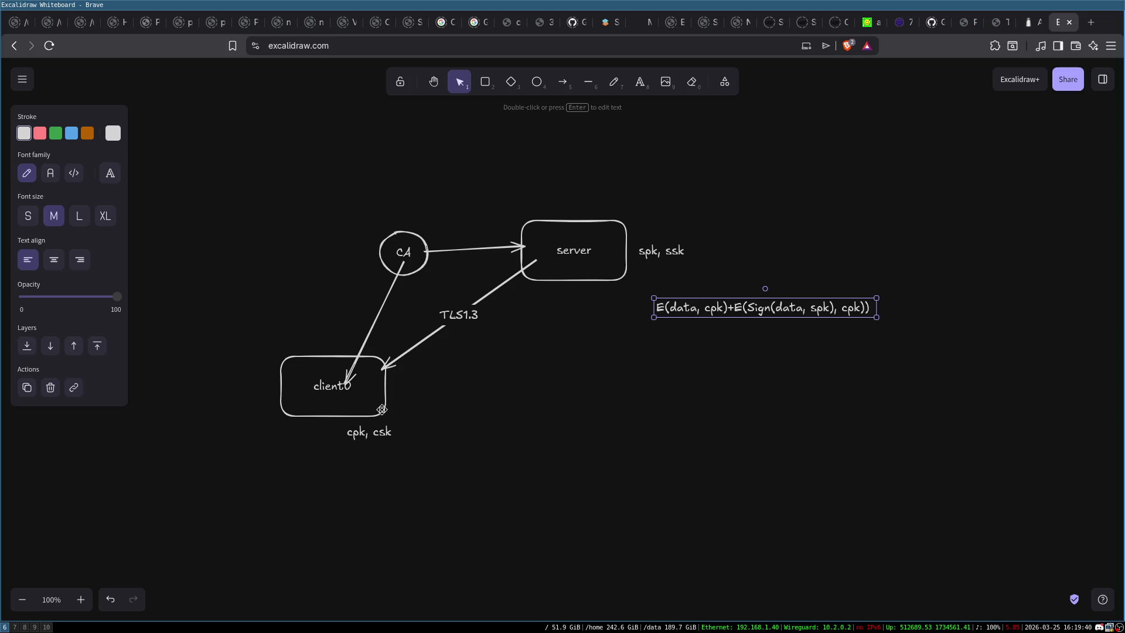
# Add a 'shared_secret' label beside client0, correcting the 'sahred' misspelling
pyautogui.doubleClick(399, 387)
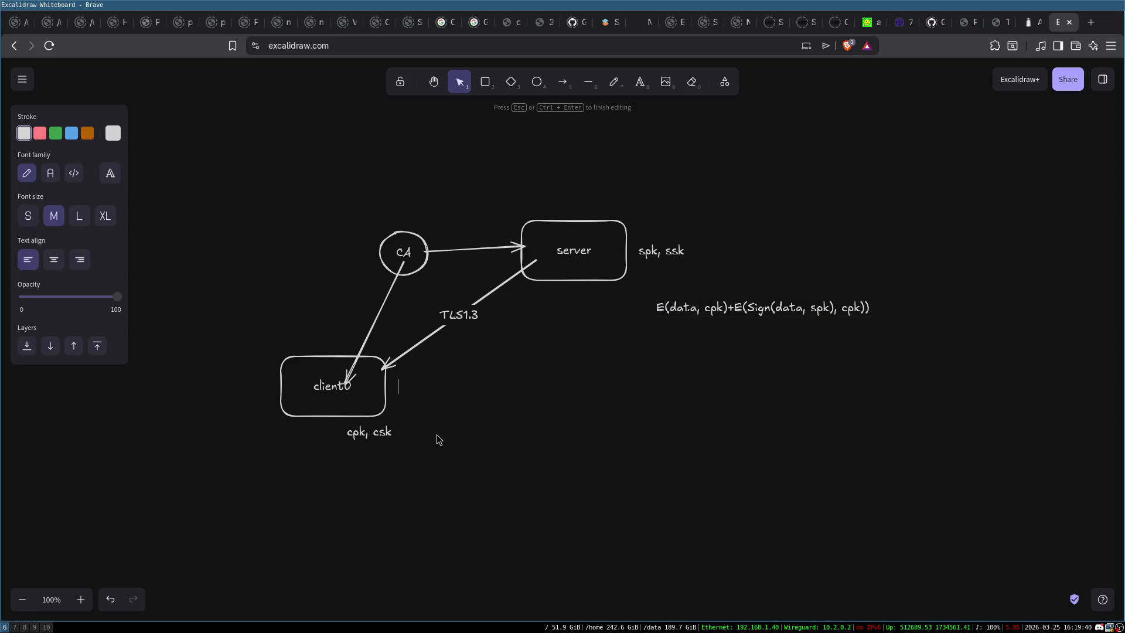
pyautogui.write('sahred_secr')
pyautogui.write('et')
pyautogui.press('Delete')
pyautogui.press('Right')
pyautogui.write('a')
pyautogui.click(545, 292)
# Add a 'shared_secret' label under the server box and fine-tune both labels' positions
pyautogui.doubleClick(545, 292)
pyautogui.write('shared')
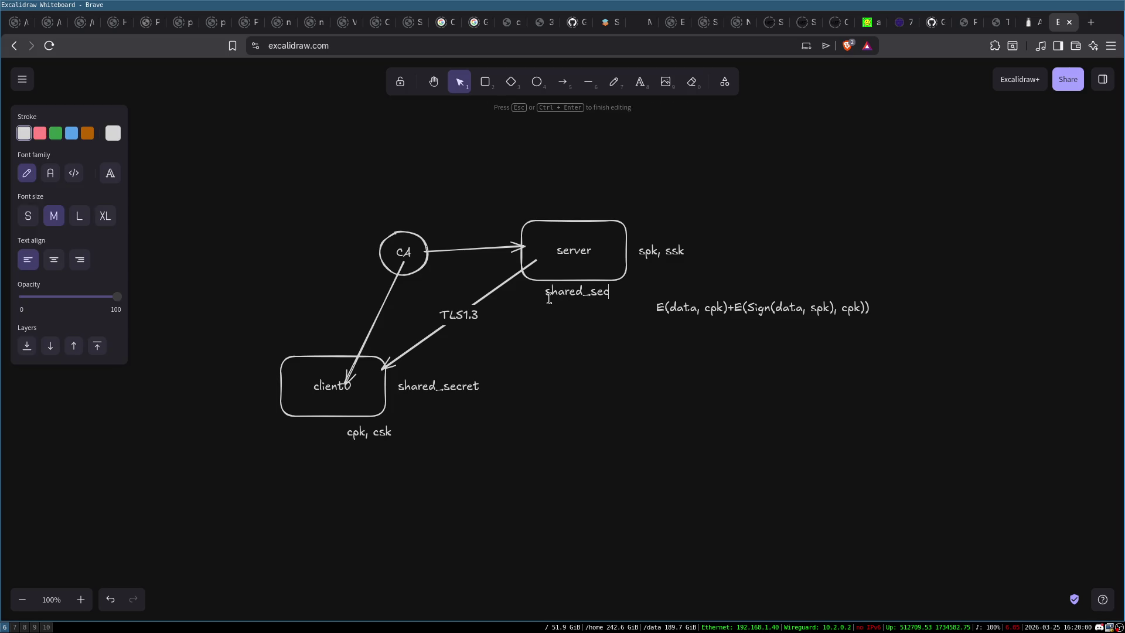
pyautogui.click(579, 314)
pyautogui.moveTo(579, 291); pyautogui.dragTo(558, 298)
pyautogui.moveTo(425, 385); pyautogui.dragTo(420, 381)
pyautogui.click(582, 358)
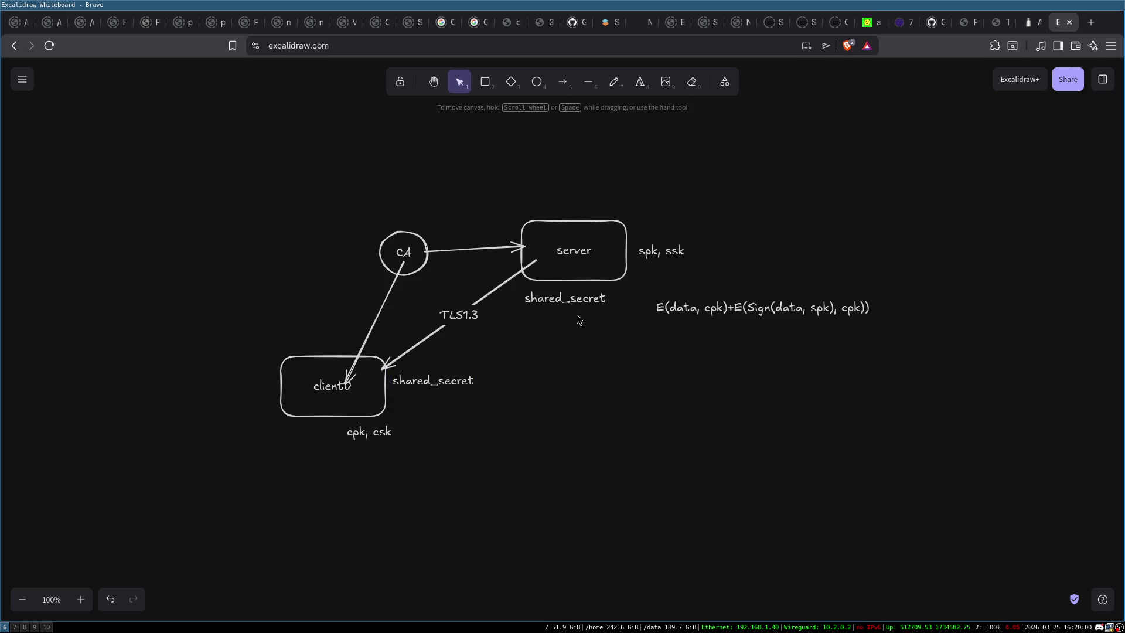
pyautogui.click(485, 83)
# Draw a KDF box below server's shared_secret with an arrow down to a 'K0' label
pyautogui.moveTo(556, 315)
pyautogui.mouseDown()
pyautogui.moveTo(593, 345)
pyautogui.moveTo(594, 336)
pyautogui.mouseUp()
pyautogui.press('Return')
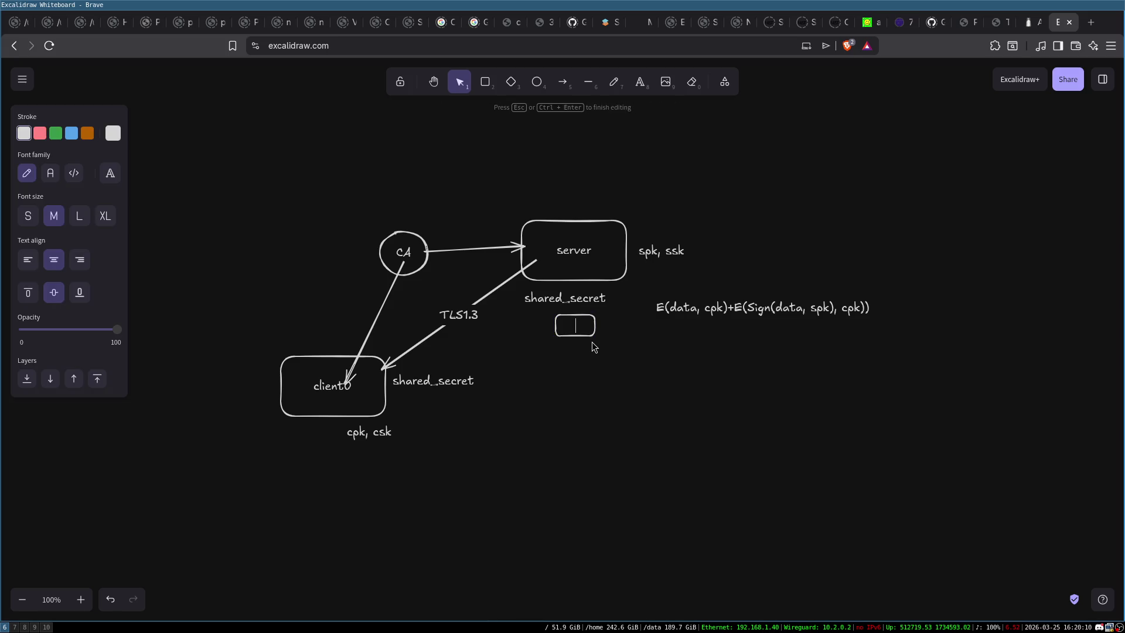
pyautogui.click(599, 335)
pyautogui.moveTo(592, 333); pyautogui.dragTo(570, 355)
pyautogui.click(569, 85)
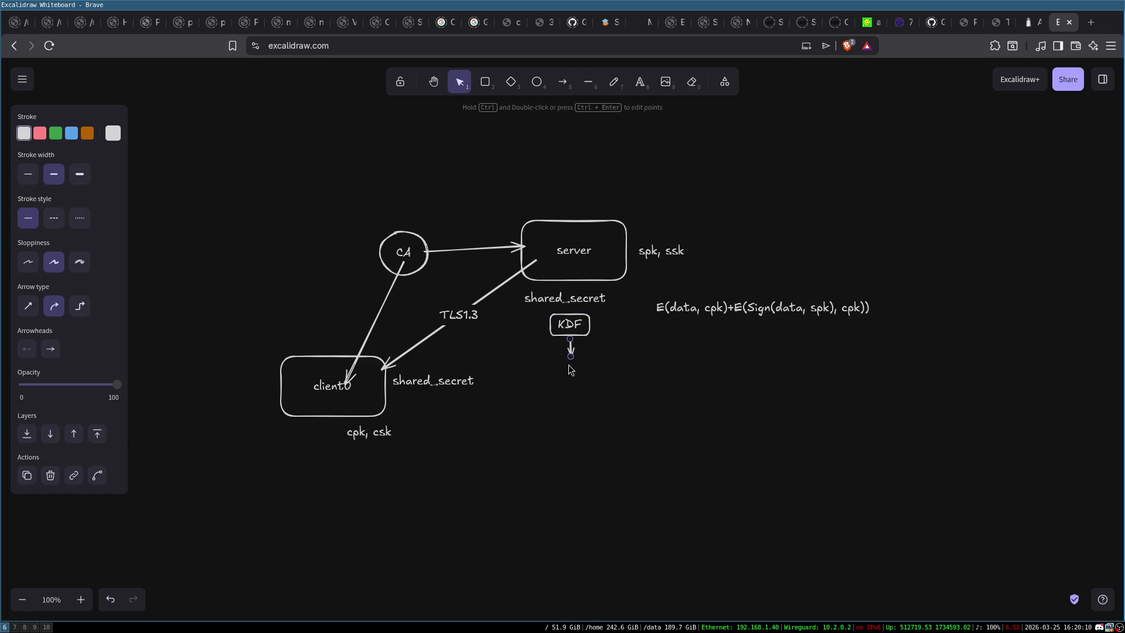
pyautogui.doubleClick(570, 365)
pyautogui.write('K0')
pyautogui.press('Escape')
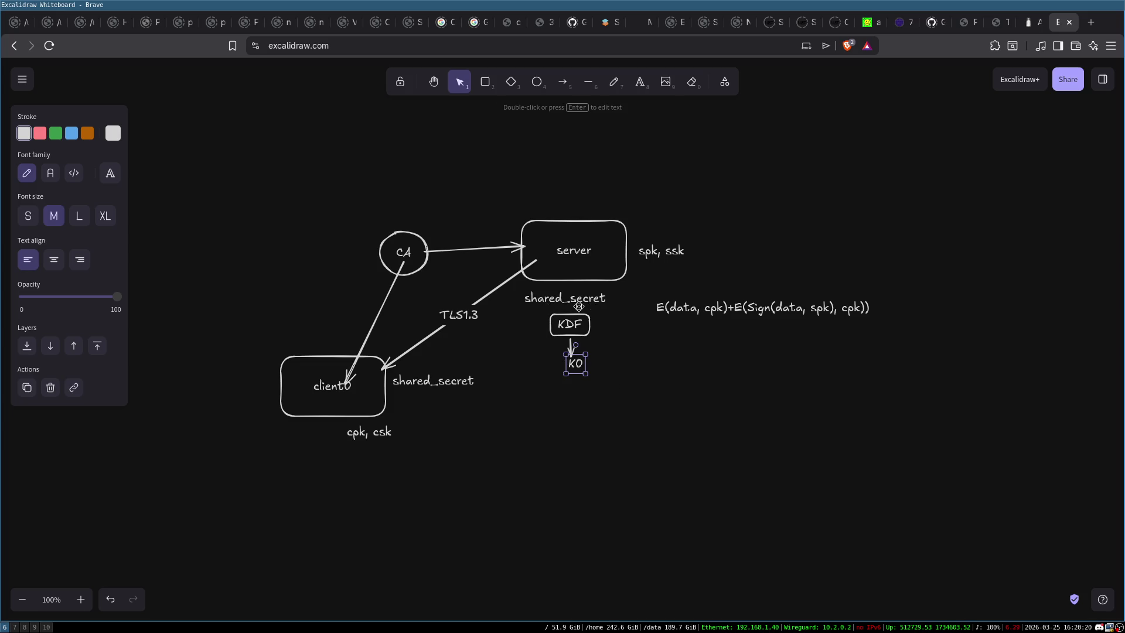
# Copy the KDF box, arrow and K0 group to sit beneath client0's shared_secret label
pyautogui.moveTo(531, 308)
pyautogui.mouseDown()
pyautogui.moveTo(607, 341)
pyautogui.moveTo(623, 395)
pyautogui.moveTo(450, 412)
pyautogui.moveTo(456, 440)
pyautogui.mouseUp()
pyautogui.hotkey('ctrl', 'c')
pyautogui.hotkey('ctrl', 'v')
pyautogui.click(576, 424)
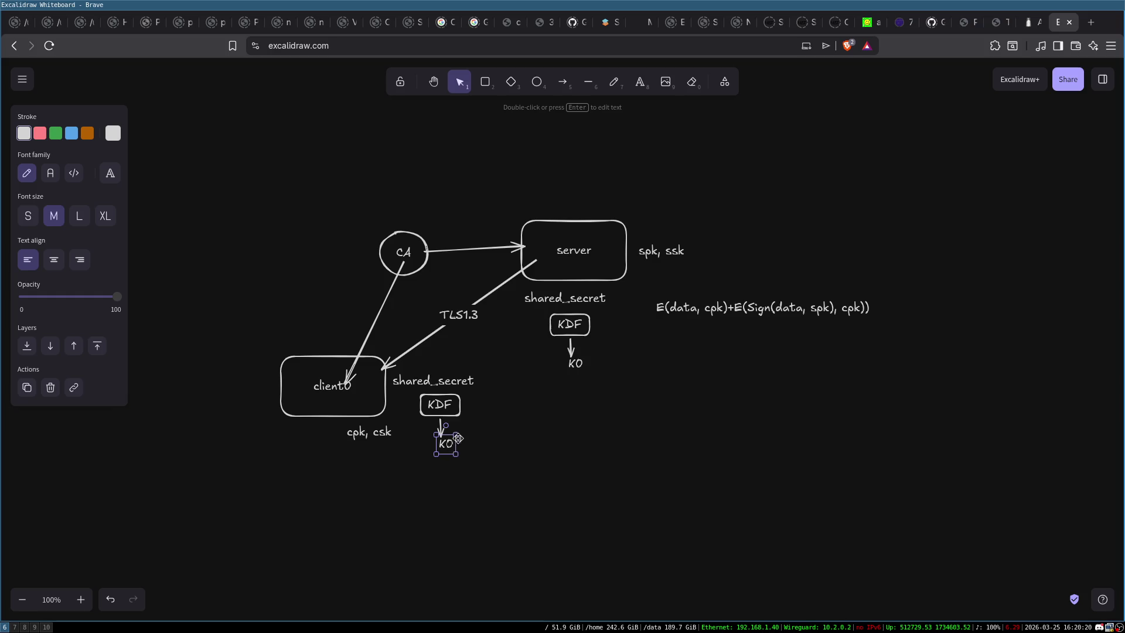
pyautogui.click(575, 365)
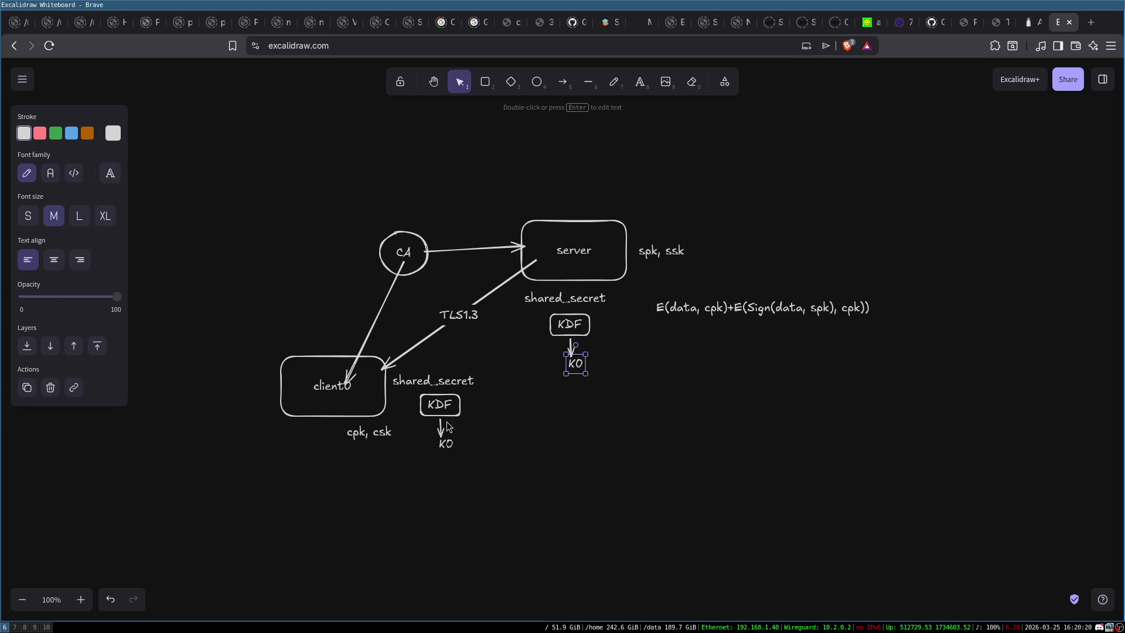
pyautogui.click(445, 382)
pyautogui.click(564, 298)
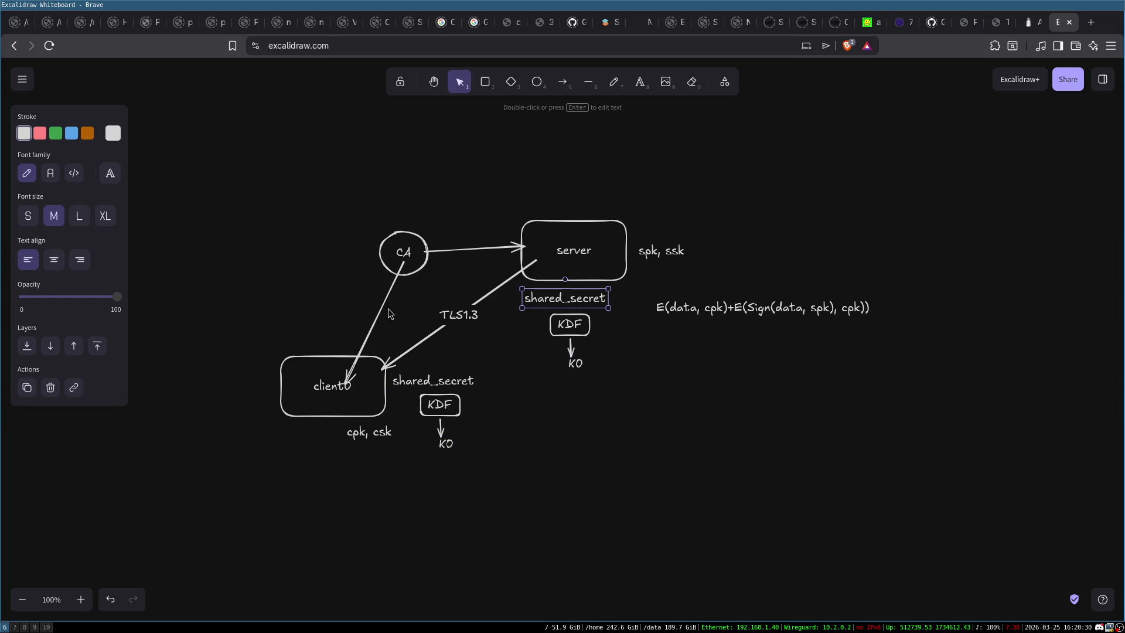
pyautogui.click(529, 357)
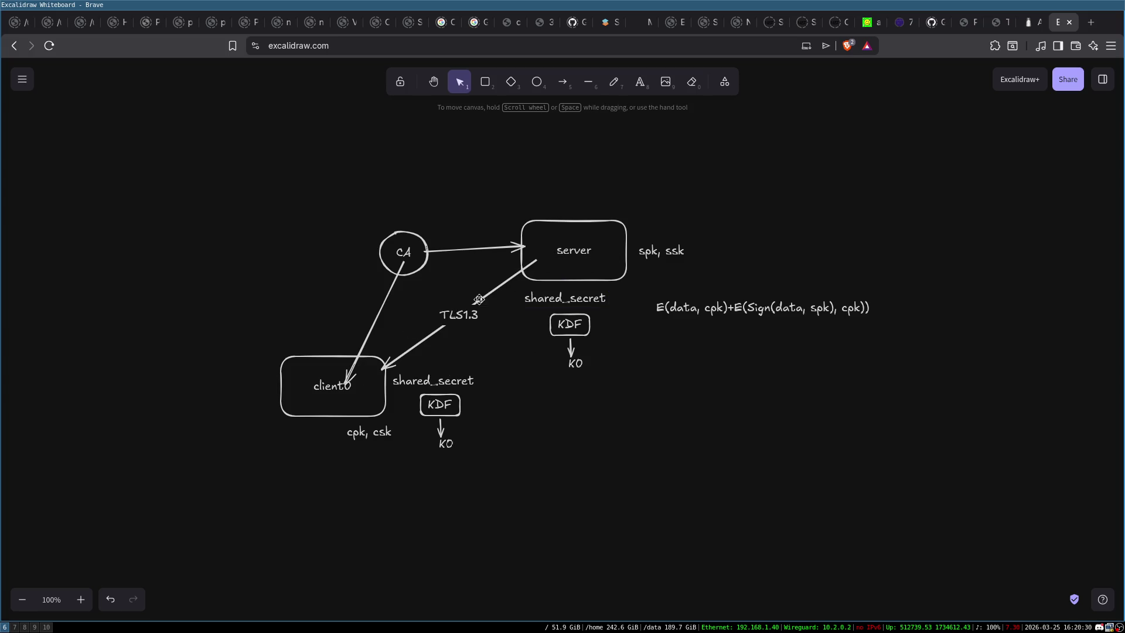
pyautogui.click(577, 259)
pyautogui.click(575, 358)
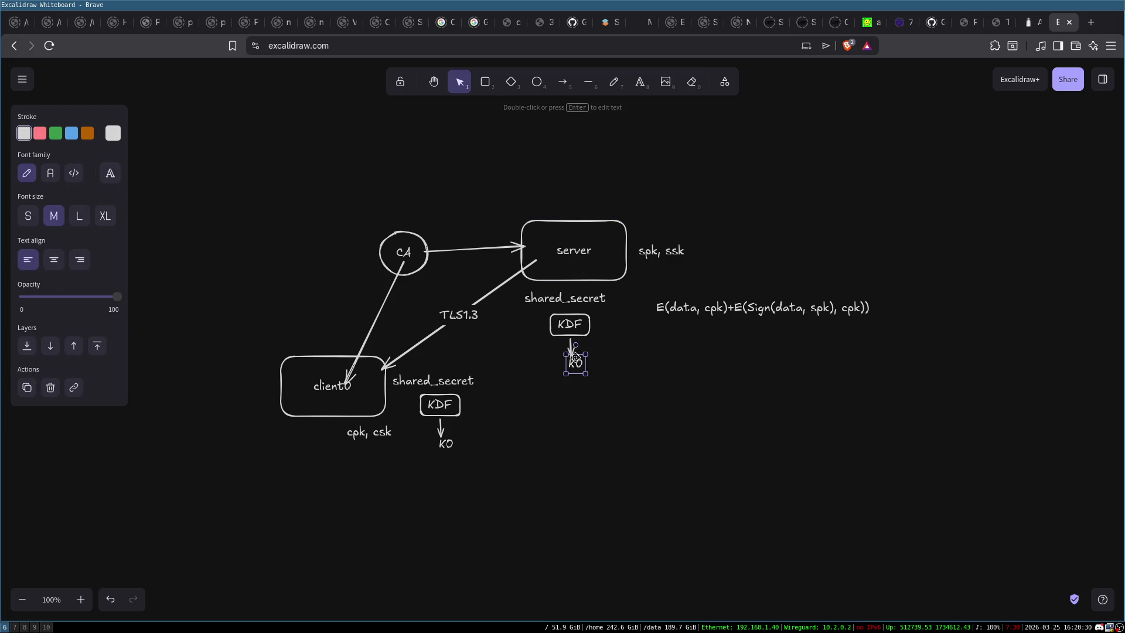
pyautogui.click(384, 375)
pyautogui.click(447, 437)
pyautogui.click(409, 385)
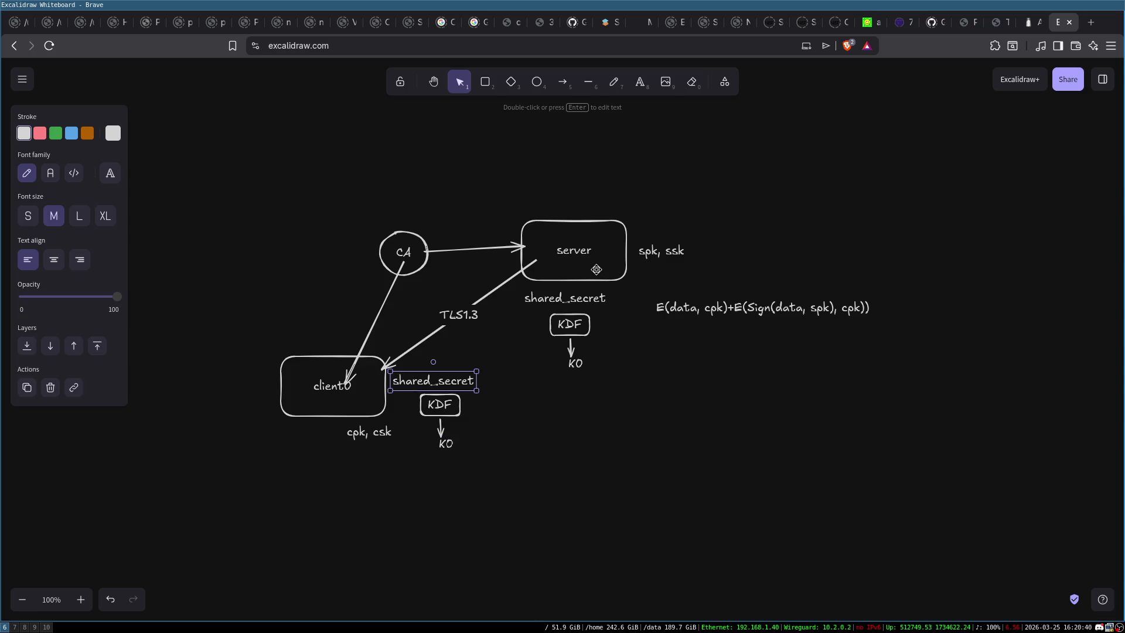
pyautogui.click(425, 320)
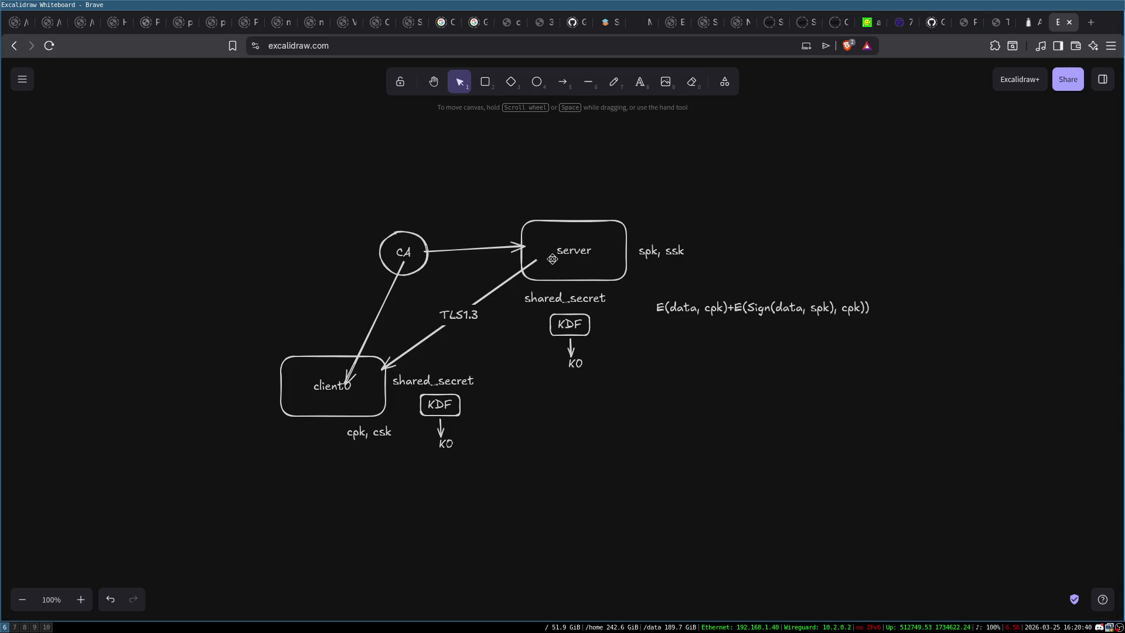
pyautogui.click(549, 260)
pyautogui.click(354, 386)
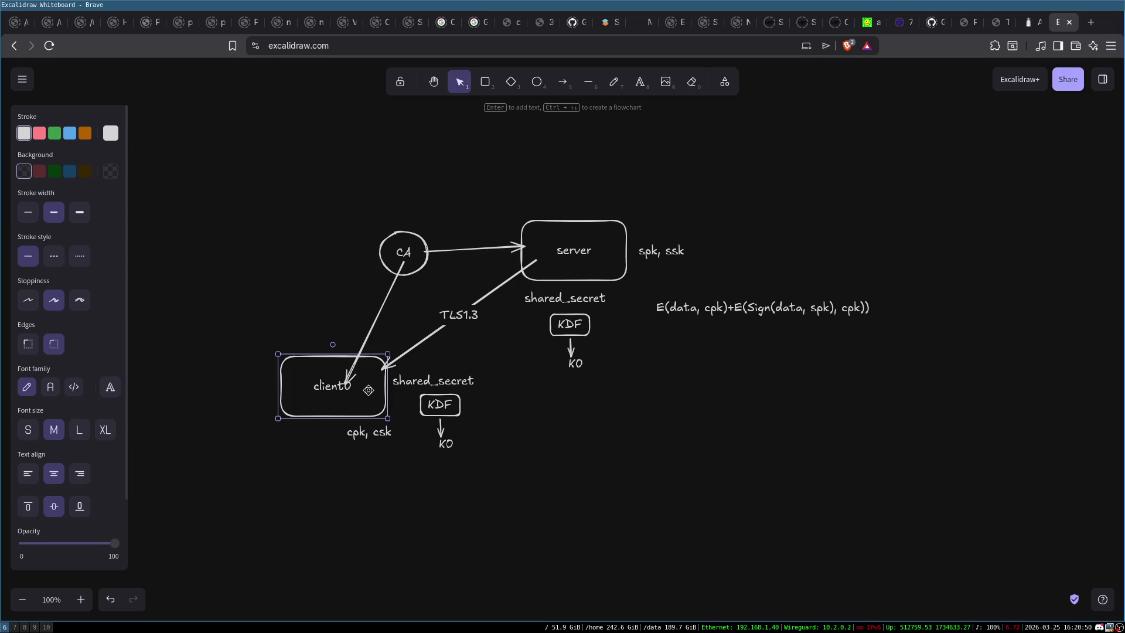
# Move the encryption formula down to the right of client0's KDF and K0
pyautogui.moveTo(645, 282); pyautogui.dragTo(929, 345)
pyautogui.moveTo(780, 310)
pyautogui.mouseDown()
pyautogui.moveTo(712, 398)
pyautogui.moveTo(611, 426)
pyautogui.moveTo(639, 417)
pyautogui.mouseUp()
pyautogui.click(589, 444)
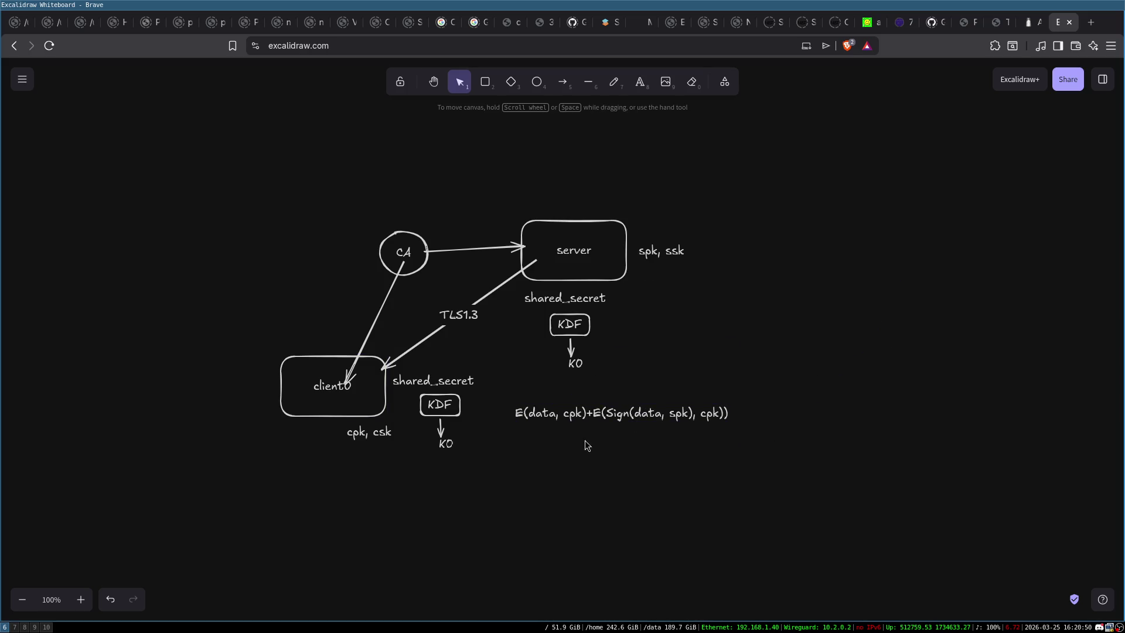
pyautogui.moveTo(512, 391); pyautogui.dragTo(754, 431)
pyautogui.click(755, 433)
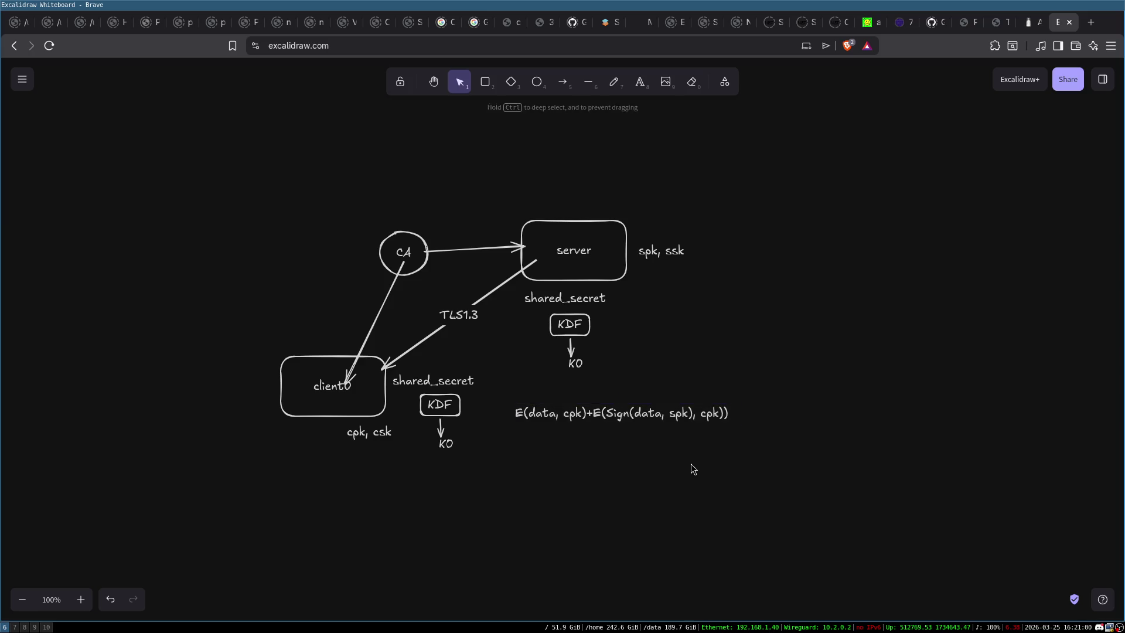
pyautogui.moveTo(510, 397)
pyautogui.mouseDown()
pyautogui.moveTo(731, 447)
pyautogui.moveTo(737, 437)
pyautogui.mouseUp()
pyautogui.moveTo(549, 422)
pyautogui.mouseDown()
pyautogui.moveTo(608, 422)
pyautogui.moveTo(667, 394)
pyautogui.moveTo(656, 390)
pyautogui.moveTo(711, 381)
pyautogui.moveTo(658, 402)
pyautogui.moveTo(630, 384)
pyautogui.mouseUp()
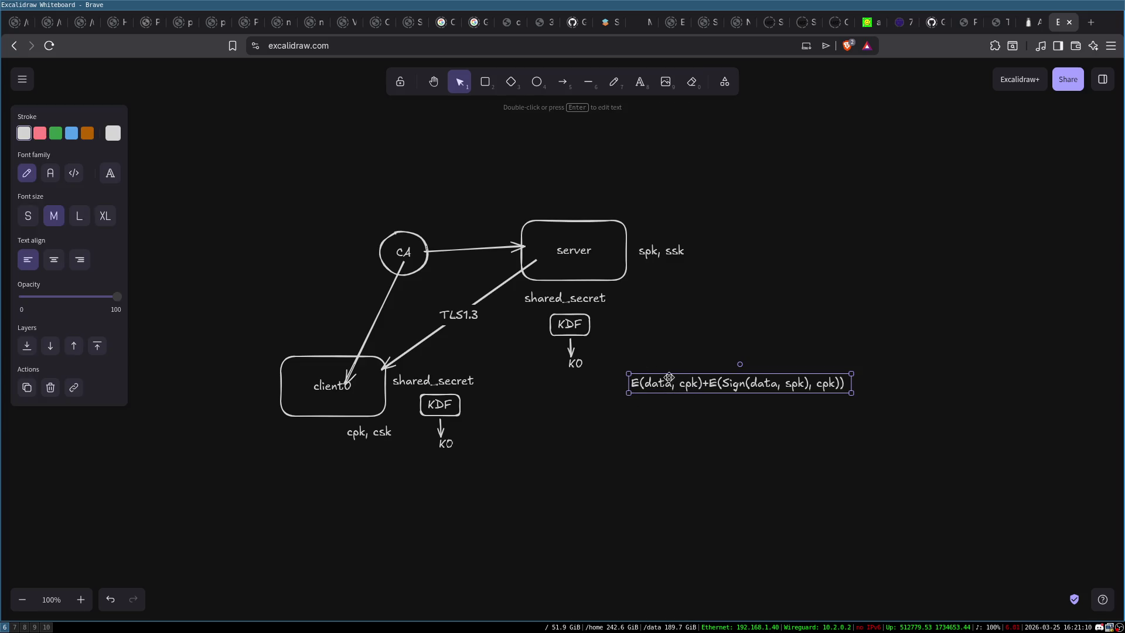
# Check the client0, server and spk, ssk labels, then reopen the formula for editing
pyautogui.click(327, 386)
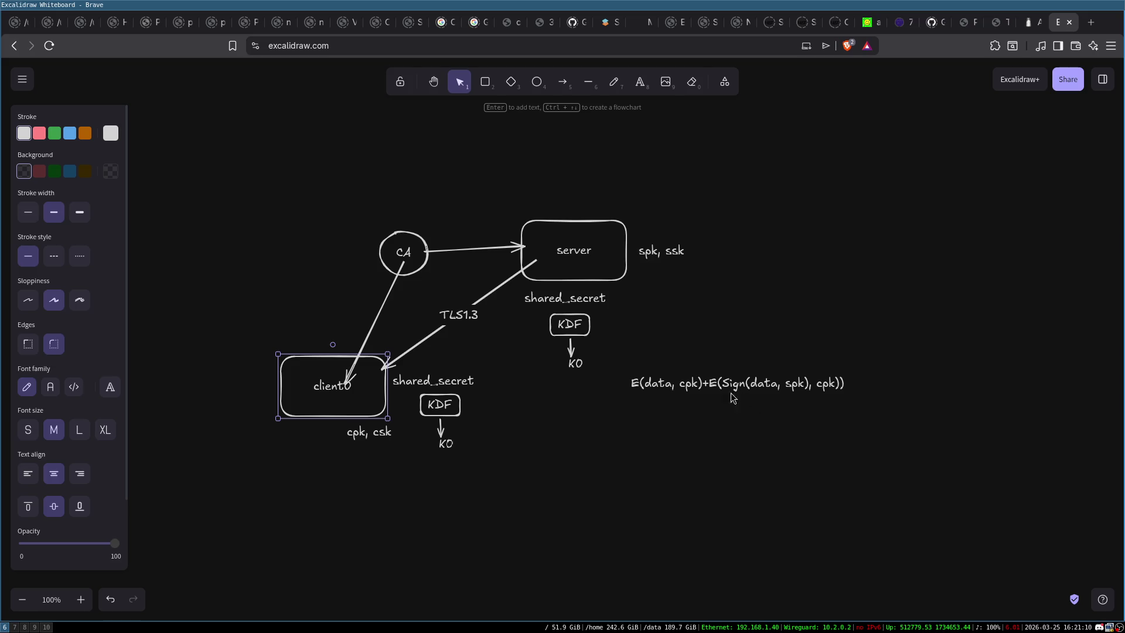
pyautogui.click(780, 382)
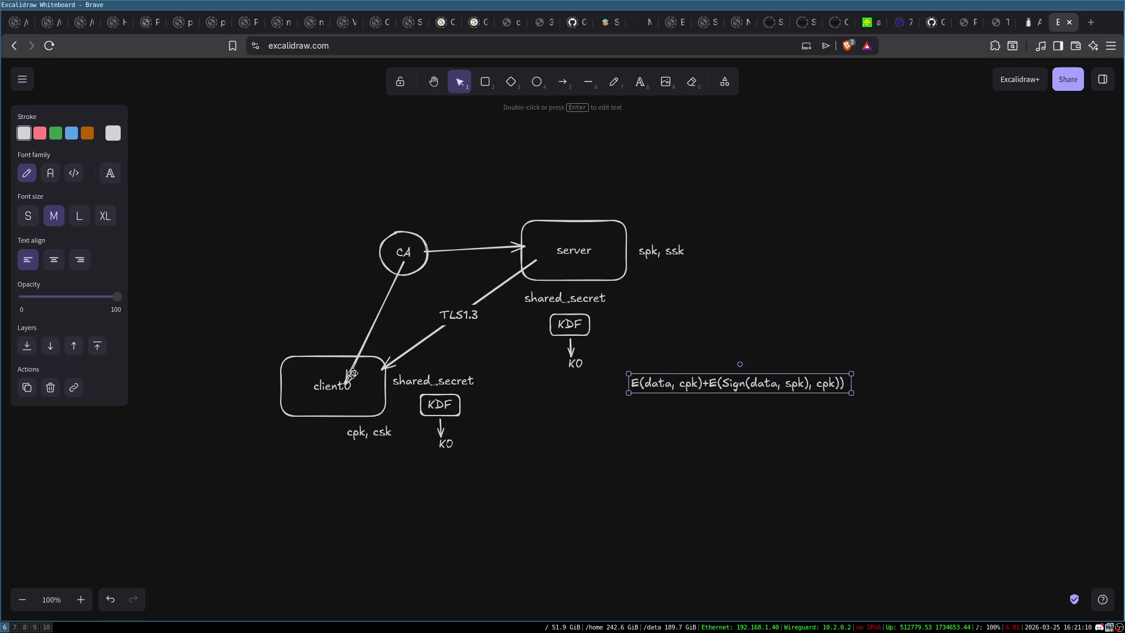
pyautogui.click(558, 253)
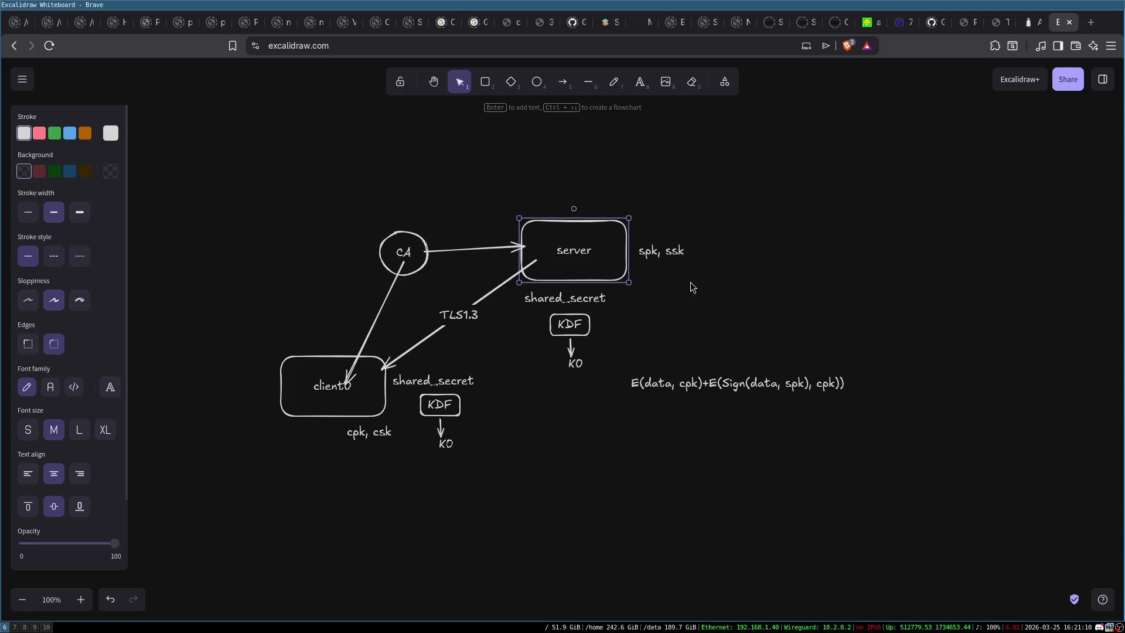
pyautogui.click(675, 251)
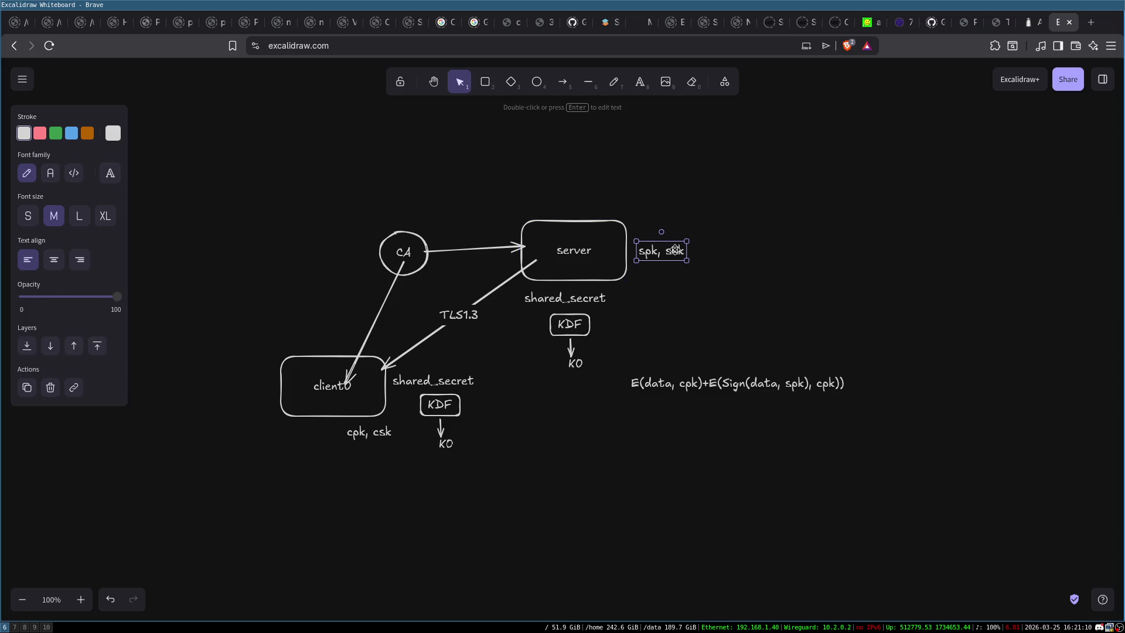
pyautogui.doubleClick(794, 384)
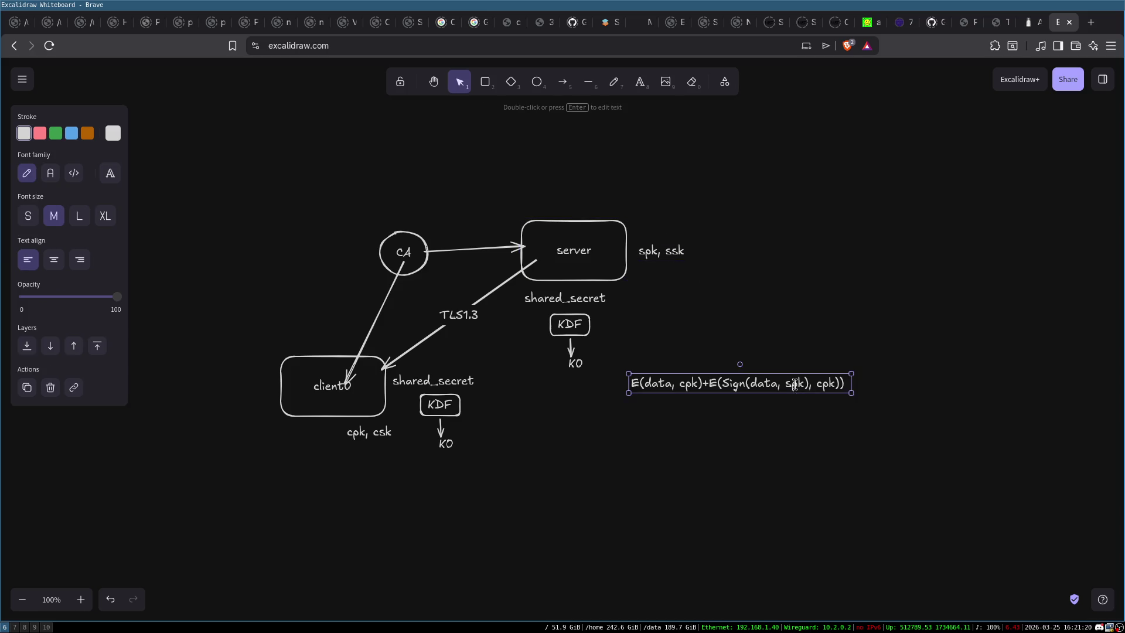
# Change the key inside the formula's Sign() from spk to ssk
pyautogui.click(797, 384)
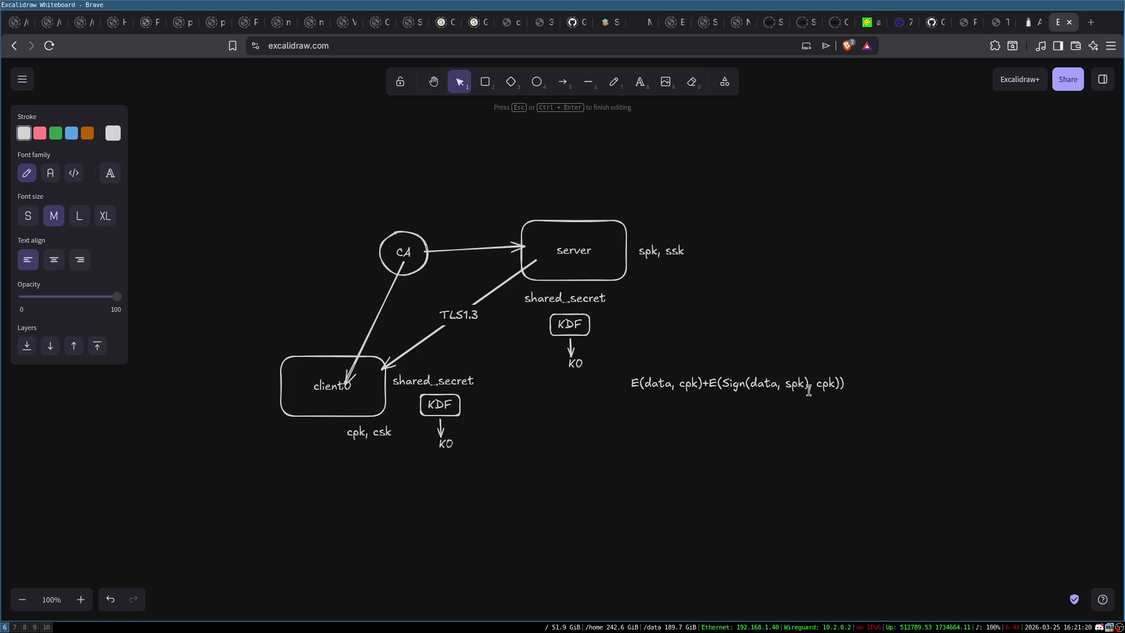
pyautogui.click(834, 301)
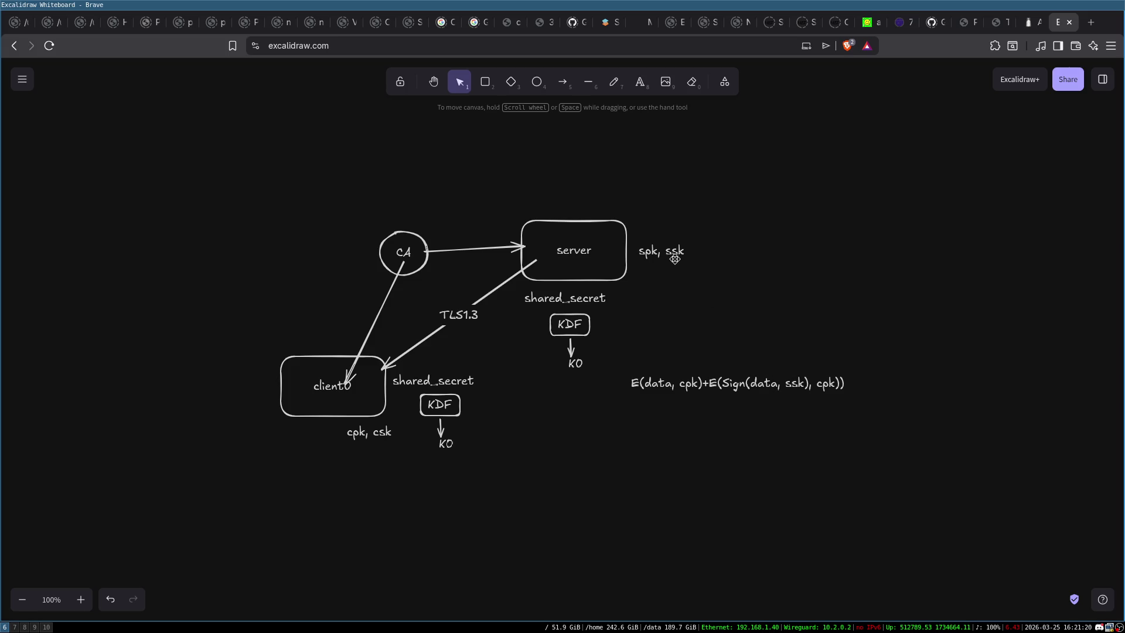
pyautogui.click(645, 253)
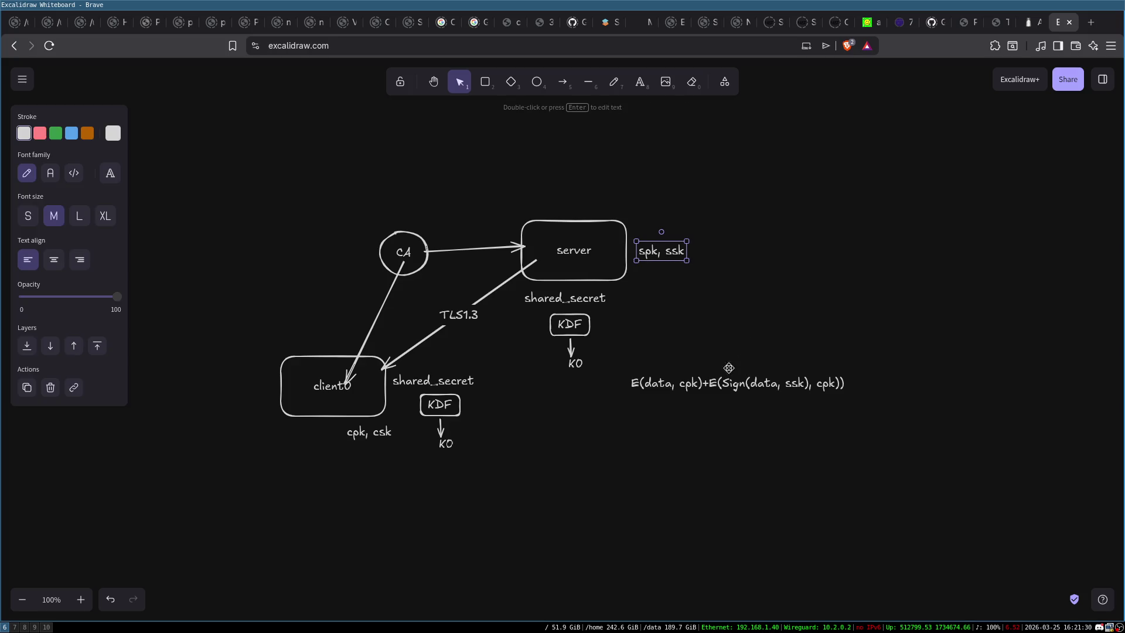
pyautogui.click(705, 369)
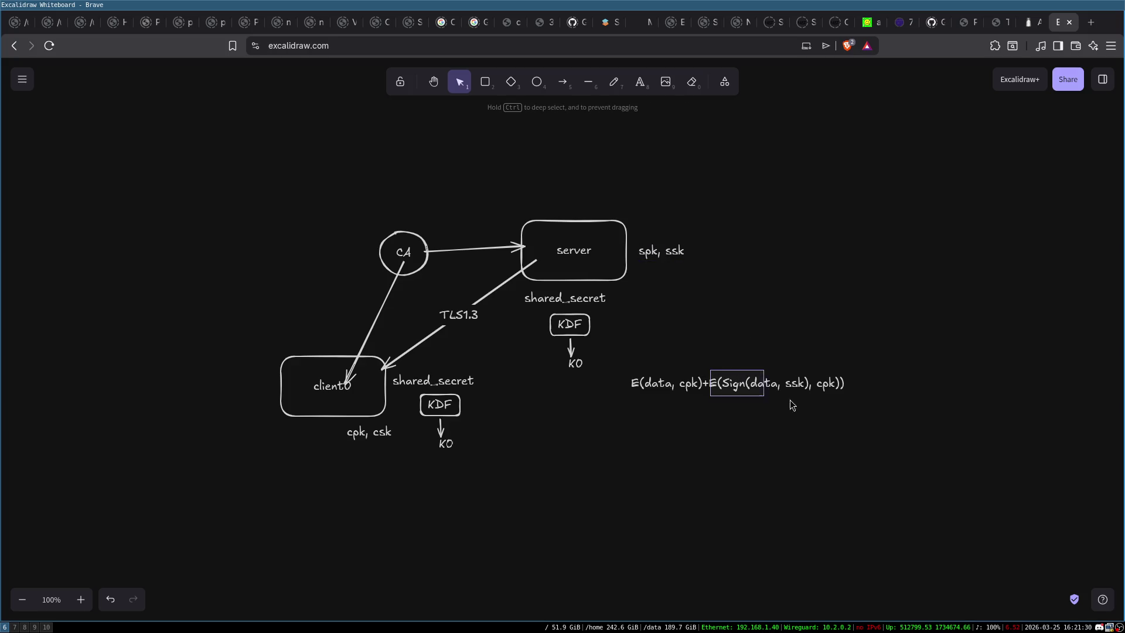
pyautogui.click(817, 412)
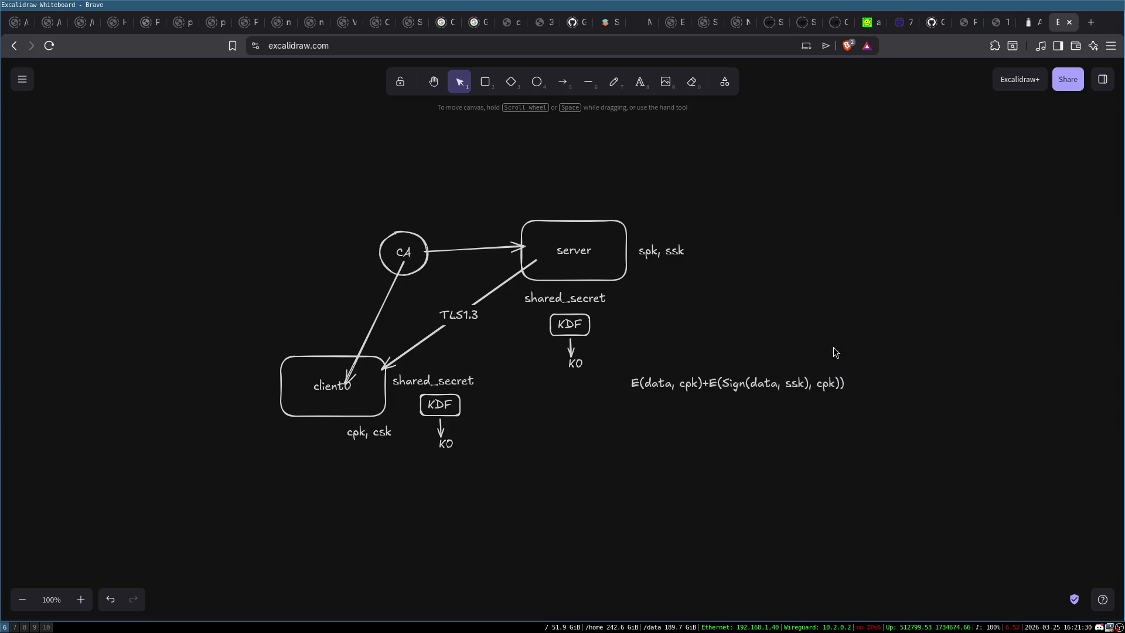
pyautogui.click(830, 383)
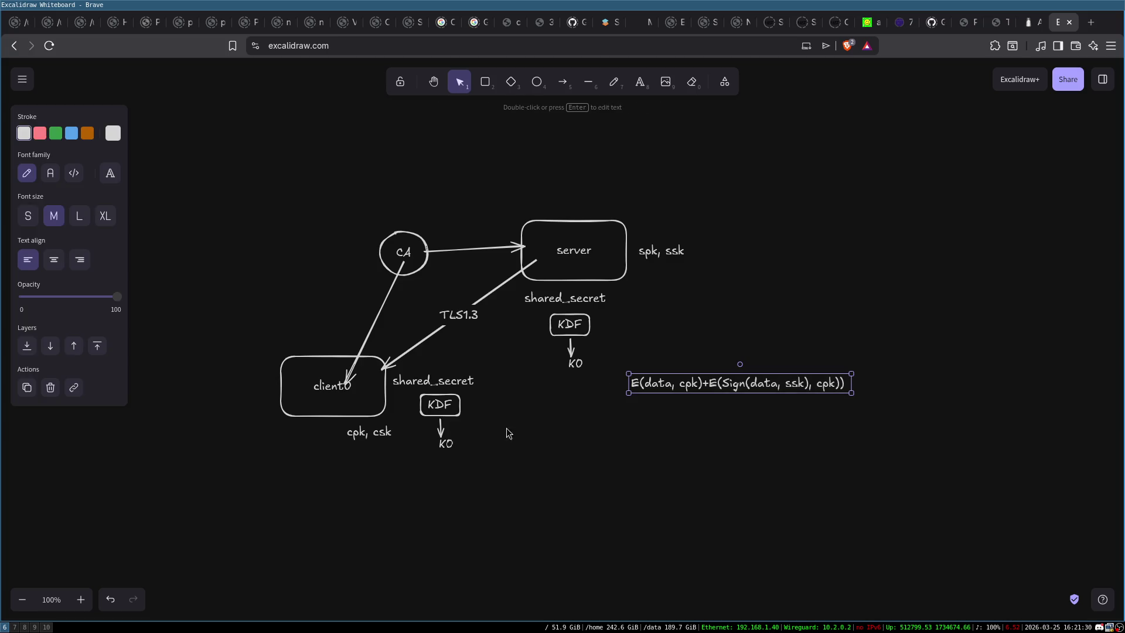
# Nudge the 'cpk, csk' label slightly right and reselect the encryption formula
pyautogui.click(408, 441)
pyautogui.moveTo(371, 423); pyautogui.dragTo(382, 424)
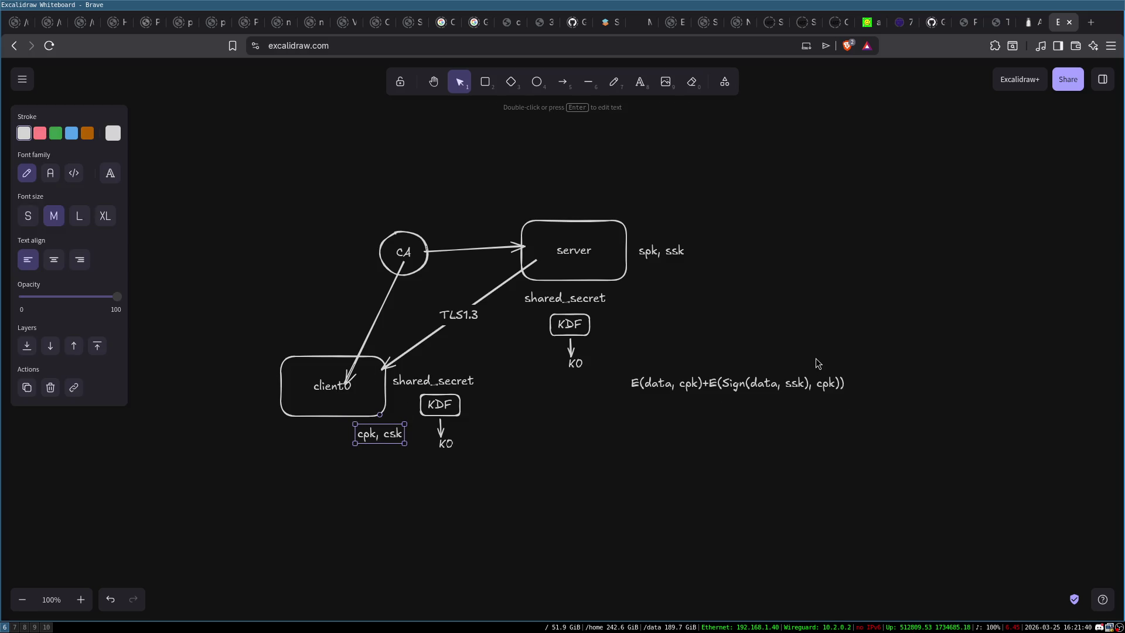
pyautogui.click(691, 384)
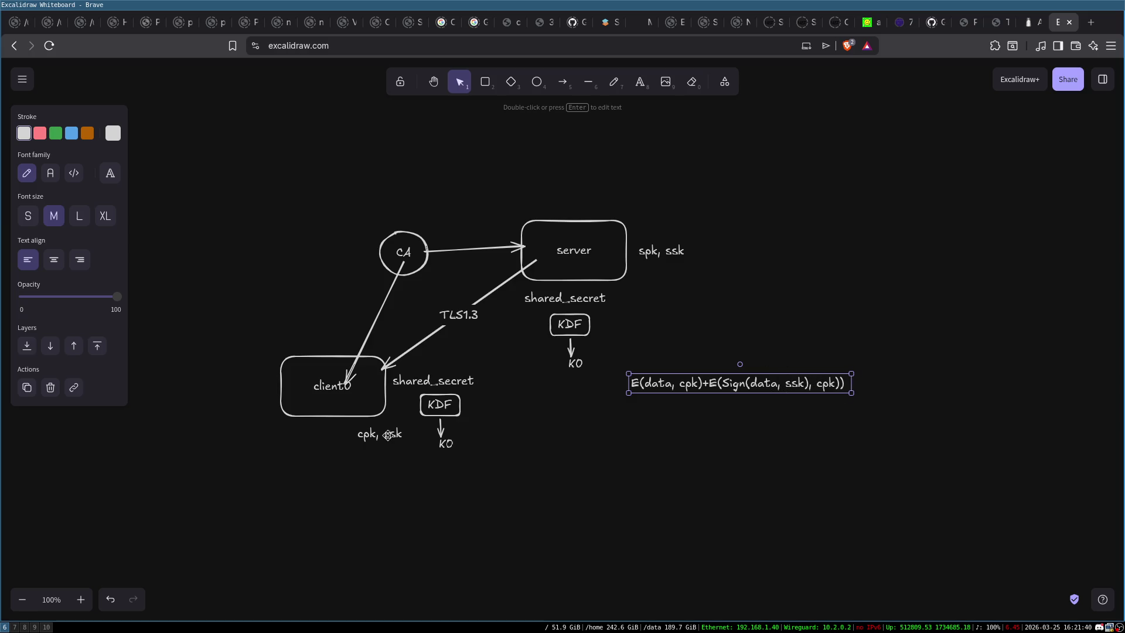
pyautogui.moveTo(624, 355); pyautogui.dragTo(909, 427)
# Paste a copy of the formula below and wrap each E(...) term in D(..., csk)
pyautogui.hotkey('ctrl', 'c')
pyautogui.hotkey('ctrl', 'v')
pyautogui.moveTo(629, 416); pyautogui.dragTo(610, 466)
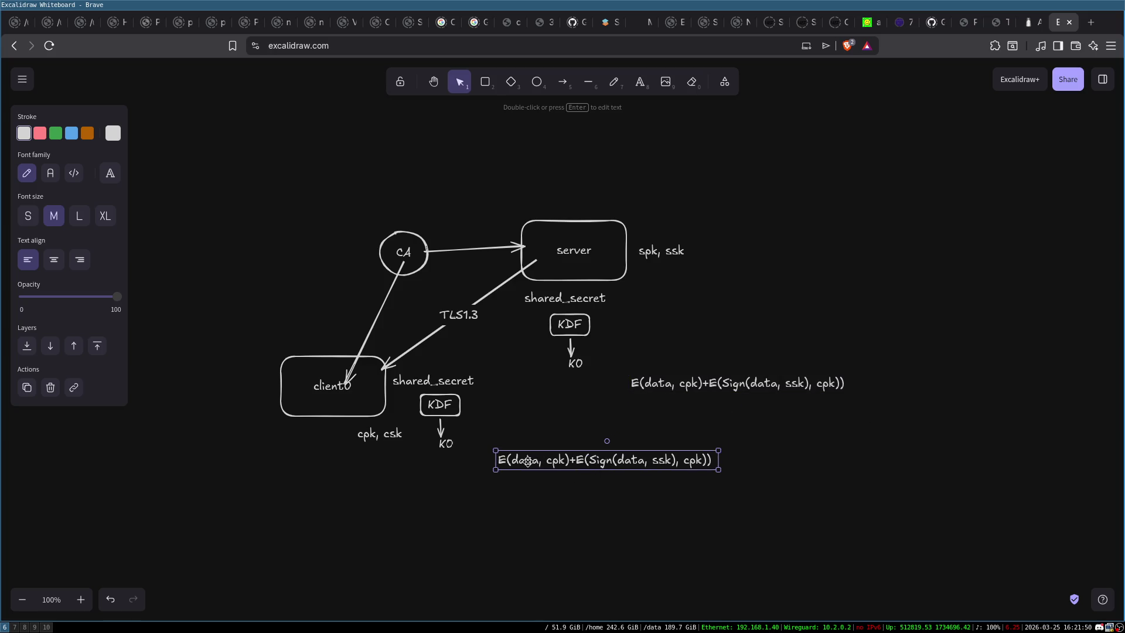
pyautogui.doubleClick(526, 461)
pyautogui.press('Left')
pyautogui.write('D')
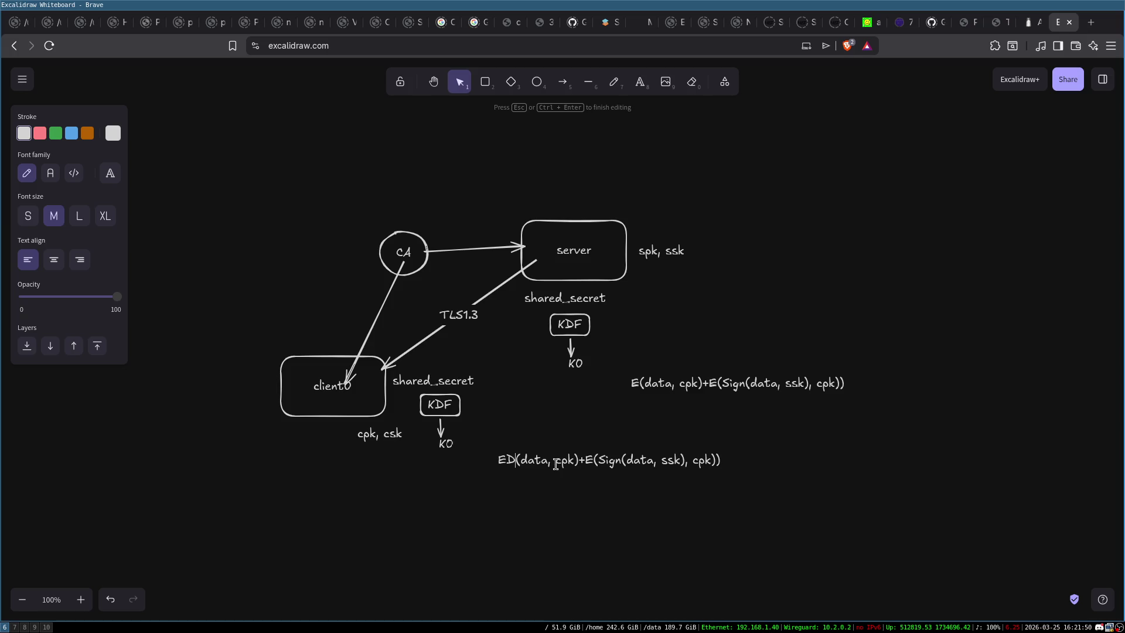
pyautogui.press('BackSpace')
pyautogui.write('D(')
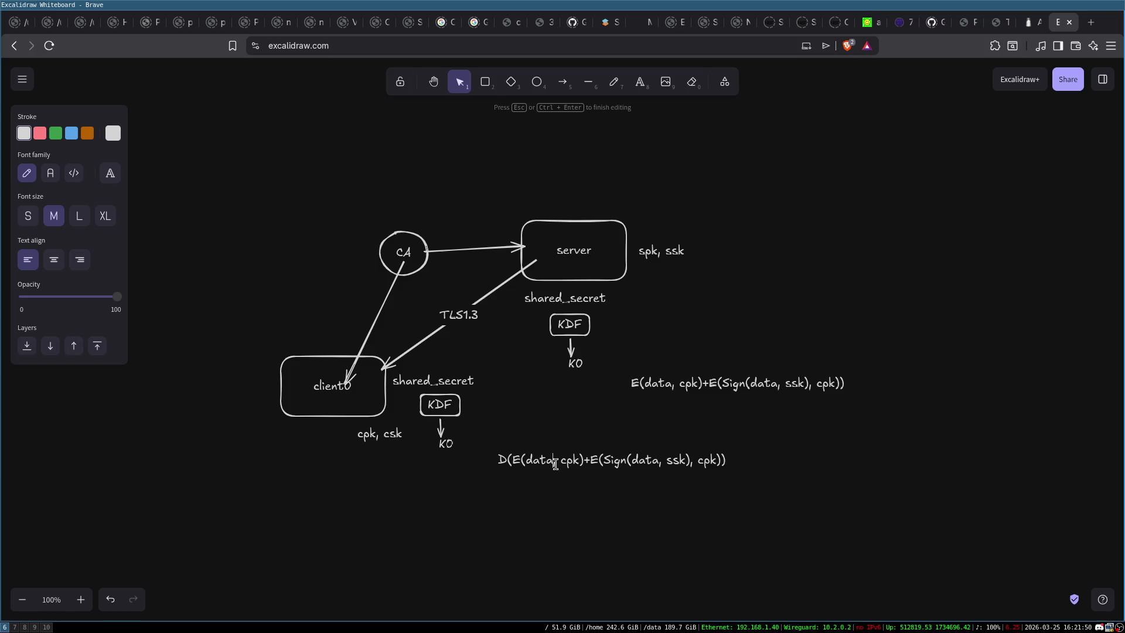
pyautogui.write(', ')
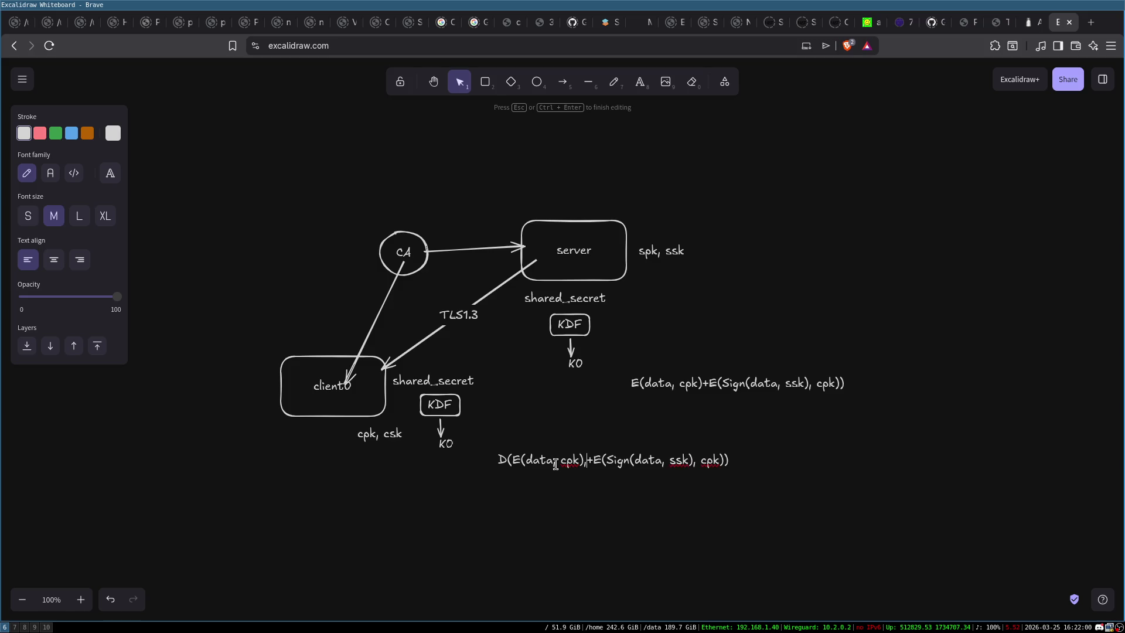
pyautogui.write('csk)')
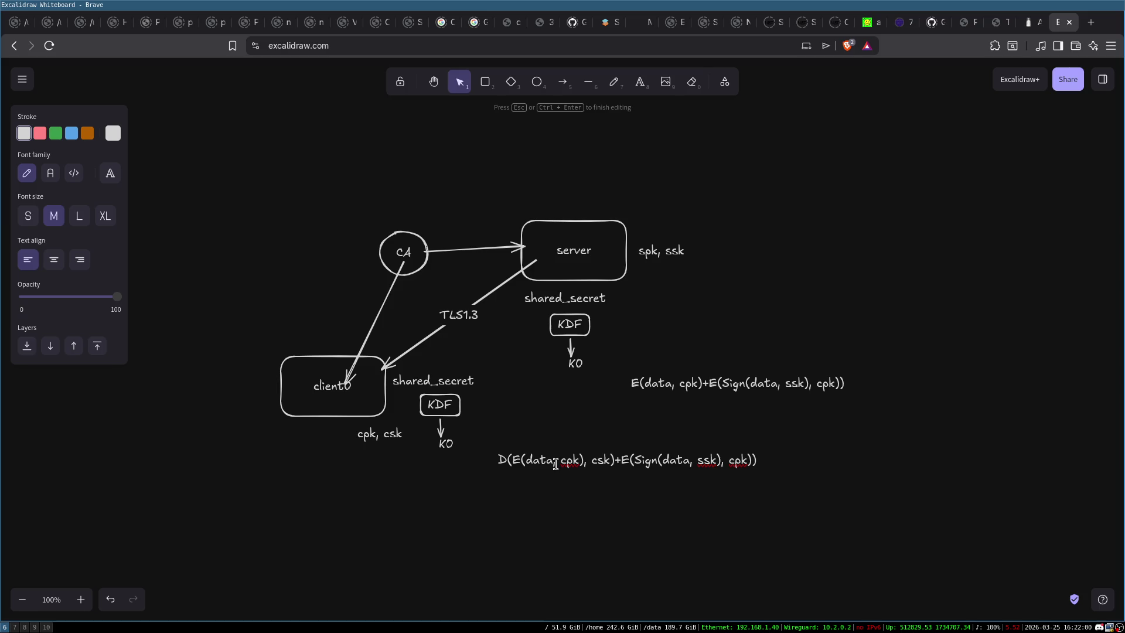
pyautogui.write('D(')
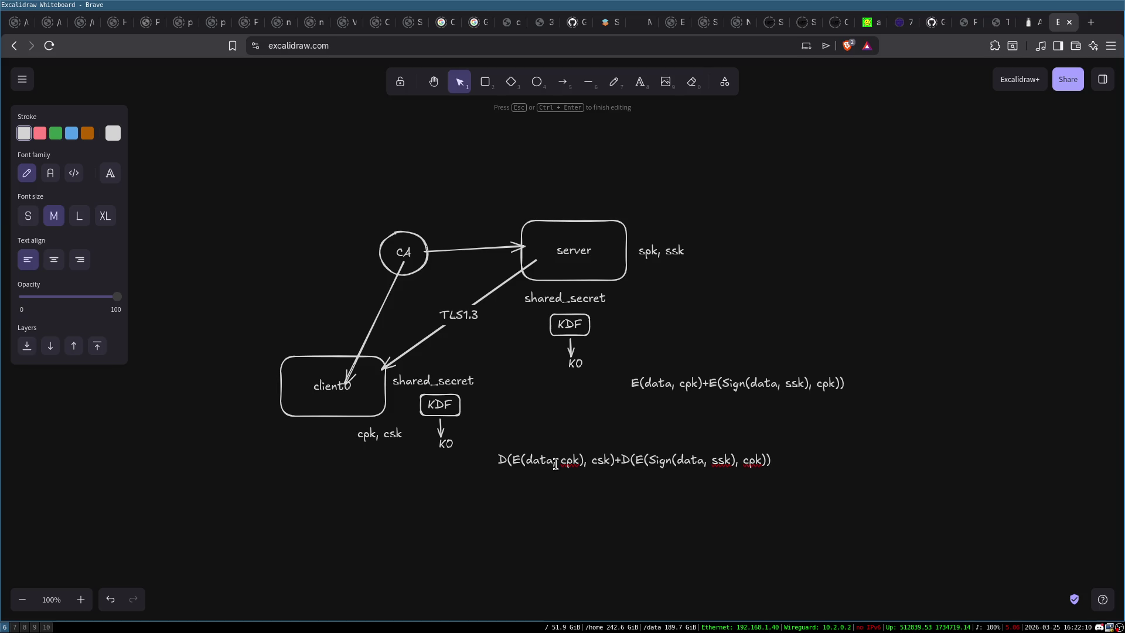
pyautogui.write('c')
pyautogui.write('sk)')
pyautogui.press('Escape')
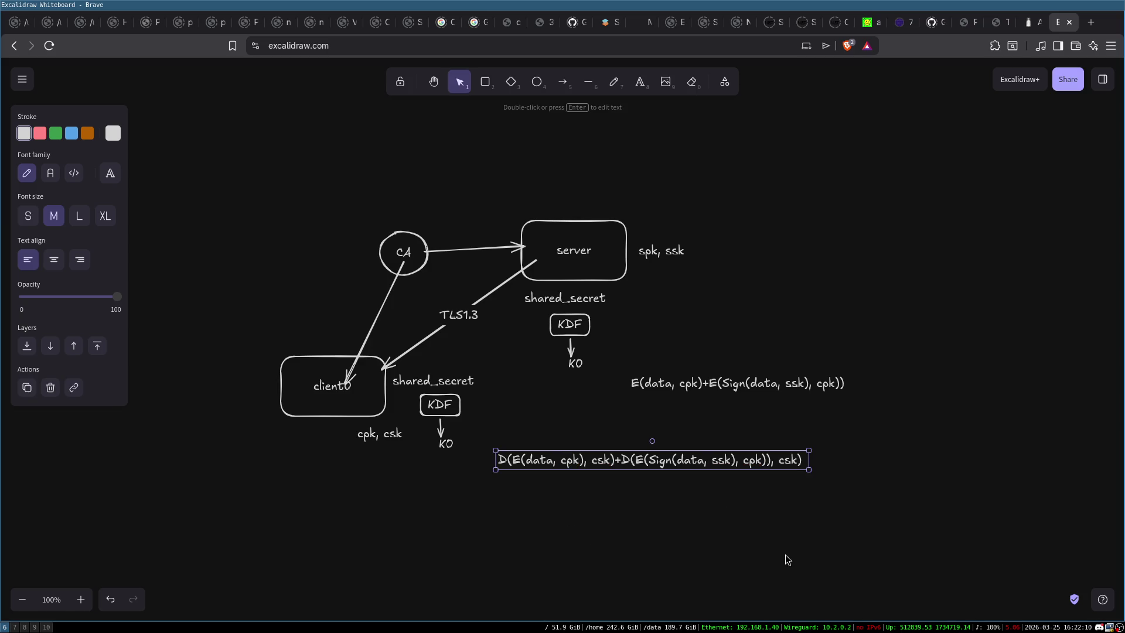
# Remove the stray text at the end of the decryption formula
pyautogui.doubleClick(797, 455)
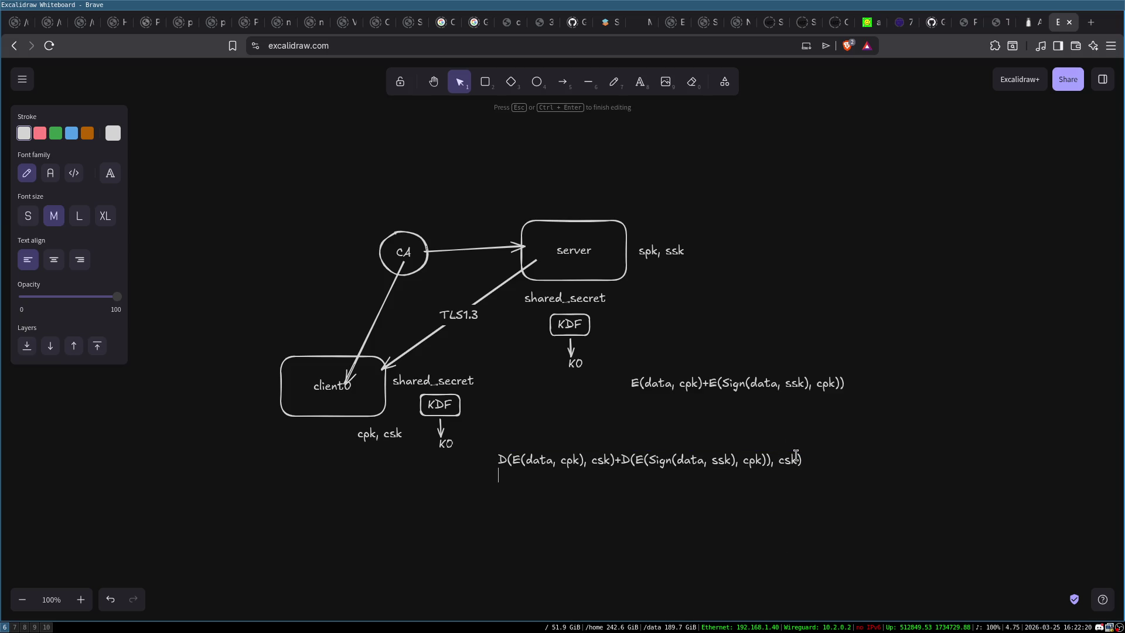
pyautogui.write('ata')
pyautogui.press('BackSpace')
pyautogui.press('BackSpace')
pyautogui.press('BackSpace')
pyautogui.press('Escape')
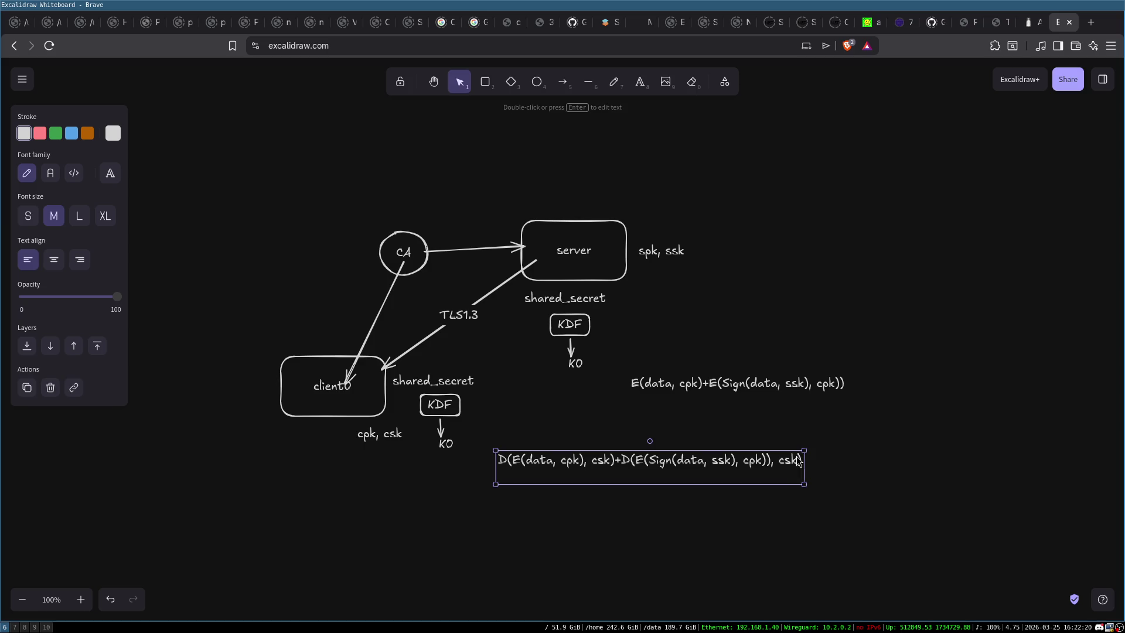
pyautogui.click(726, 557)
# Draw an arrow from the decryption formula down-left to a 'data' label
pyautogui.click(564, 80)
pyautogui.moveTo(544, 459); pyautogui.dragTo(508, 518)
pyautogui.doubleClick(491, 537)
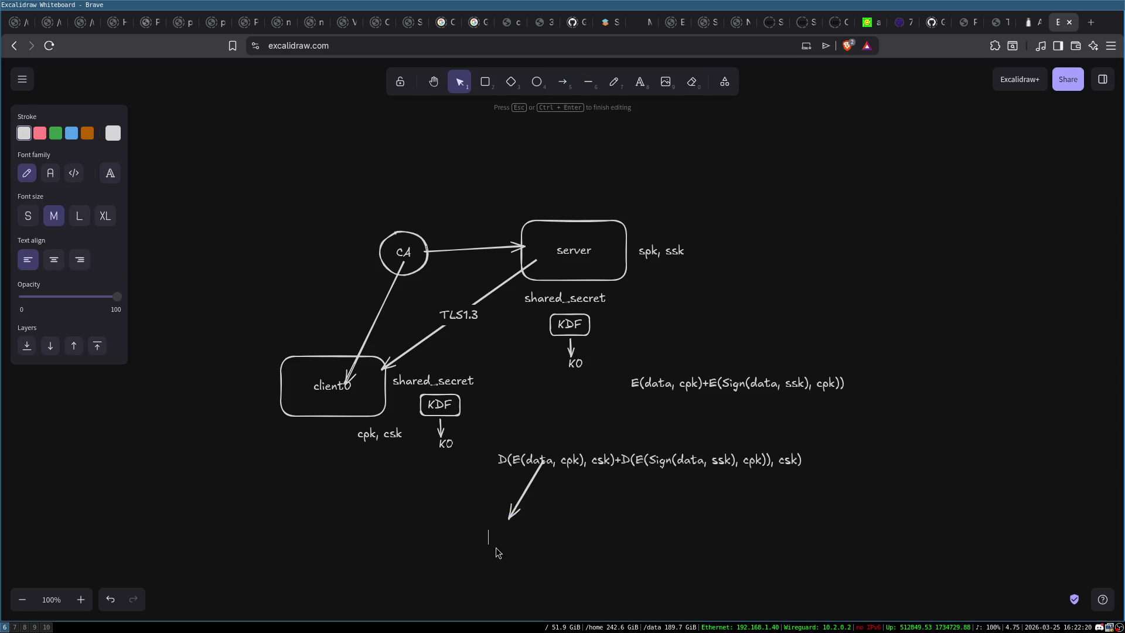
pyautogui.write('data')
pyautogui.click(709, 536)
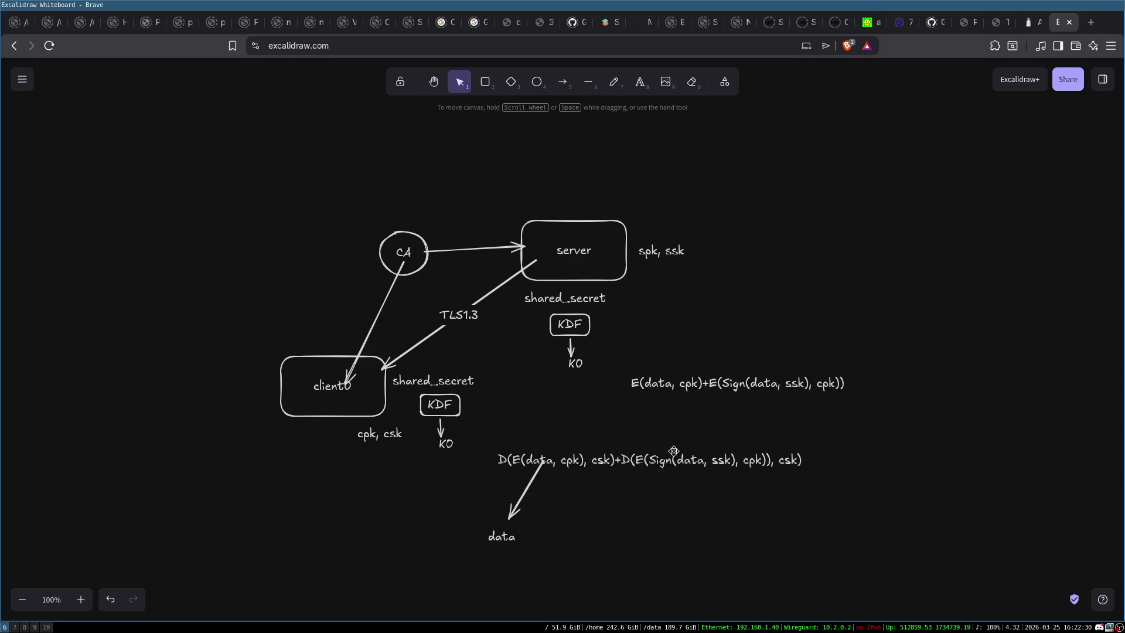
# Draw an arrow from the signature term down to a 'Sign(data, ssk)' label
pyautogui.click(561, 82)
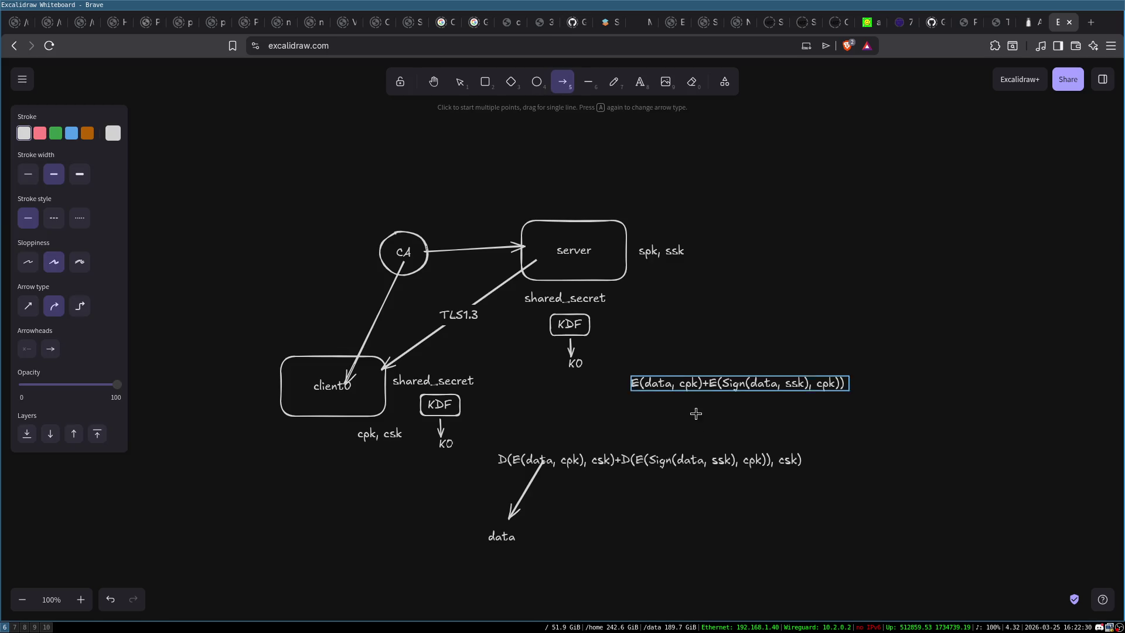
pyautogui.moveTo(690, 466); pyautogui.dragTo(699, 509)
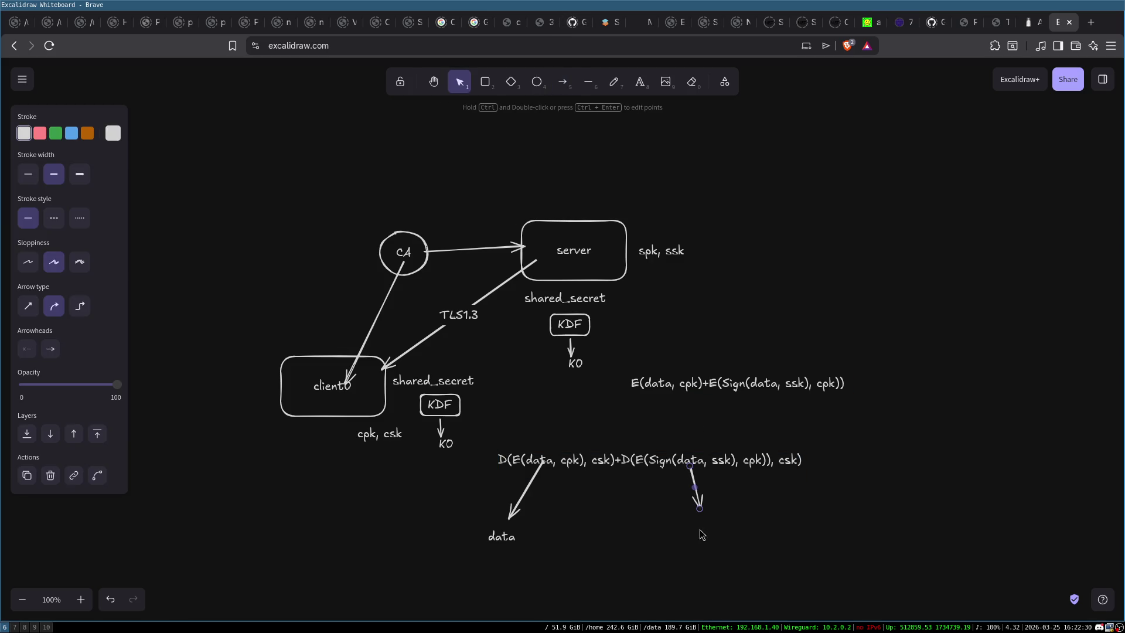
pyautogui.doubleClick(700, 524)
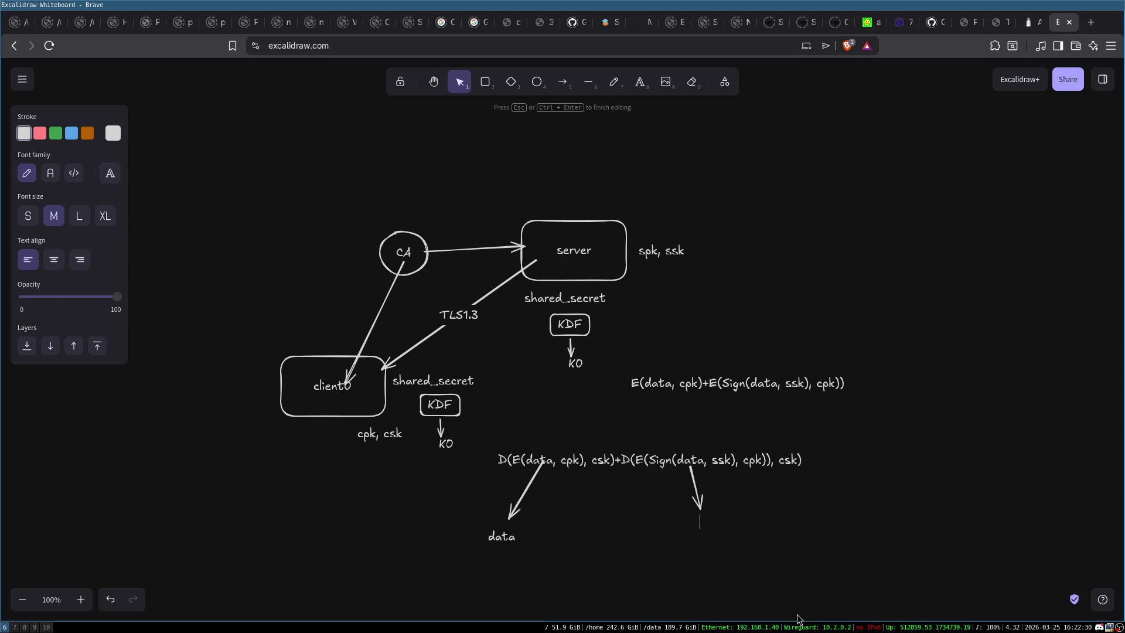
pyautogui.write('Sign(dat')
pyautogui.write('a, ssk')
pyautogui.click(749, 537)
pyautogui.click(749, 524)
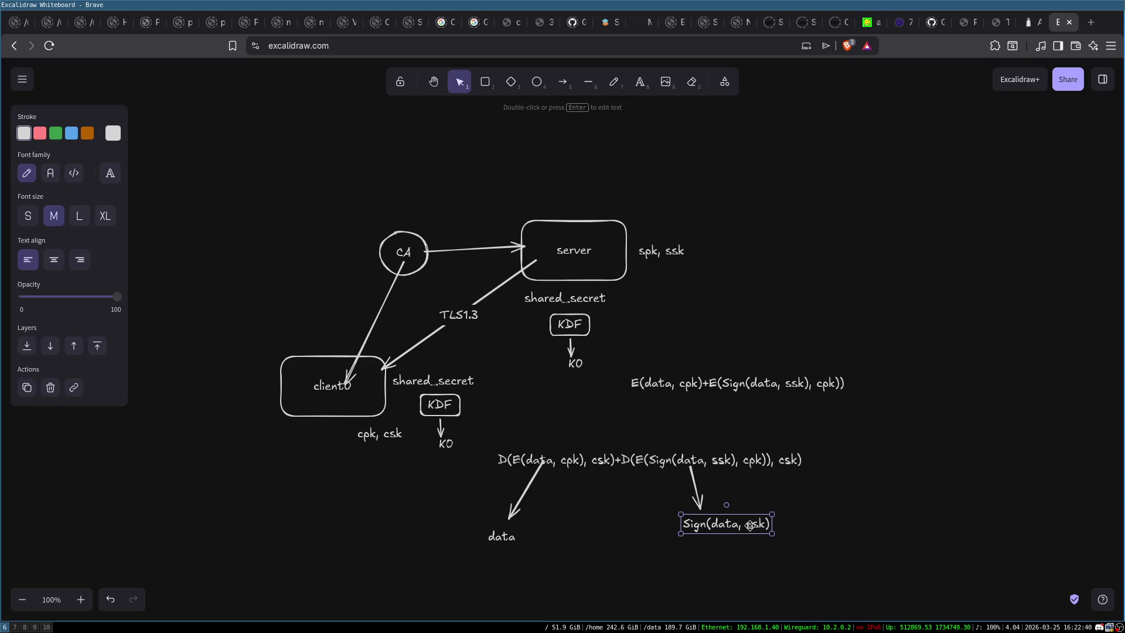
pyautogui.doubleClick(716, 522)
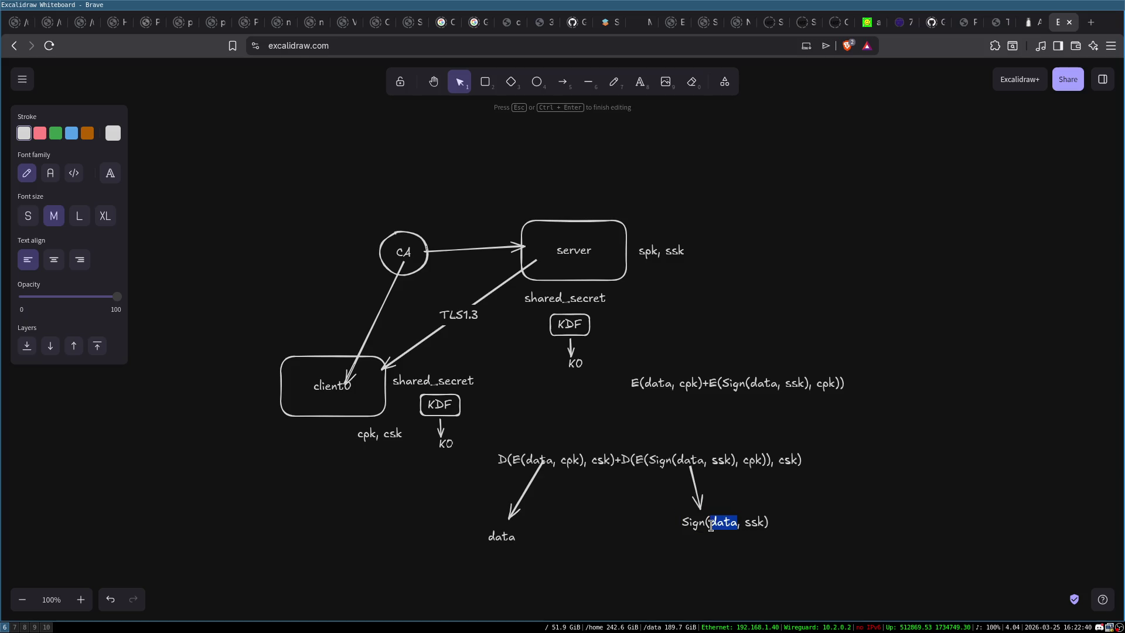
pyautogui.click(701, 523)
# Write 'Verify(Sign(data, ssk), spk)' beneath the signature label
pyautogui.doubleClick(712, 546)
pyautogui.write('Ver')
pyautogui.write('ify(S')
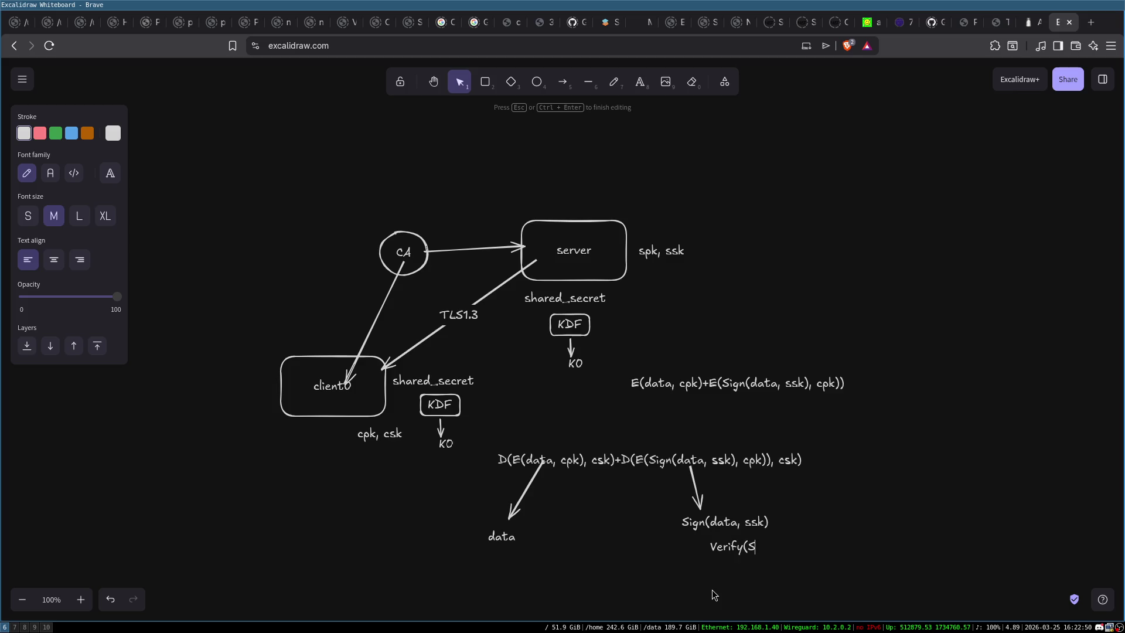
pyautogui.write('ign(data')
pyautogui.write(', ssk), ')
pyautogui.write('spk')
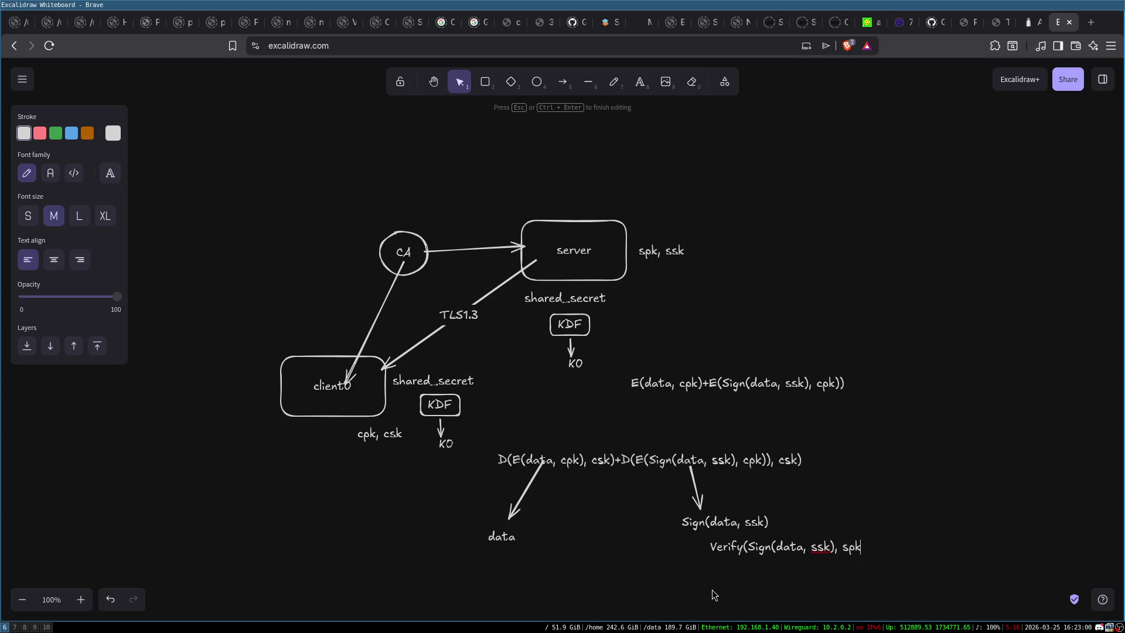
pyautogui.click(875, 518)
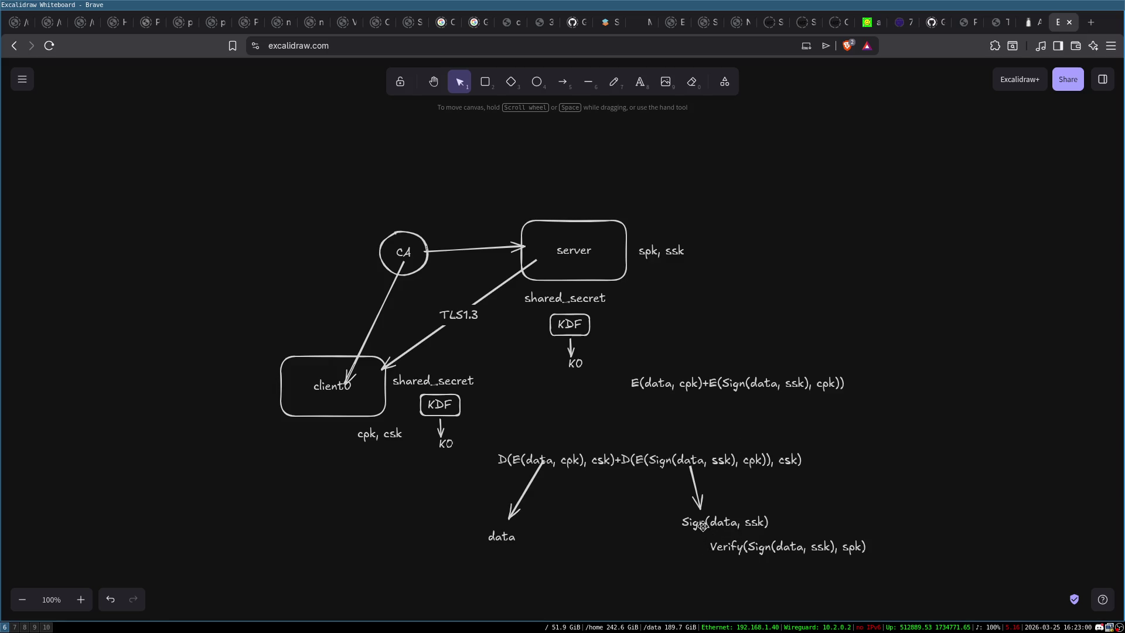
pyautogui.click(544, 463)
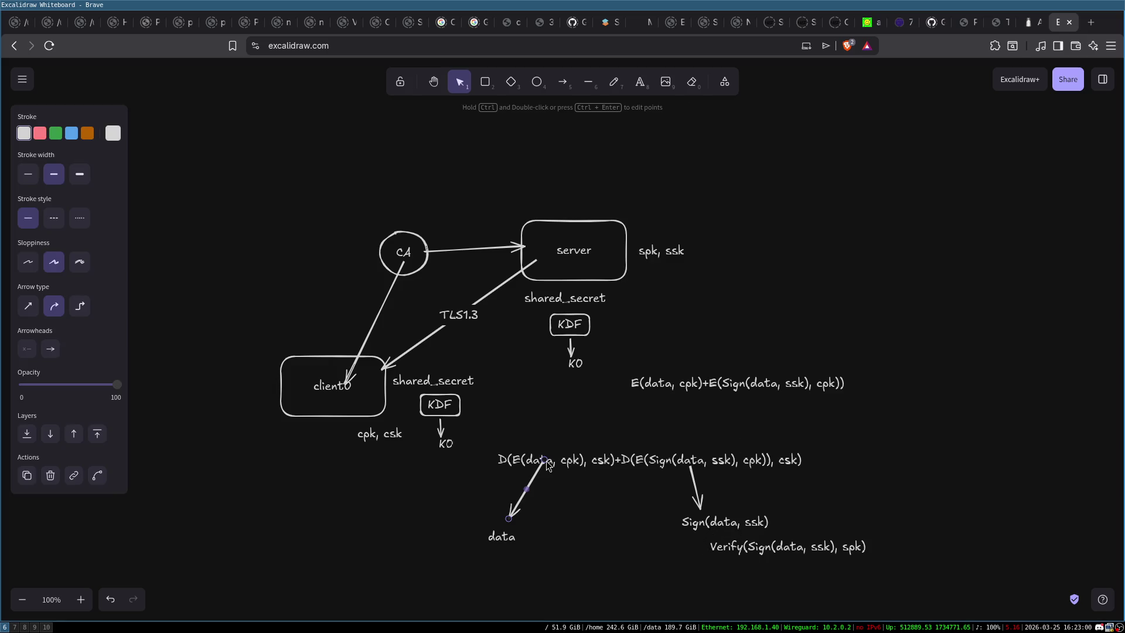
# Change the signature label to 'Sign(H(data), ssk)'
pyautogui.click(765, 558)
pyautogui.click(708, 521)
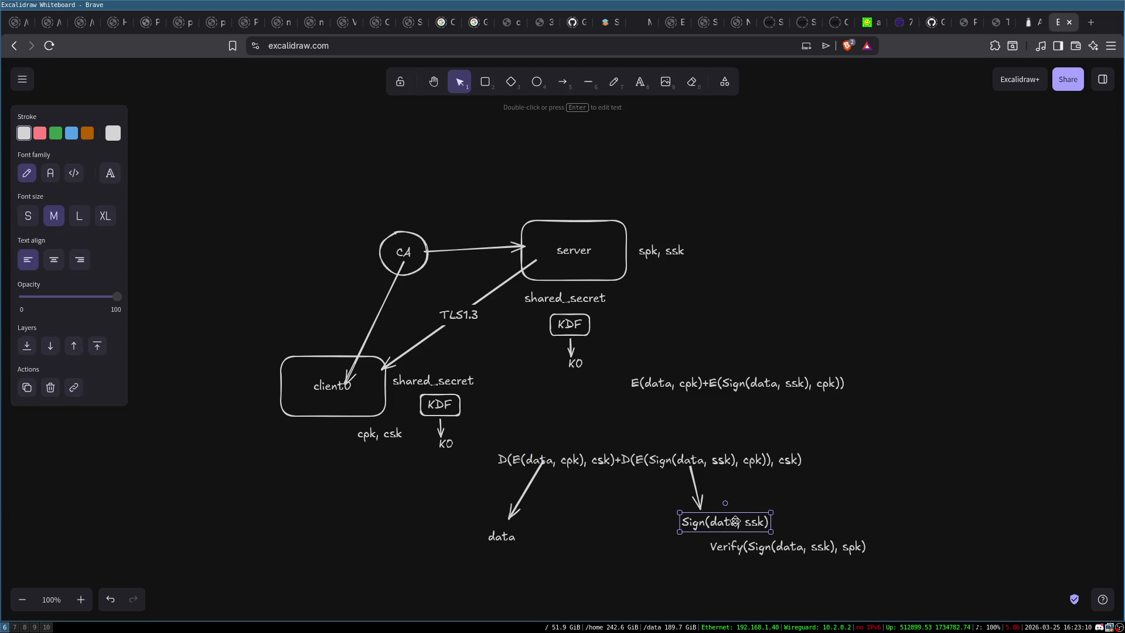
pyautogui.doubleClick(728, 522)
pyautogui.click(729, 523)
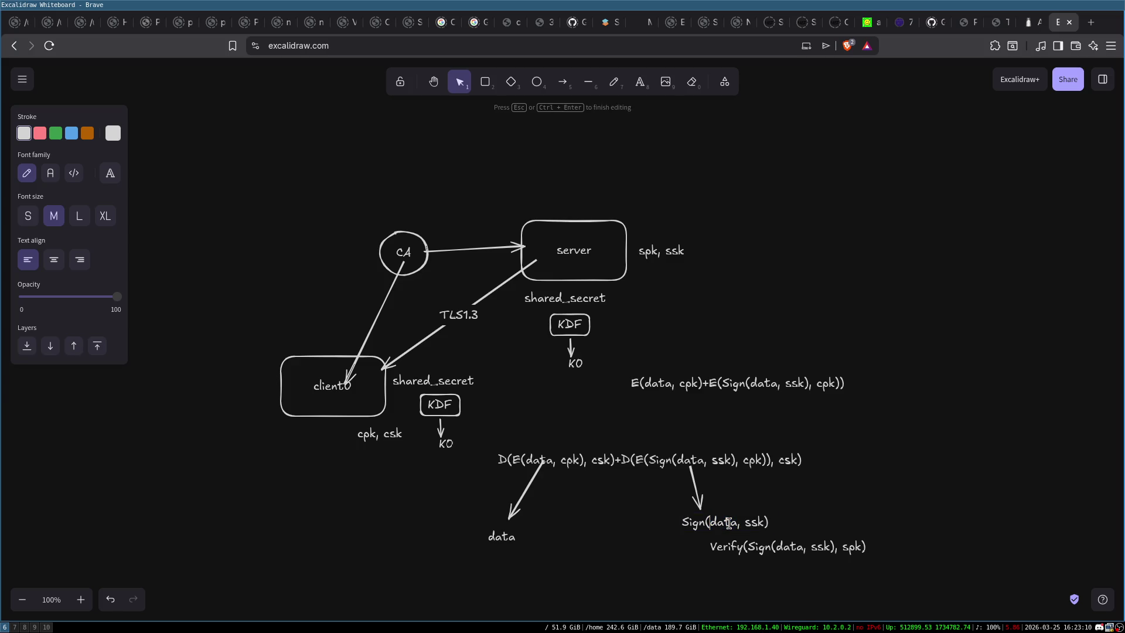
pyautogui.write('H(data)')
pyautogui.click(859, 490)
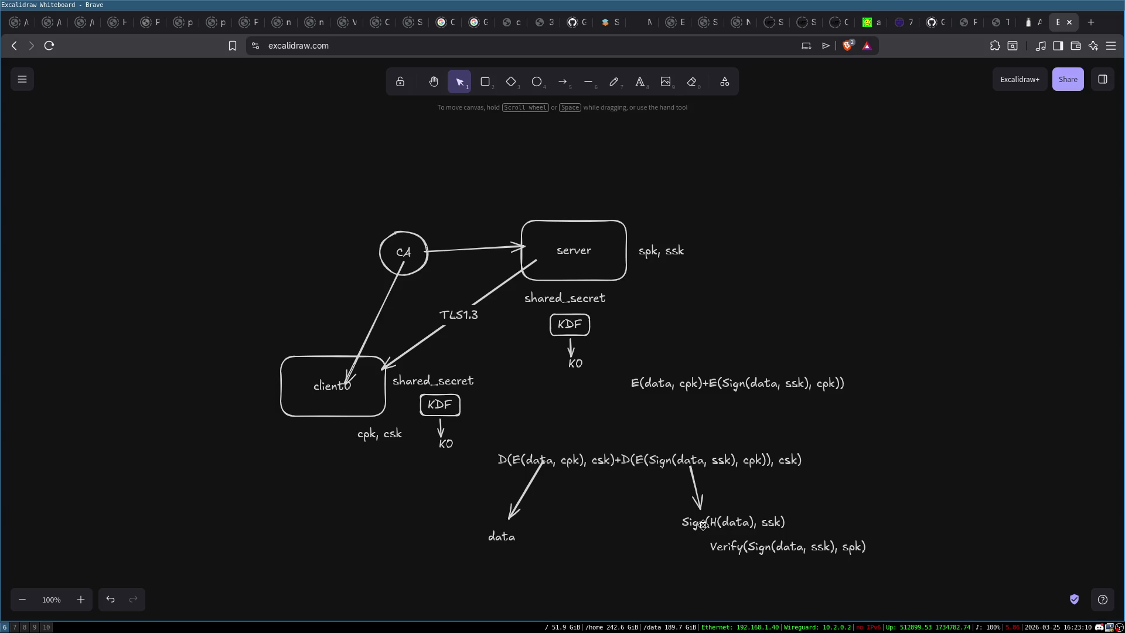
# Change the Verify label to 'Verify(Sign(H(data), ssk), spk)'
pyautogui.click(515, 531)
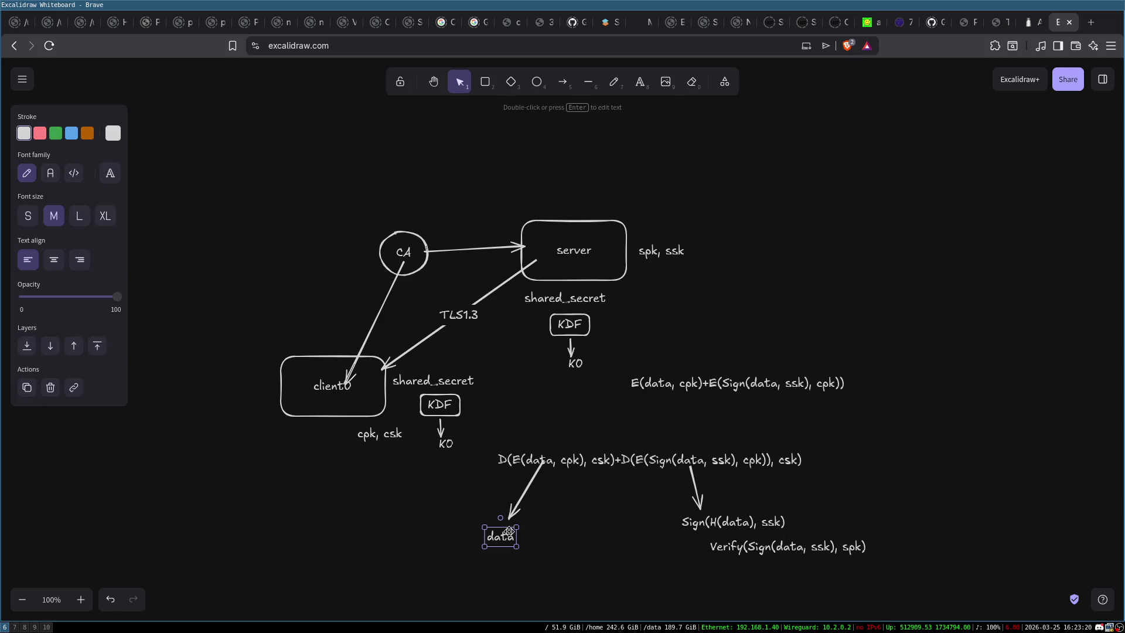
pyautogui.click(761, 523)
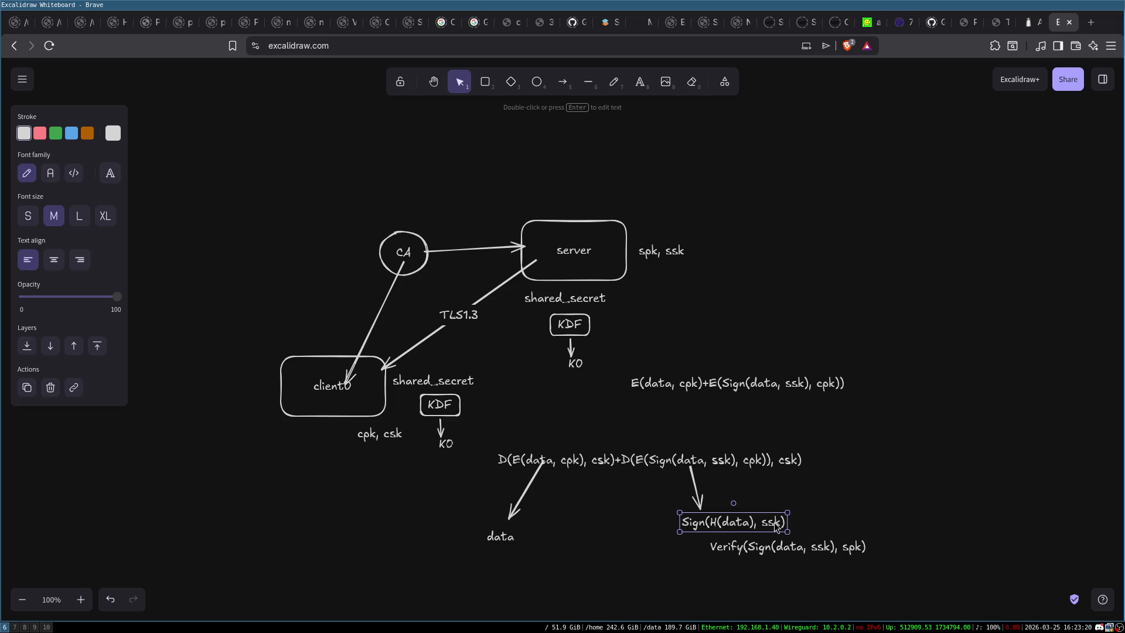
pyautogui.click(760, 545)
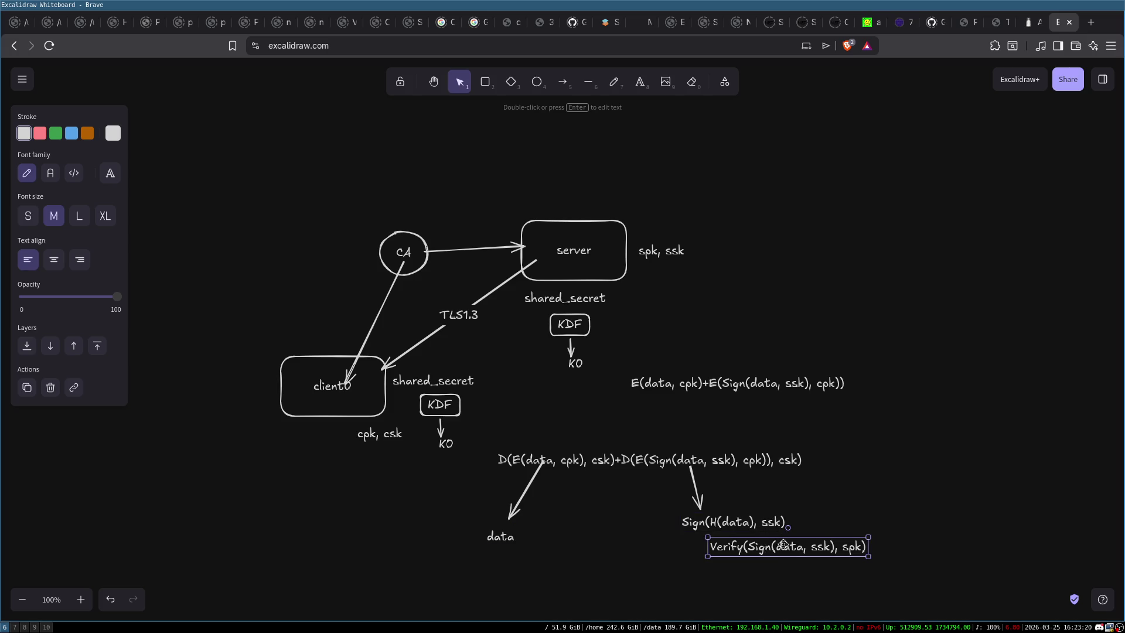
pyautogui.doubleClick(782, 545)
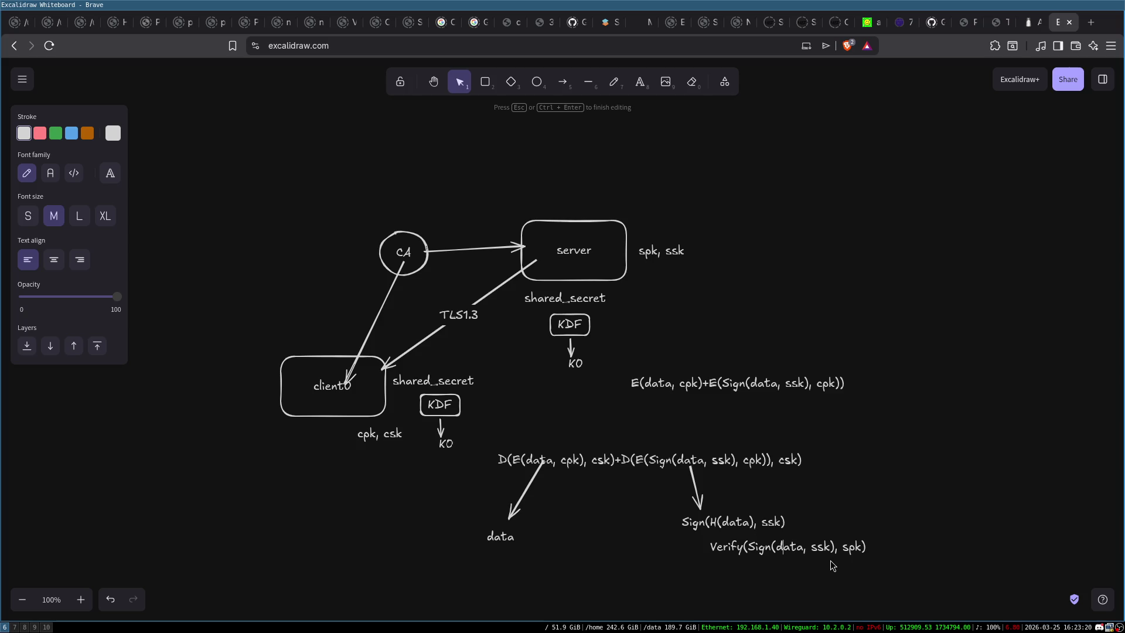
pyautogui.write('H(data')
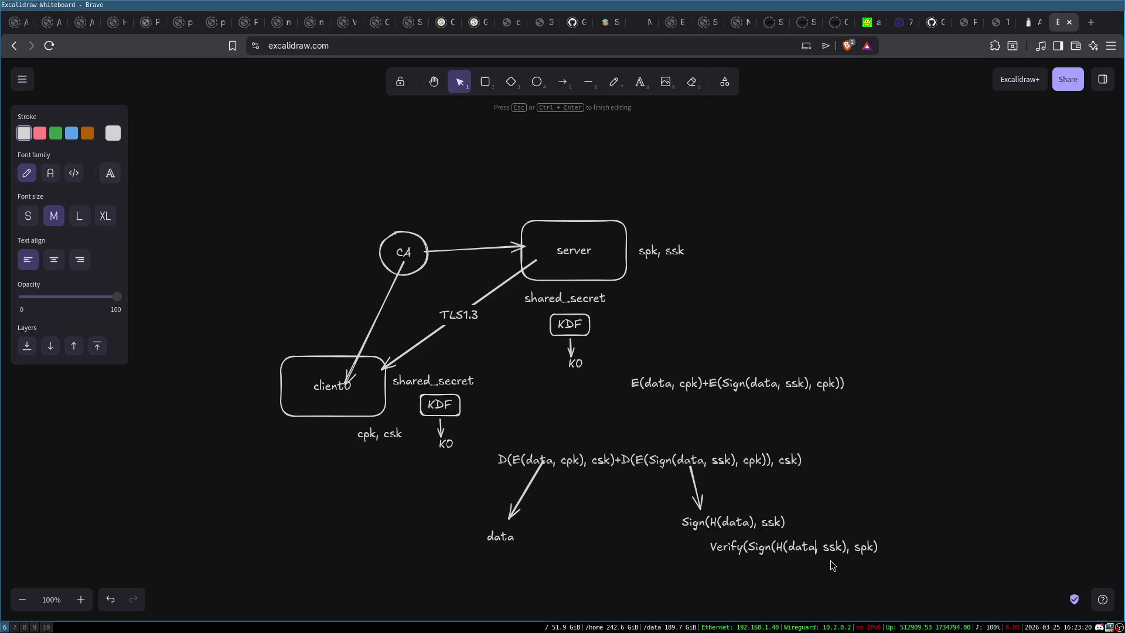
pyautogui.write(')')
pyautogui.click(502, 585)
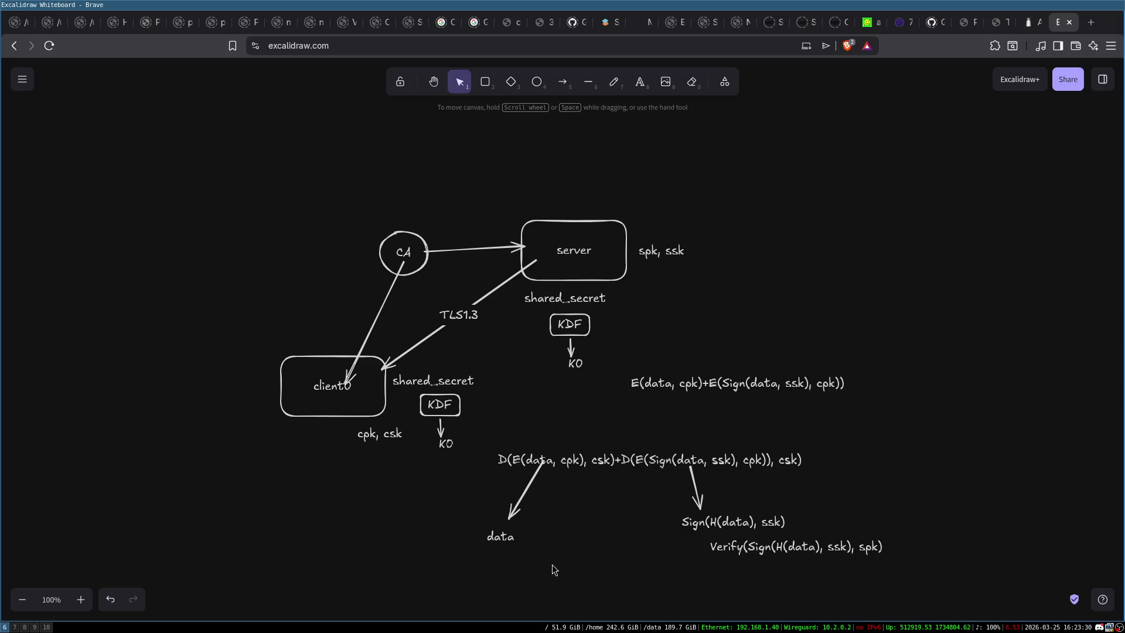
pyautogui.doubleClick(805, 548)
pyautogui.doubleClick(524, 545)
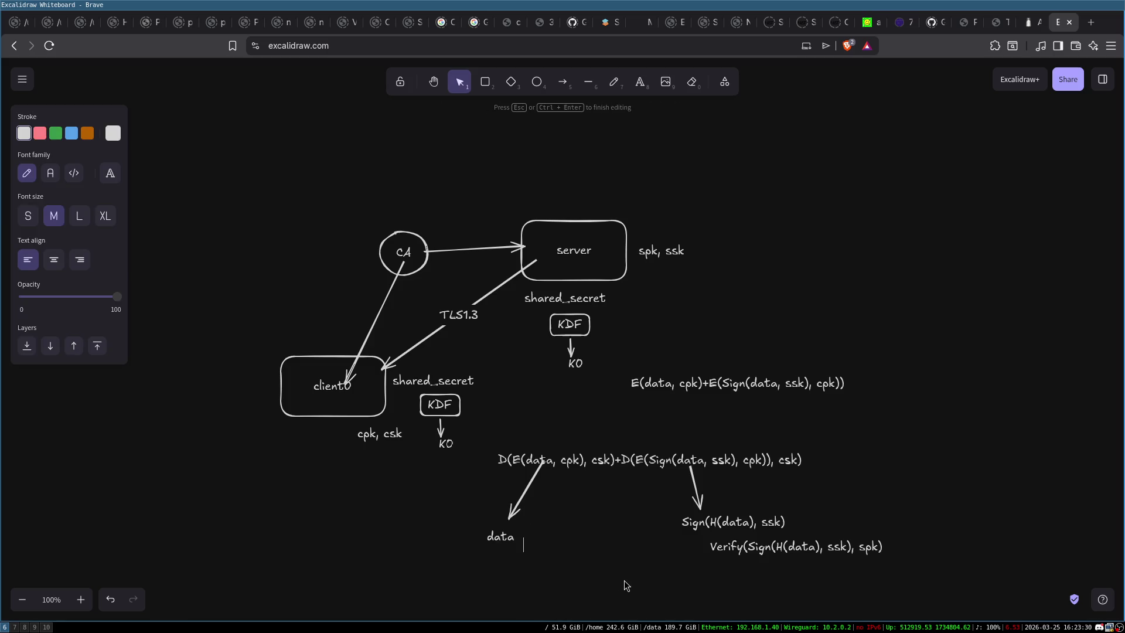
# Place an 'H(data)' label right of 'data' with an arrow pointing from data to it
pyautogui.write('H(data)')
pyautogui.click(601, 315)
pyautogui.moveTo(531, 549)
pyautogui.mouseDown()
pyautogui.moveTo(574, 543)
pyautogui.moveTo(596, 554)
pyautogui.mouseUp()
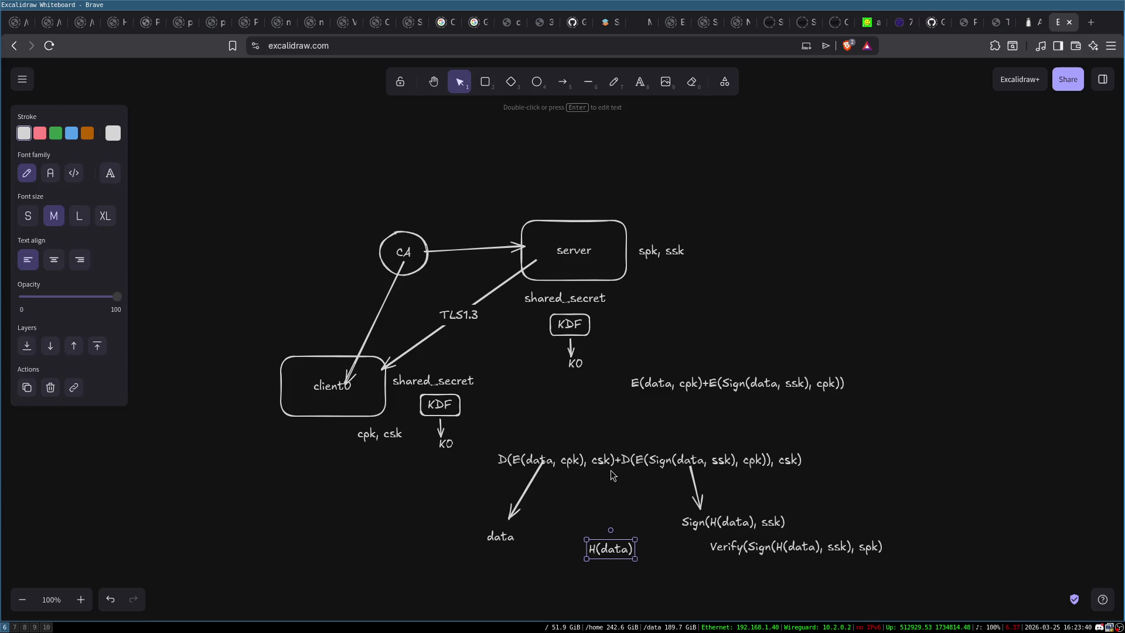
pyautogui.click(561, 85)
pyautogui.moveTo(511, 537); pyautogui.dragTo(595, 549)
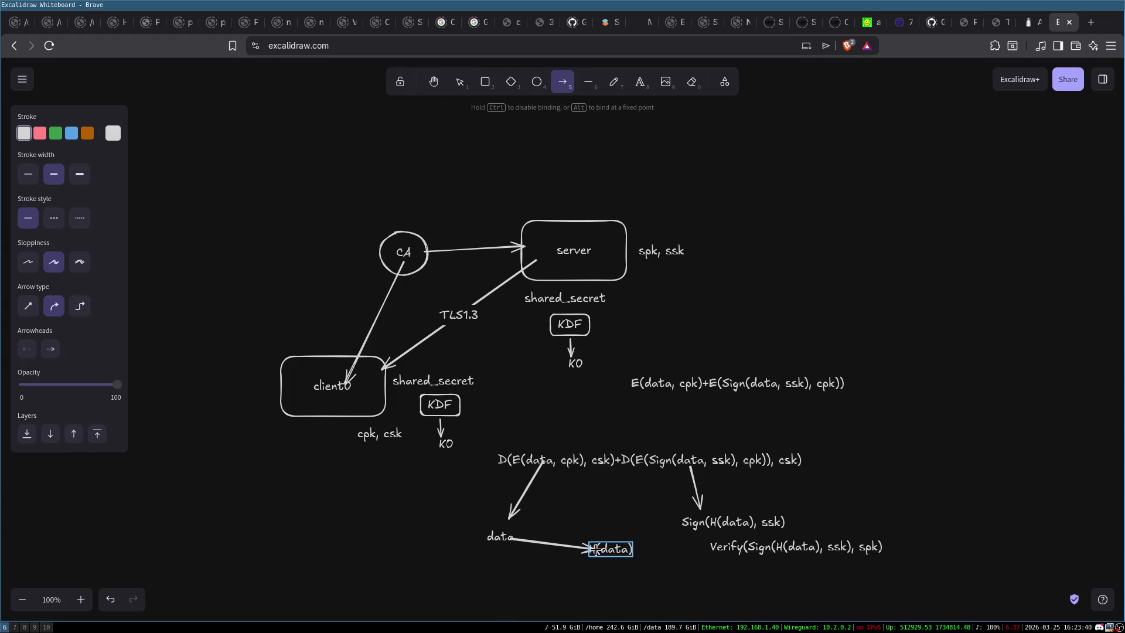
pyautogui.click(614, 549)
# Reopen the Verify text for editing, then select the server box and CA circle
pyautogui.click(799, 545)
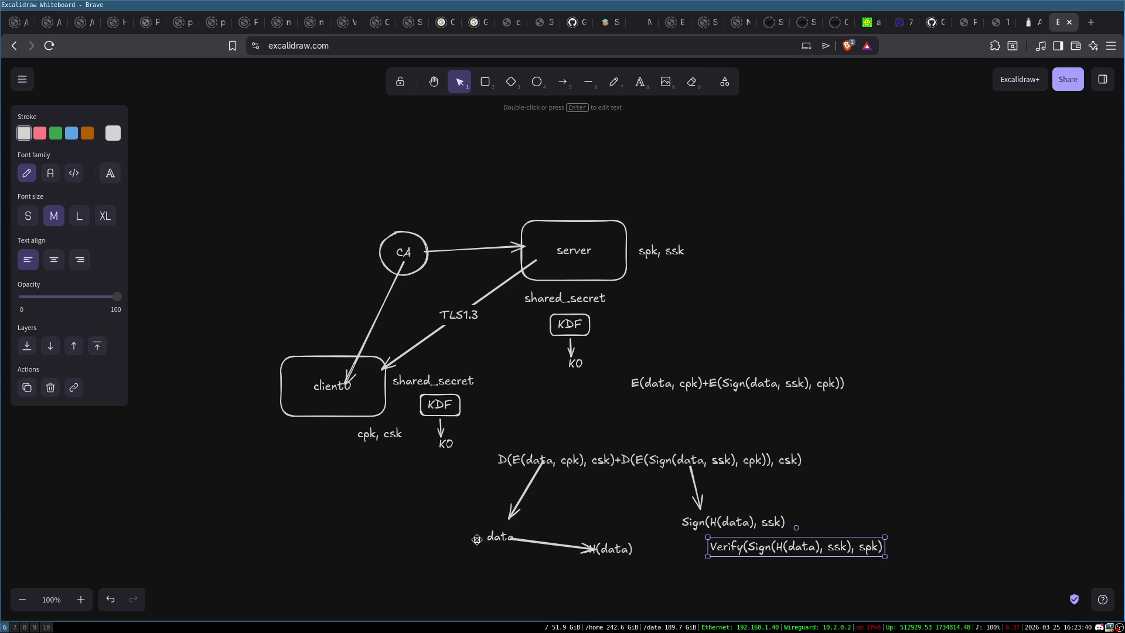
pyautogui.doubleClick(820, 542)
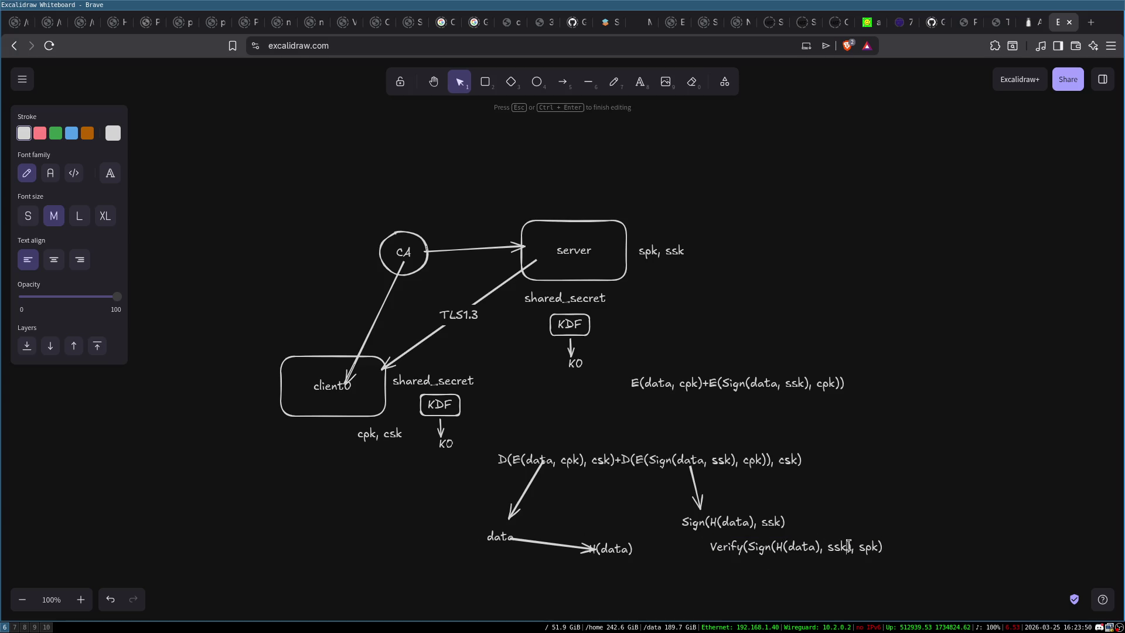
pyautogui.click(572, 231)
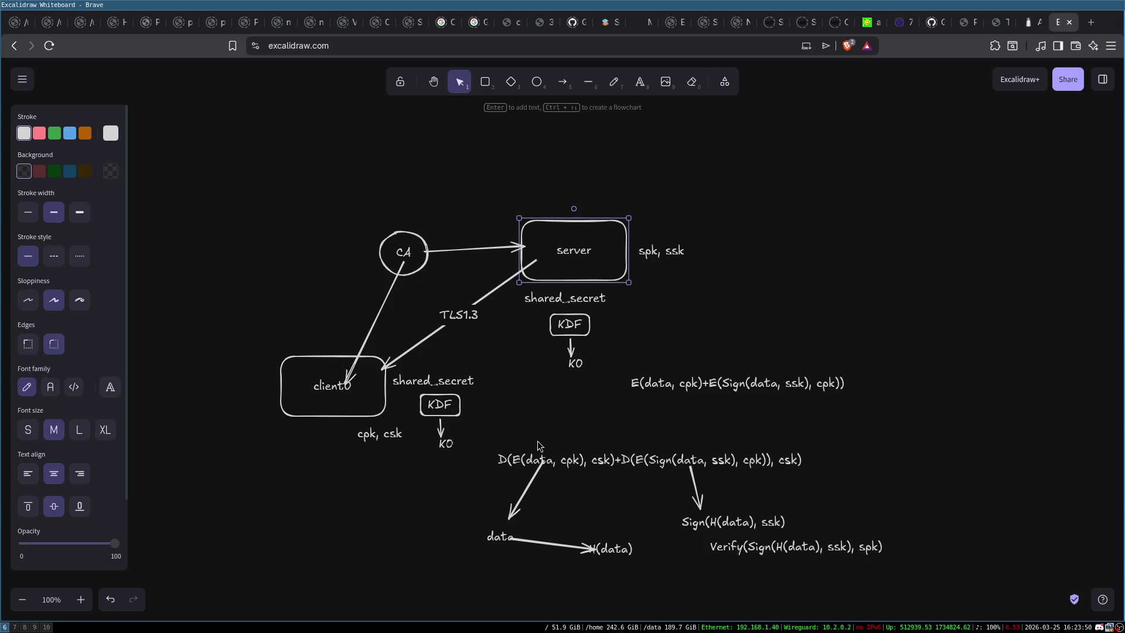
pyautogui.click(404, 259)
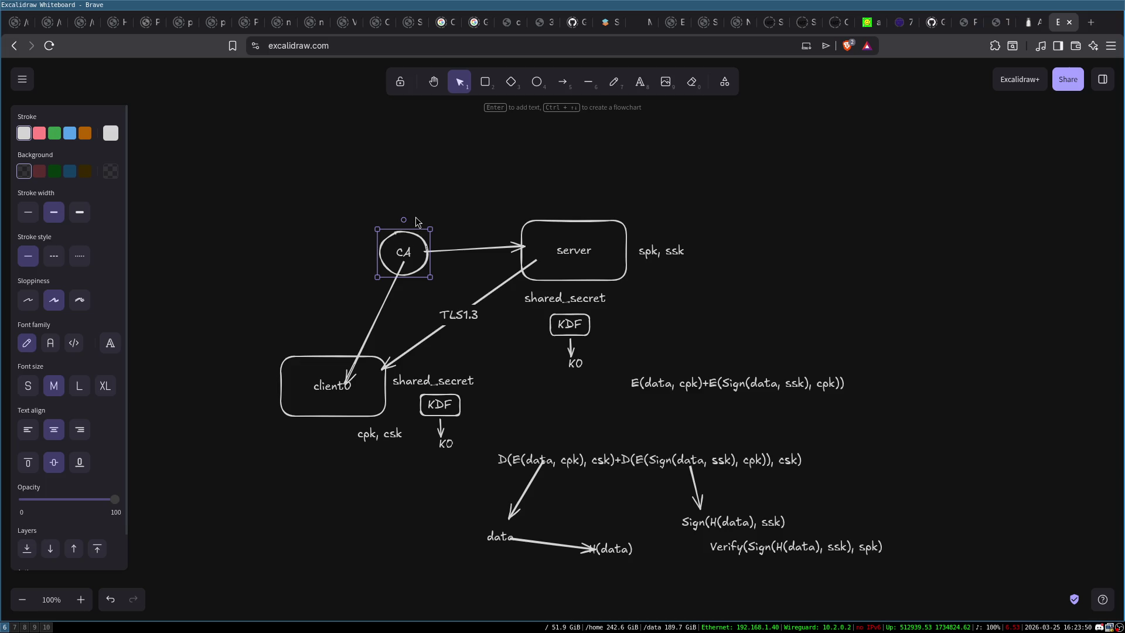
pyautogui.click(431, 192)
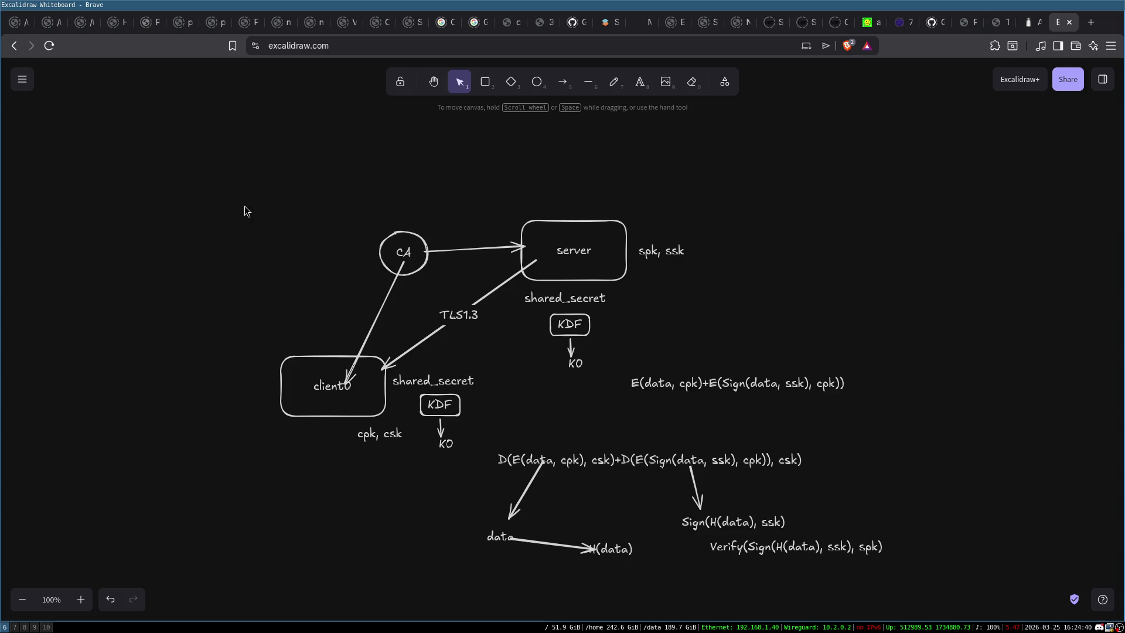
pyautogui.click(458, 318)
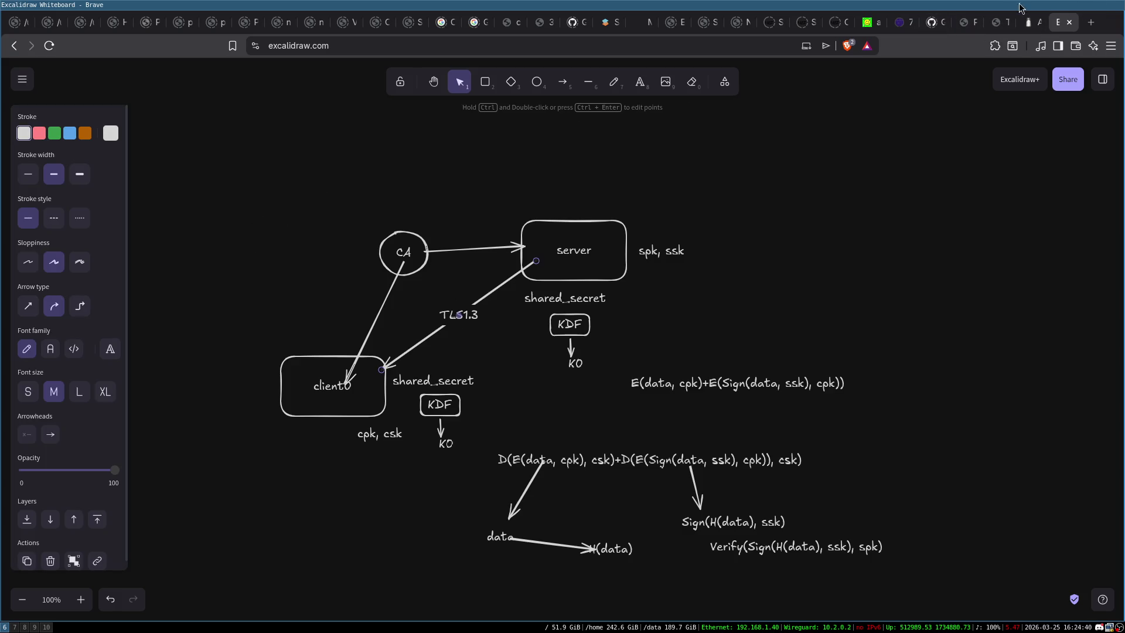
pyautogui.click(968, 24)
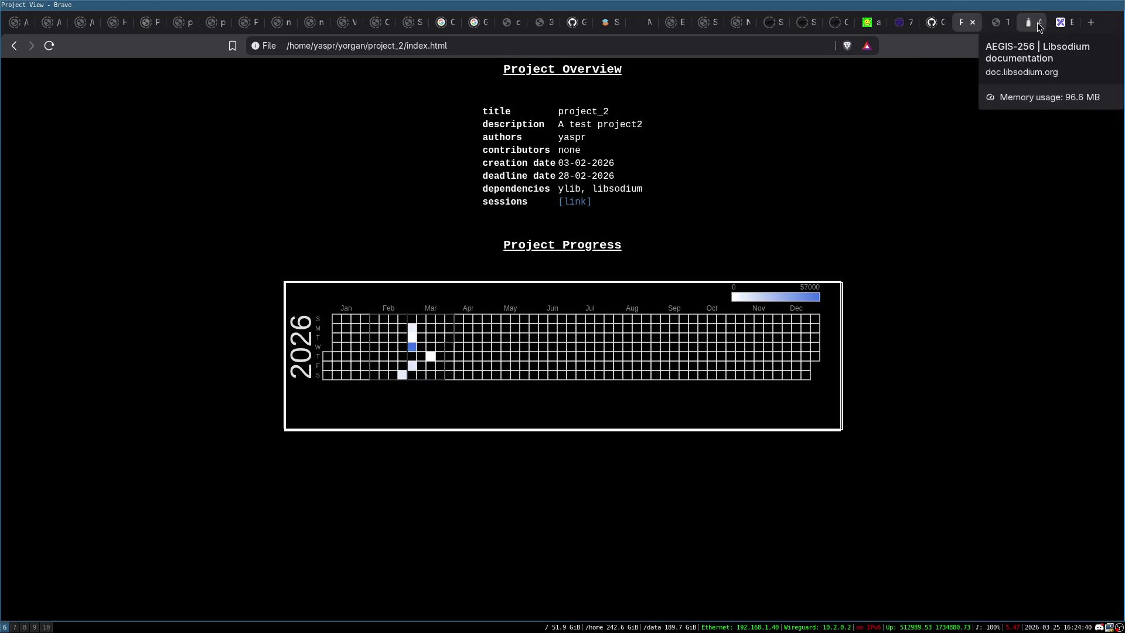
# In the Libsodium docs, browse from Secret-key cryptography to public-key Authenticated encryption
pyautogui.click(1027, 22)
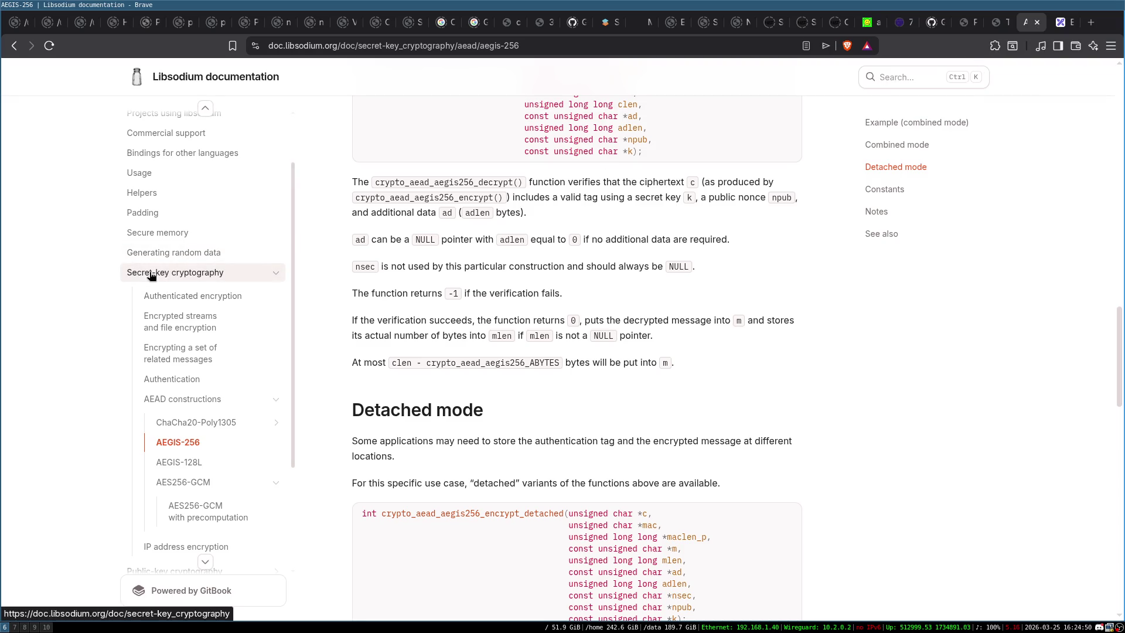
pyautogui.click(272, 273)
pyautogui.click(277, 273)
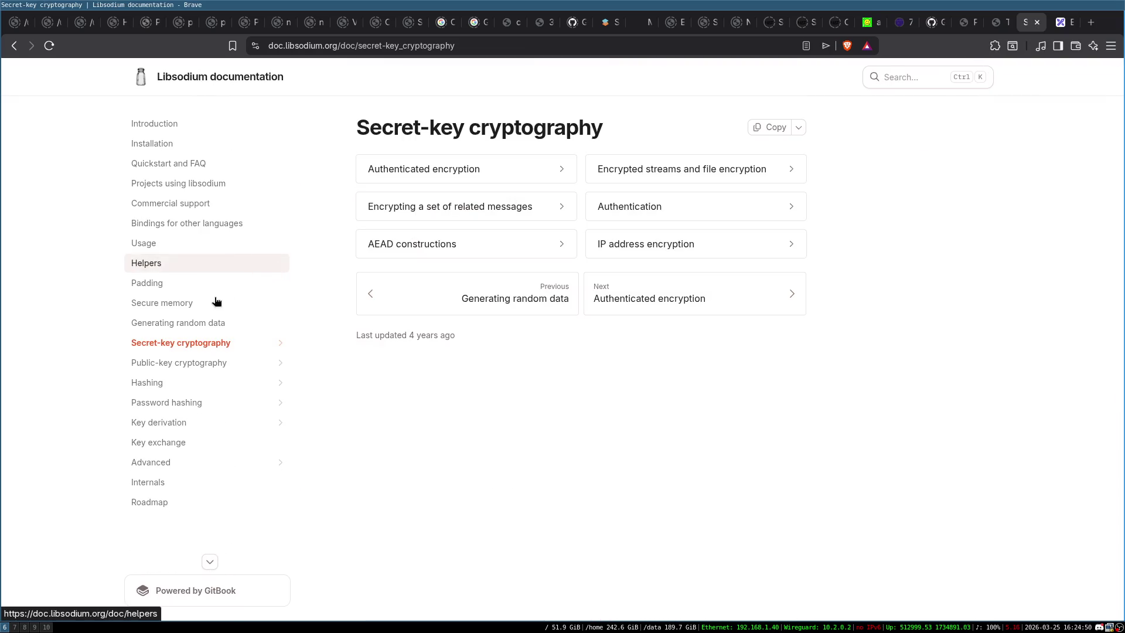
pyautogui.click(209, 364)
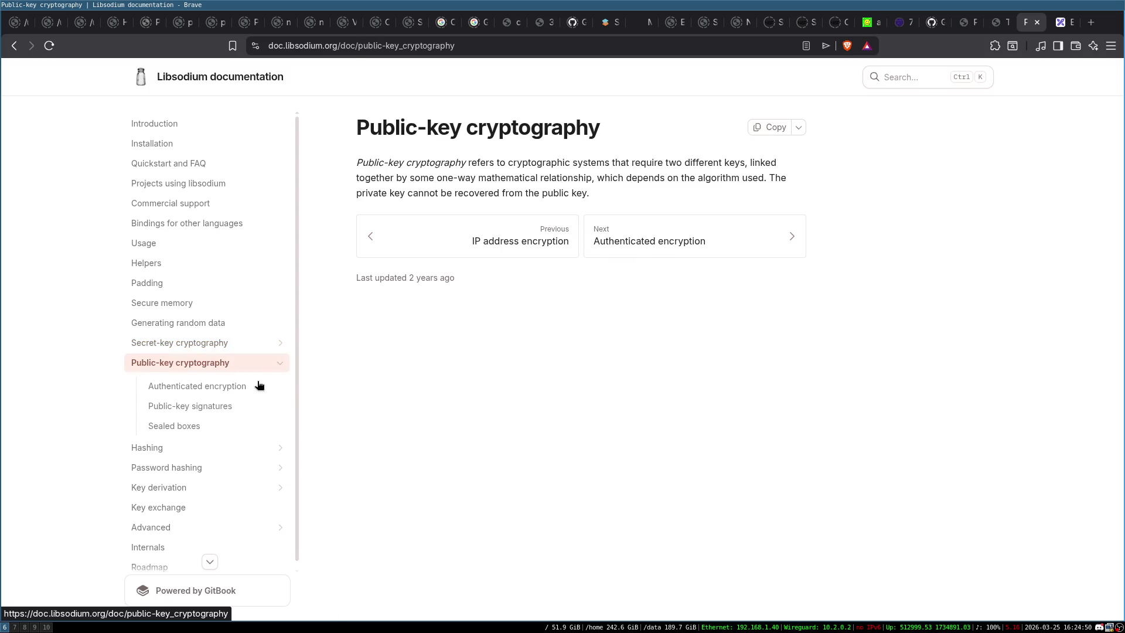
pyautogui.click(223, 392)
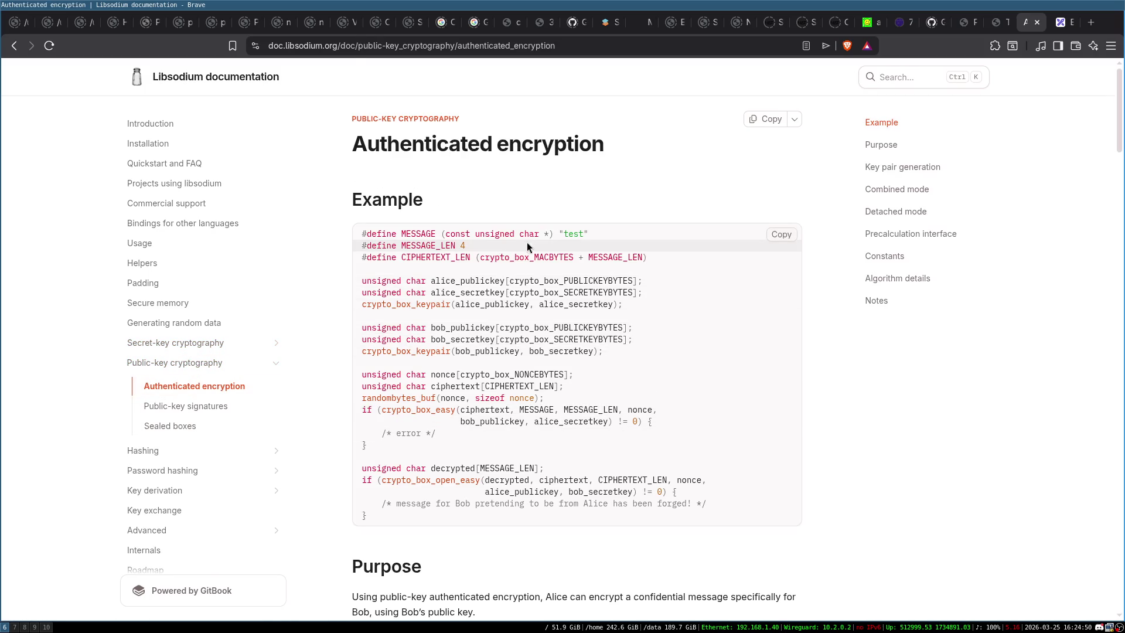
pyautogui.scroll(-2, 445, 264)
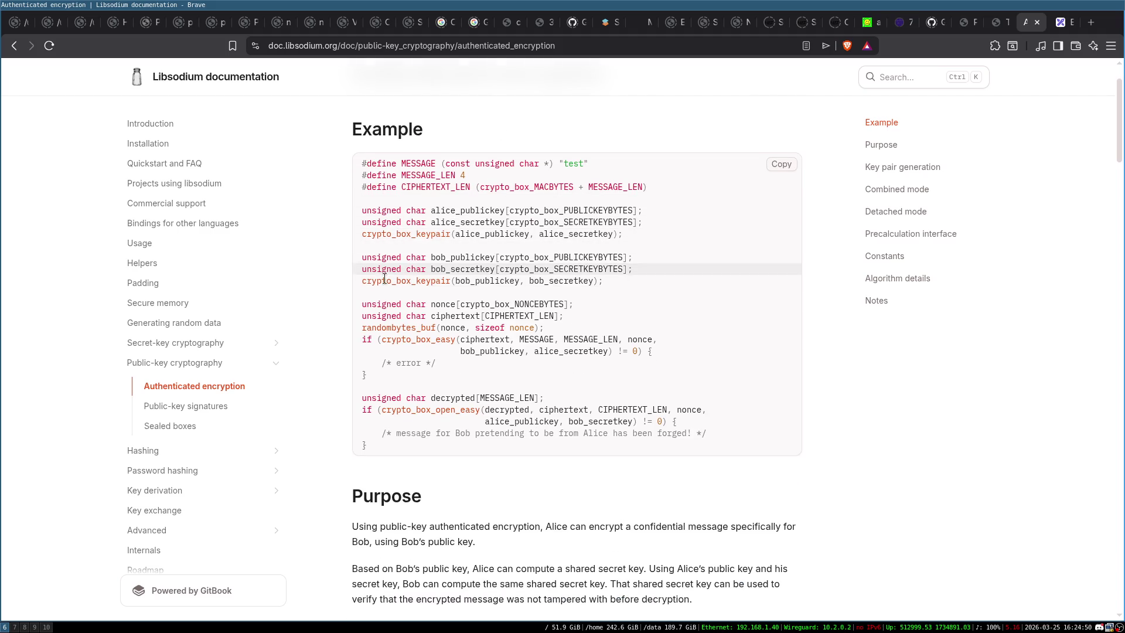
pyautogui.scroll(-4, 363, 304)
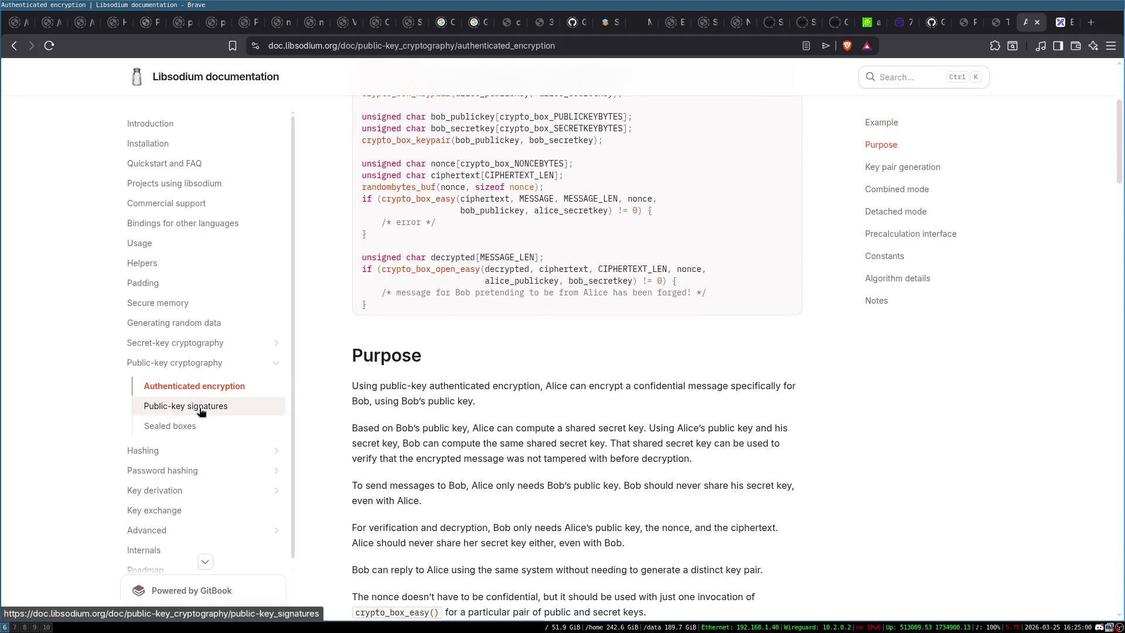
# View Public-key signatures, glance at Sealed boxes, and return to the signature mode examples
pyautogui.click(199, 408)
pyautogui.scroll(-4, 346, 293)
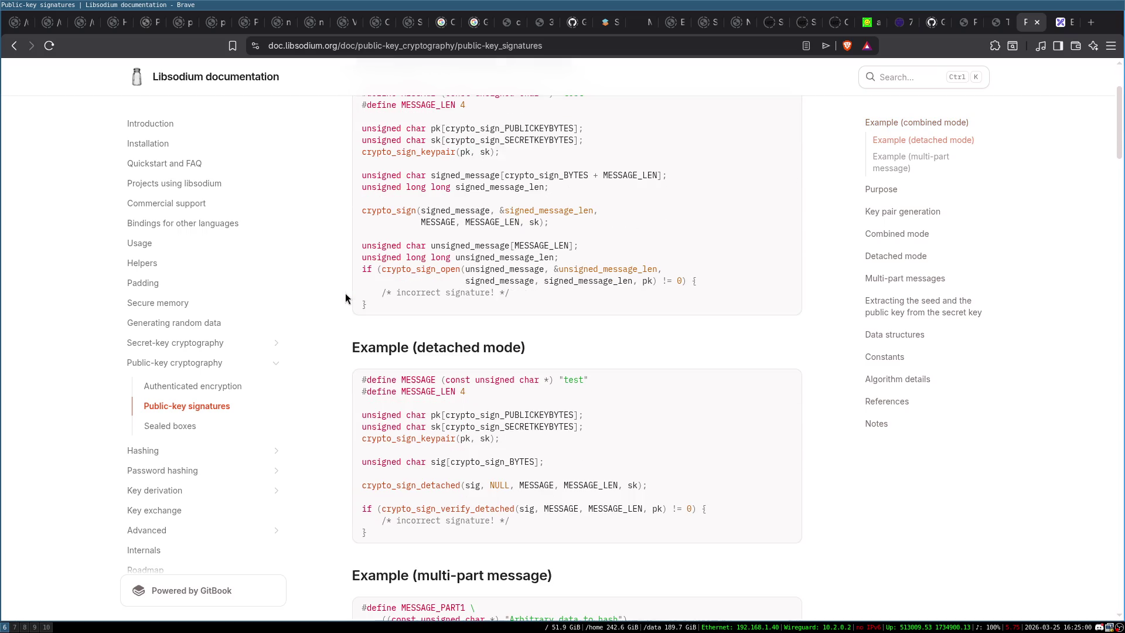
pyautogui.click(176, 426)
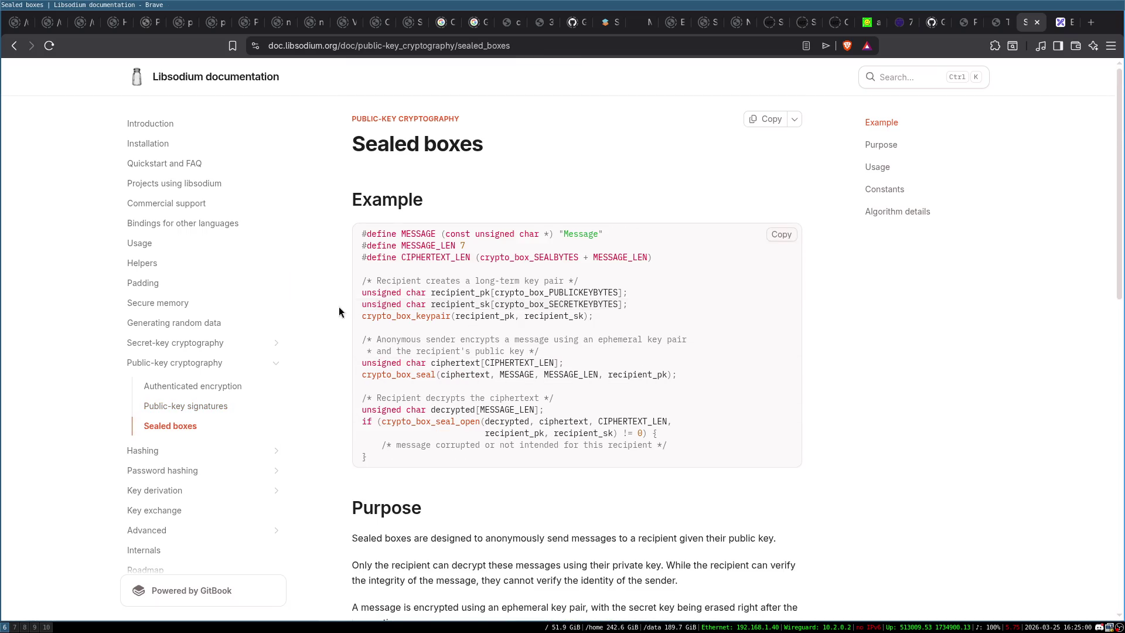
pyautogui.scroll(-10, 340, 311)
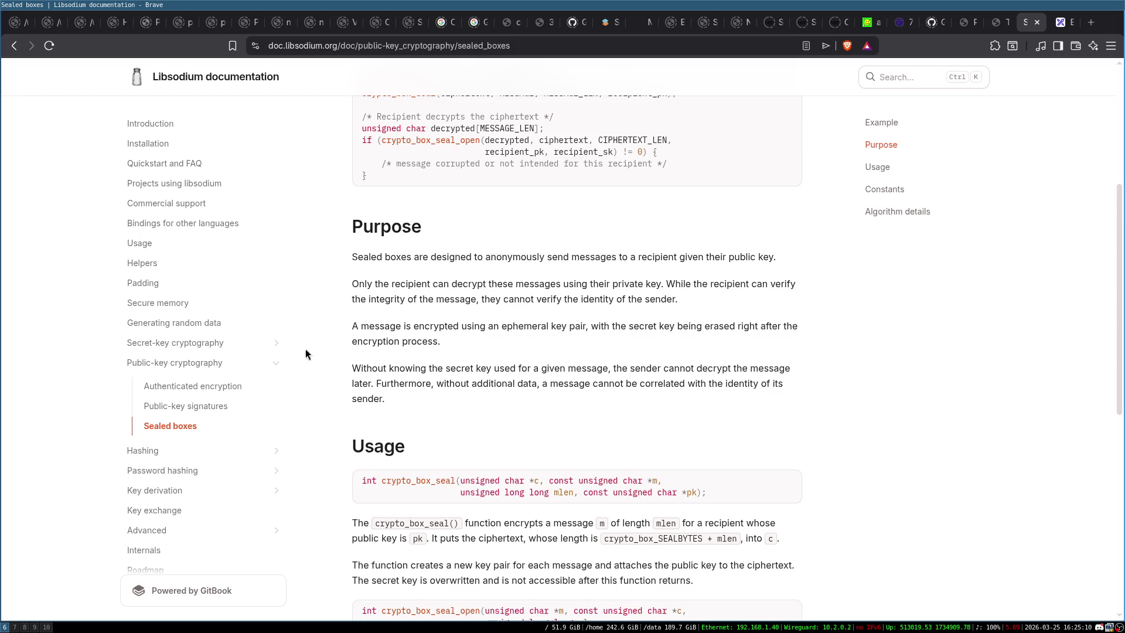
pyautogui.click(209, 404)
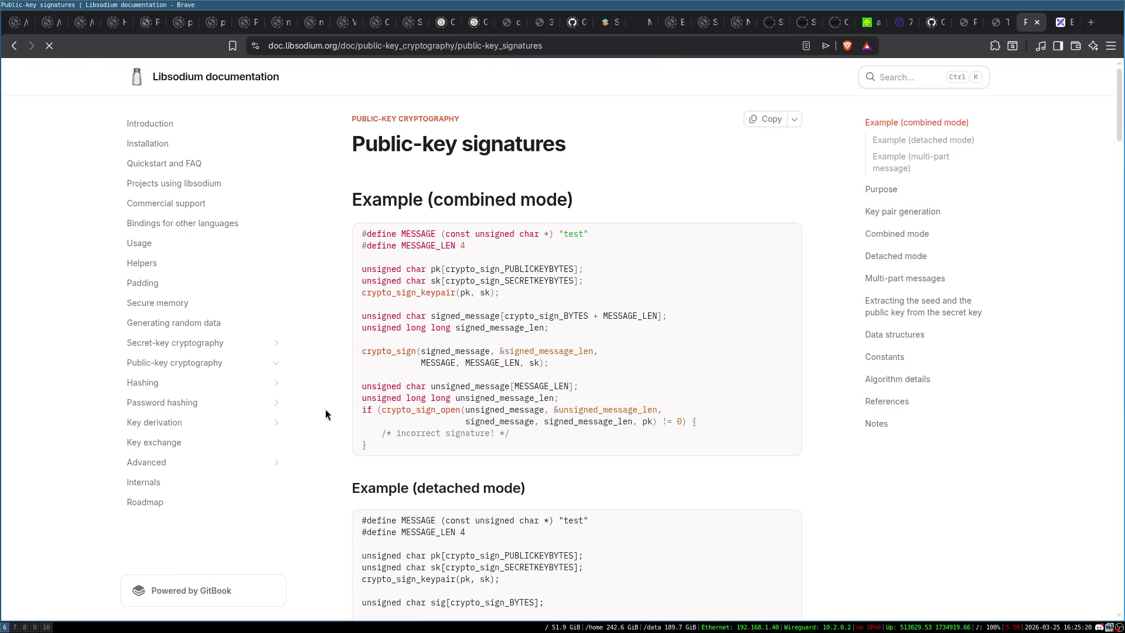
pyautogui.scroll(-1, 324, 406)
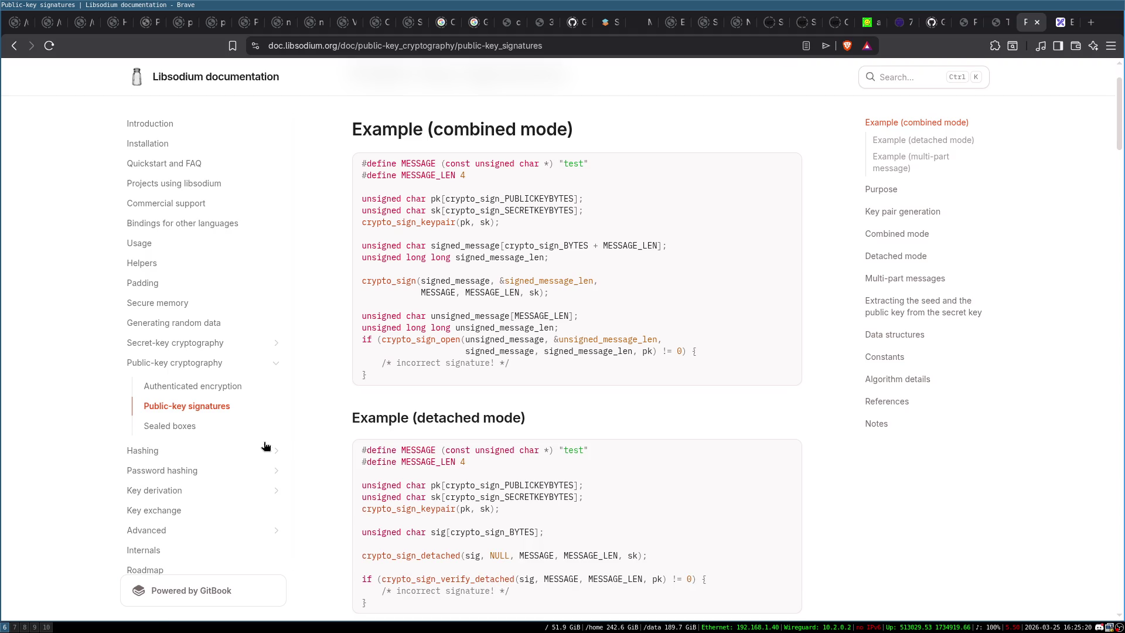
pyautogui.scroll(-1, 221, 416)
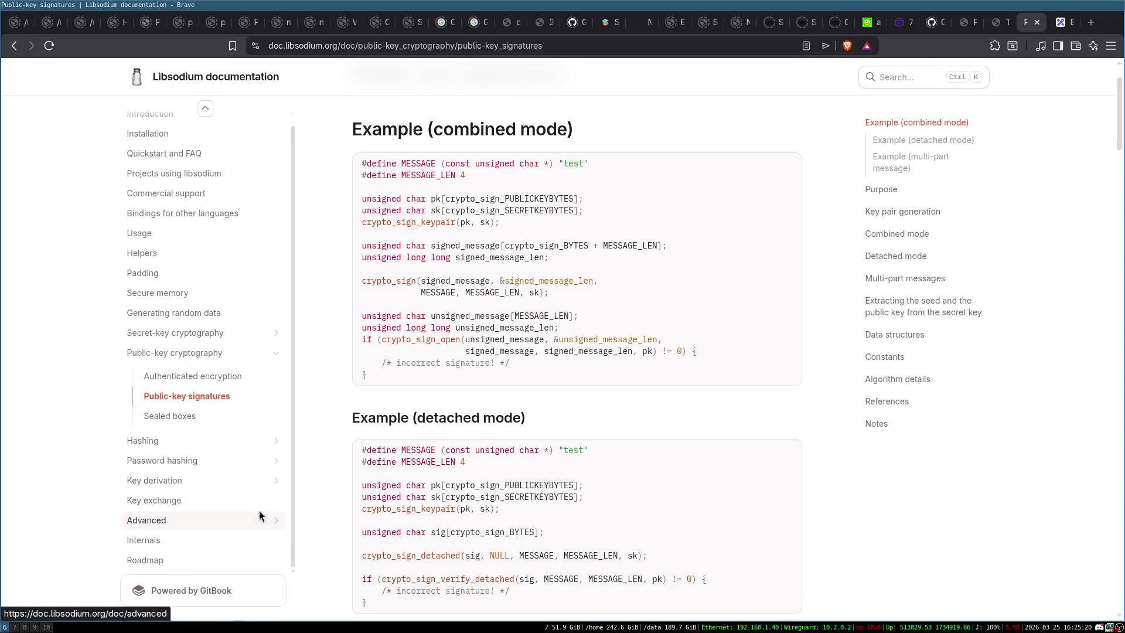
# Read the Key exchange page down through its crypto_kx constants and BLAKE2B-512 algorithm details
pyautogui.click(242, 503)
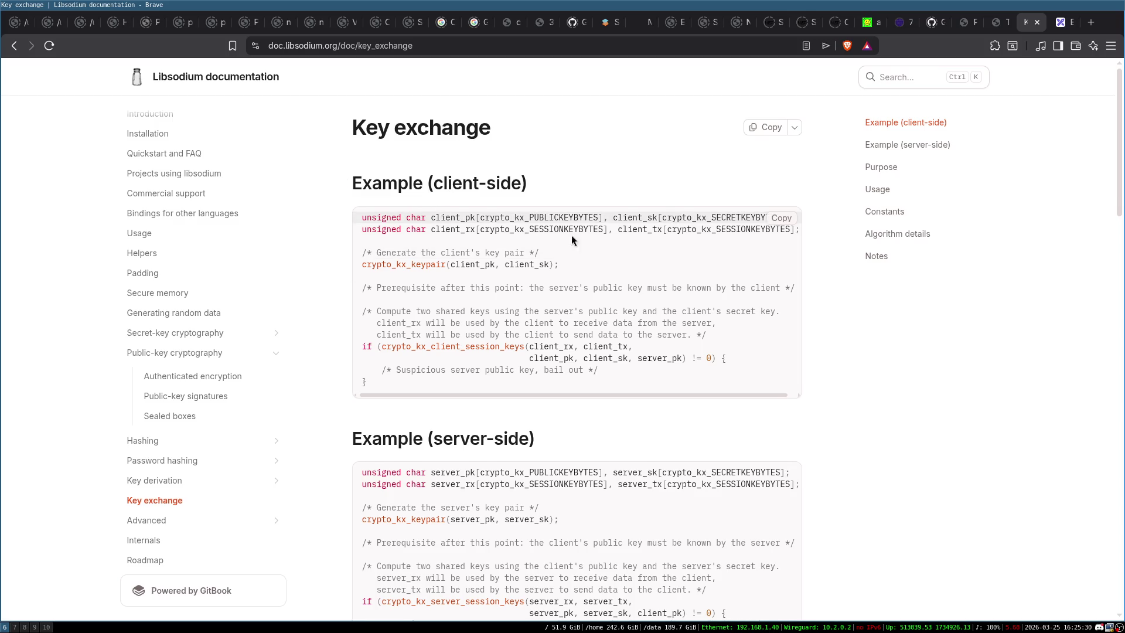
pyautogui.scroll(-3, 456, 383)
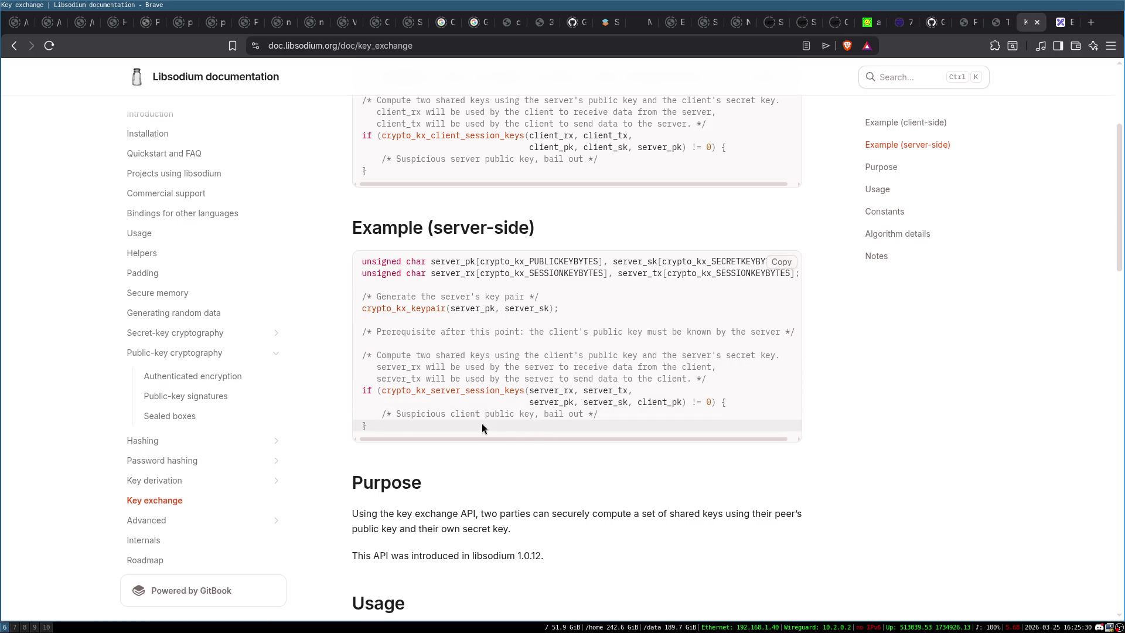
pyautogui.scroll(-5, 531, 472)
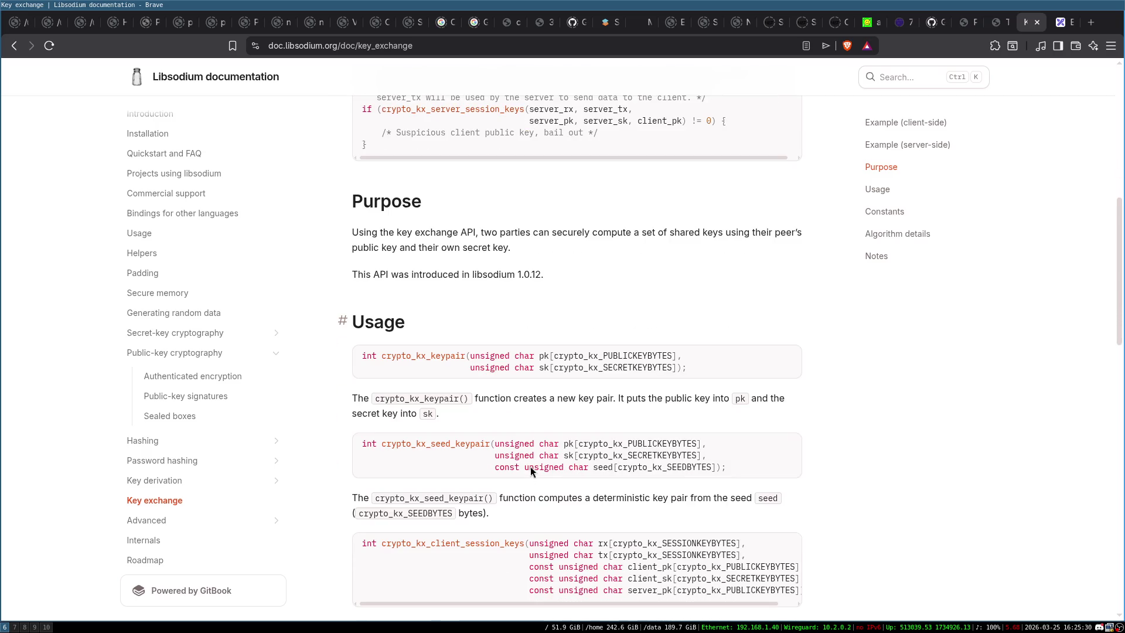
pyautogui.scroll(-1, 337, 393)
pyautogui.scroll(5, 344, 310)
pyautogui.scroll(-10, 370, 228)
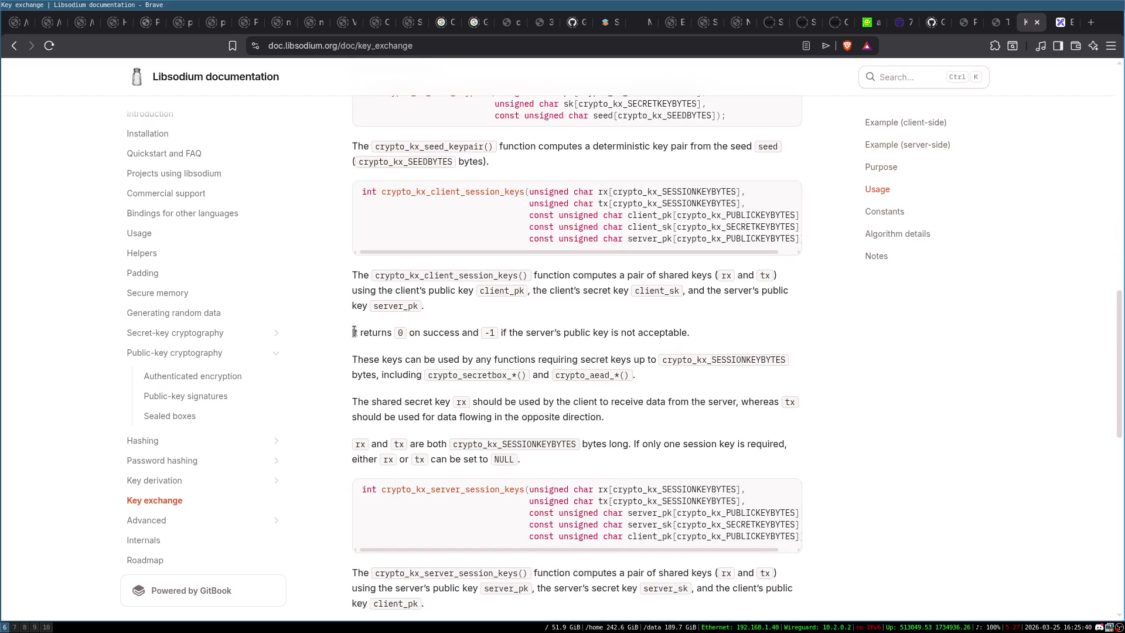
pyautogui.scroll(2, 377, 351)
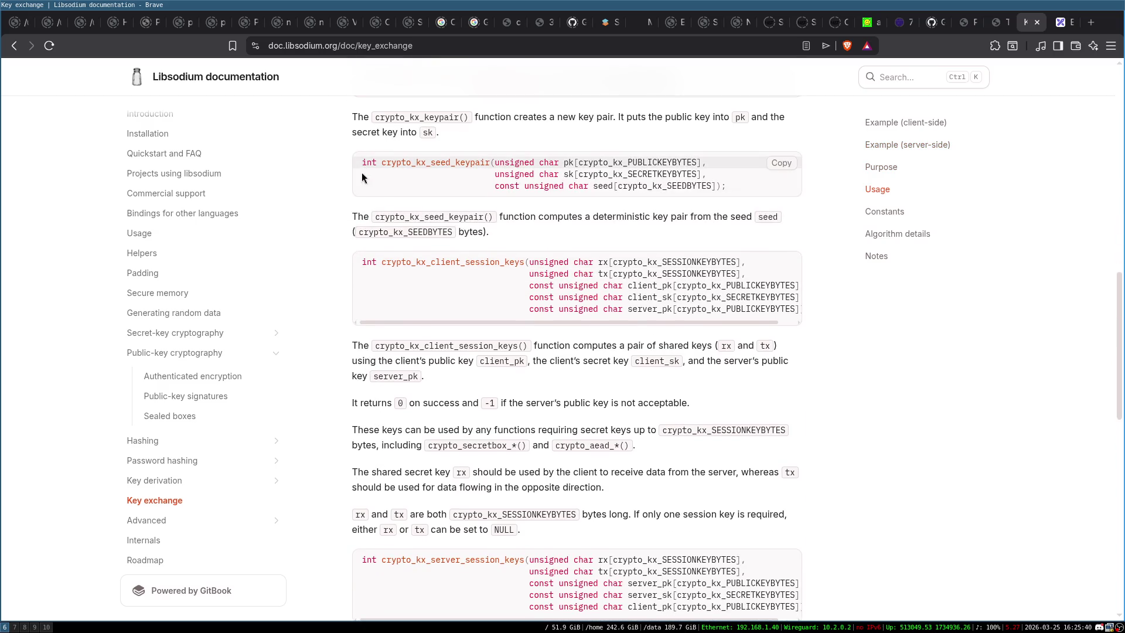
pyautogui.scroll(-6, 443, 177)
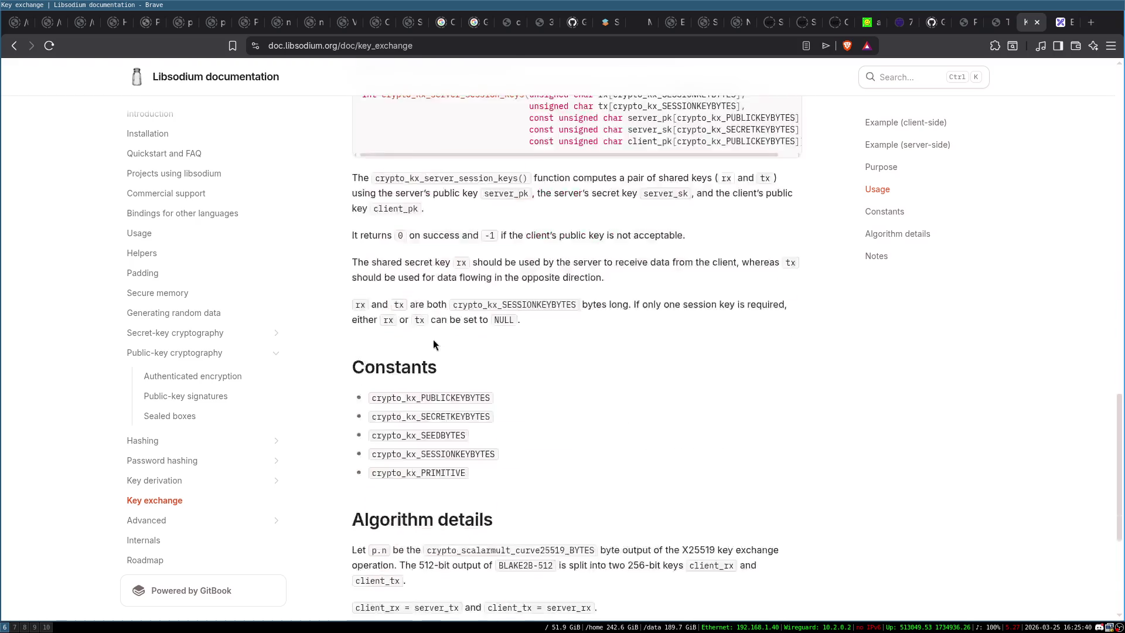
pyautogui.scroll(1, 547, 342)
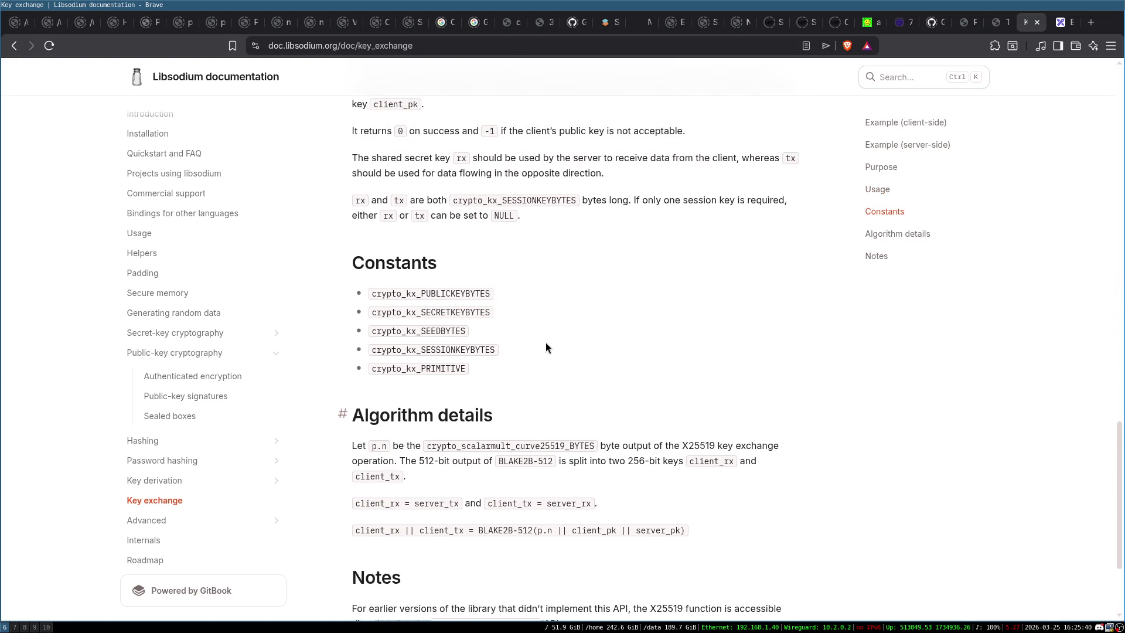
pyautogui.scroll(-2, 546, 346)
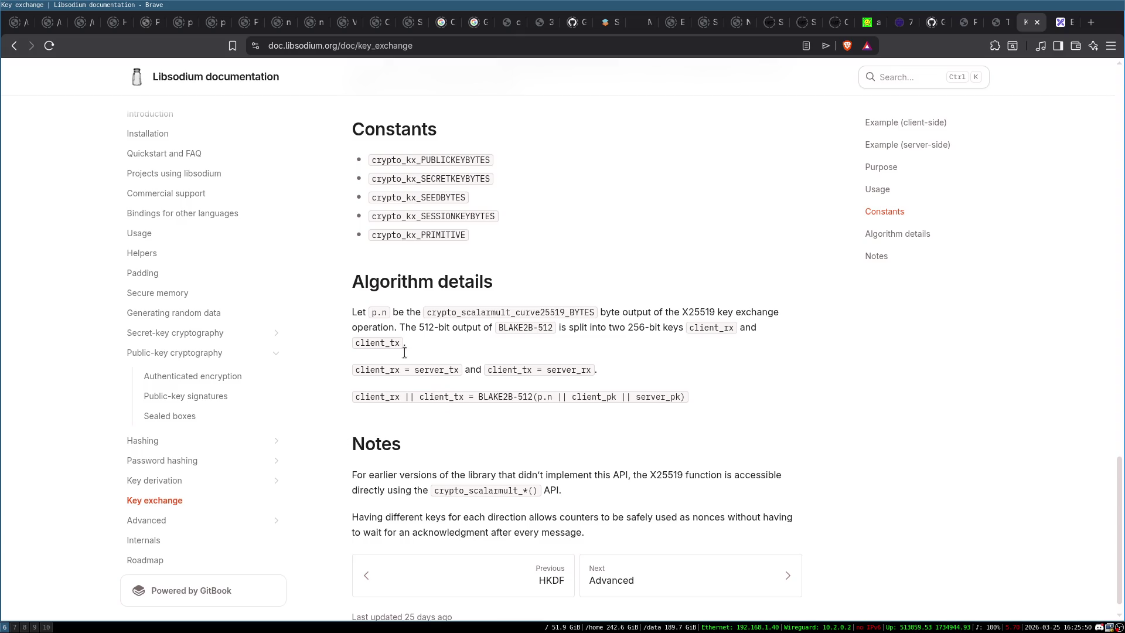
pyautogui.moveTo(353, 310); pyautogui.dragTo(589, 328)
pyautogui.click(589, 329)
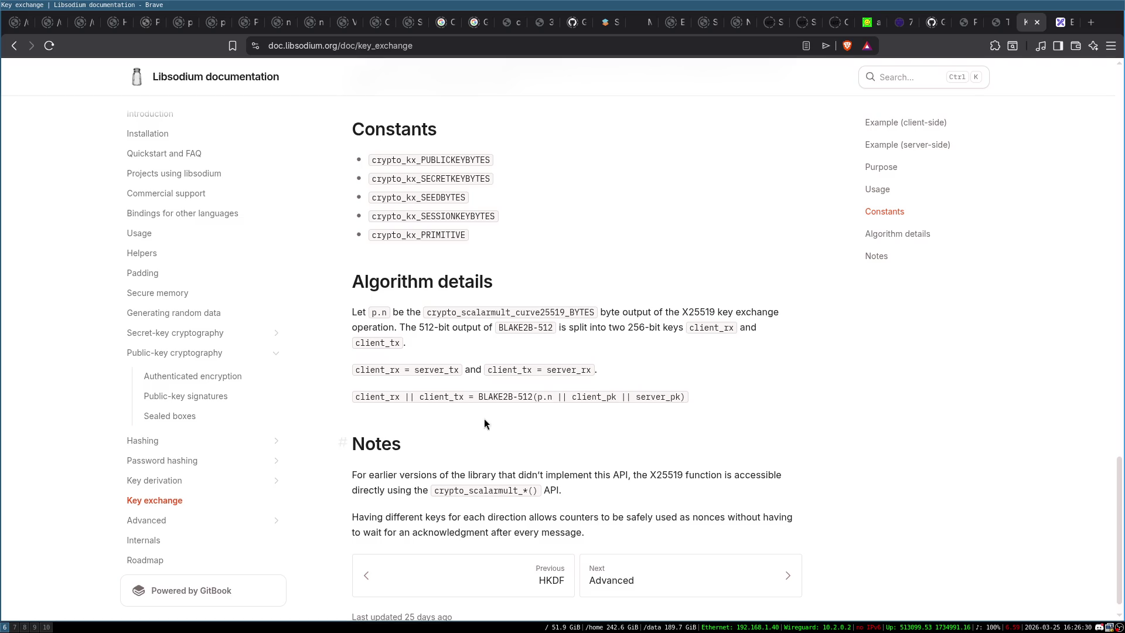
# Select 'p.n' in the BLAKE2B formula line, then clear the selection
pyautogui.scroll(-1, 761, 371)
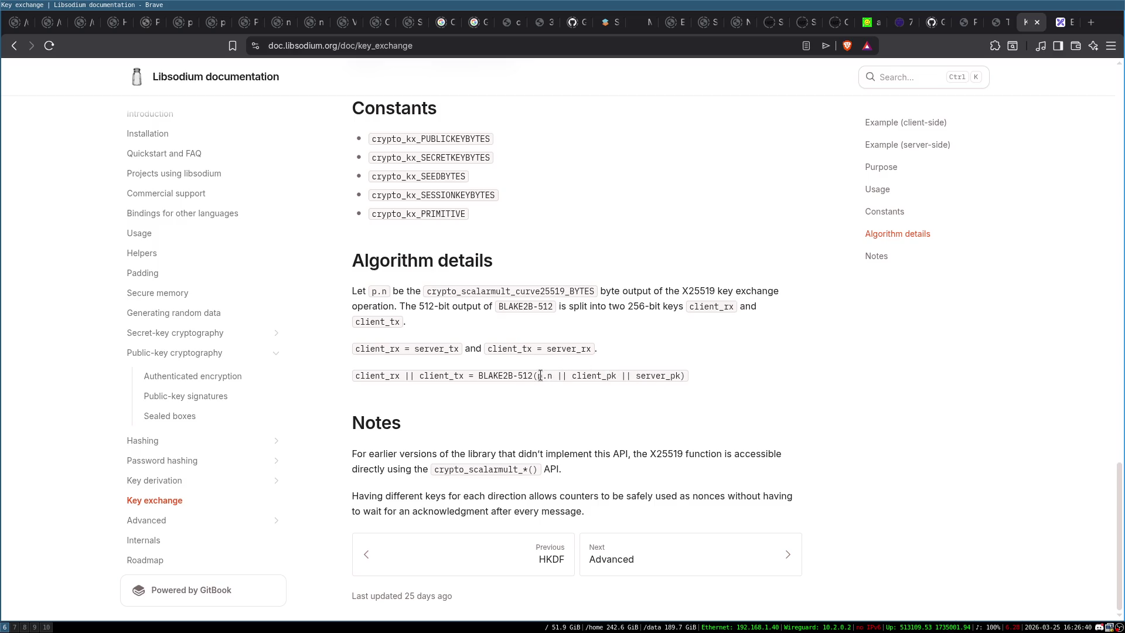
pyautogui.moveTo(538, 375); pyautogui.dragTo(558, 376)
pyautogui.click(515, 396)
pyautogui.scroll(15, 434, 445)
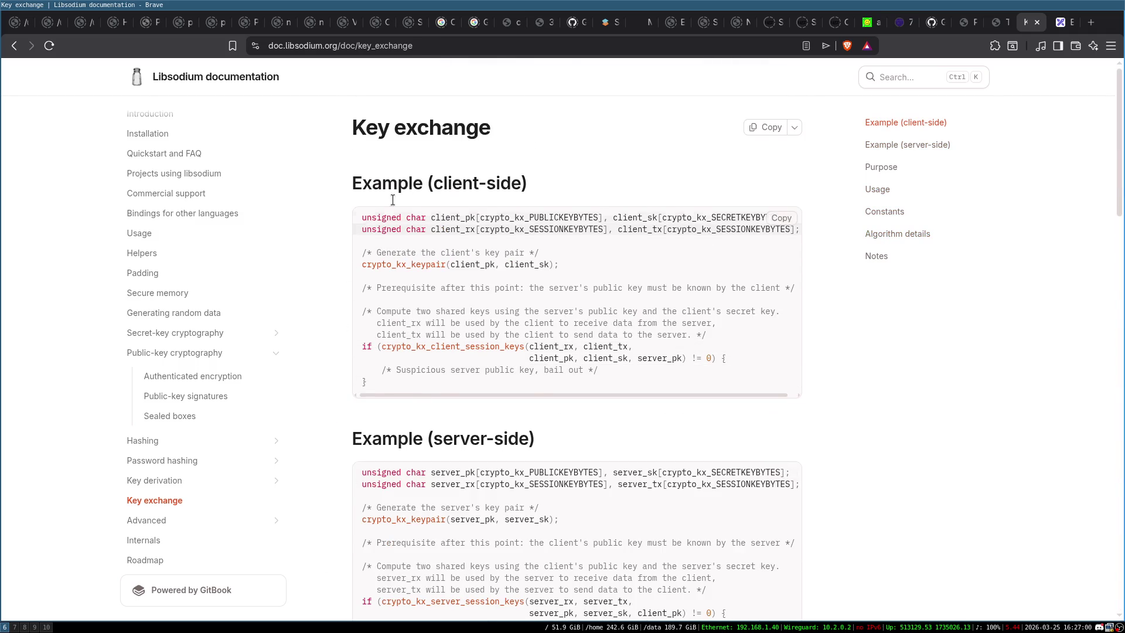
# Back on the Excalidraw whiteboard, select the whole key-exchange diagram, then deselect it
pyautogui.click(1065, 24)
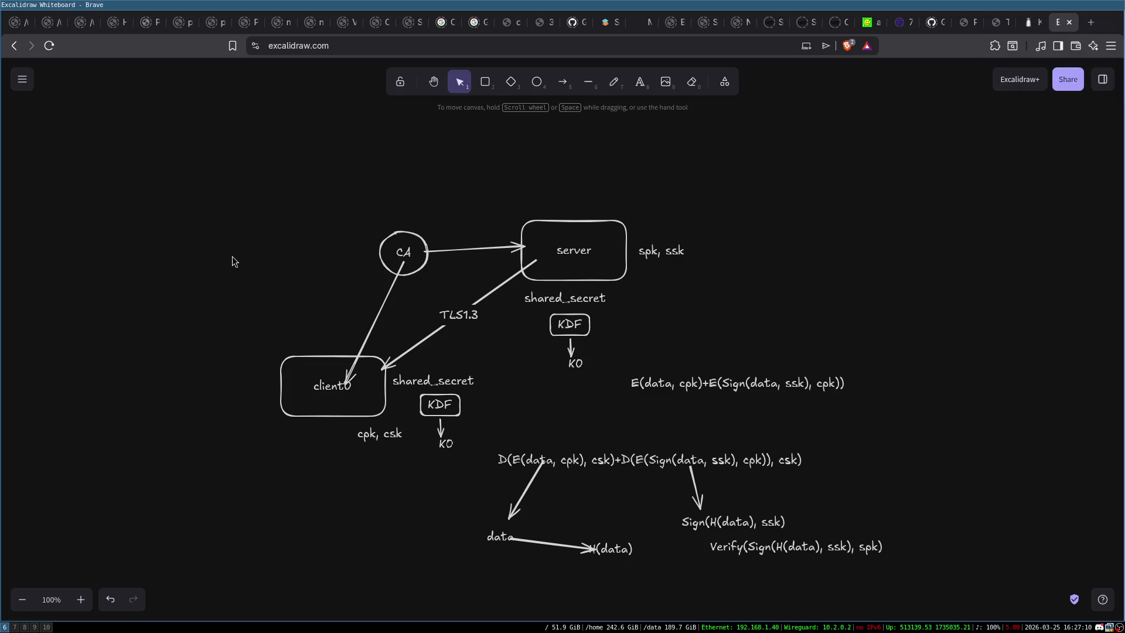
pyautogui.click(524, 461)
pyautogui.click(599, 432)
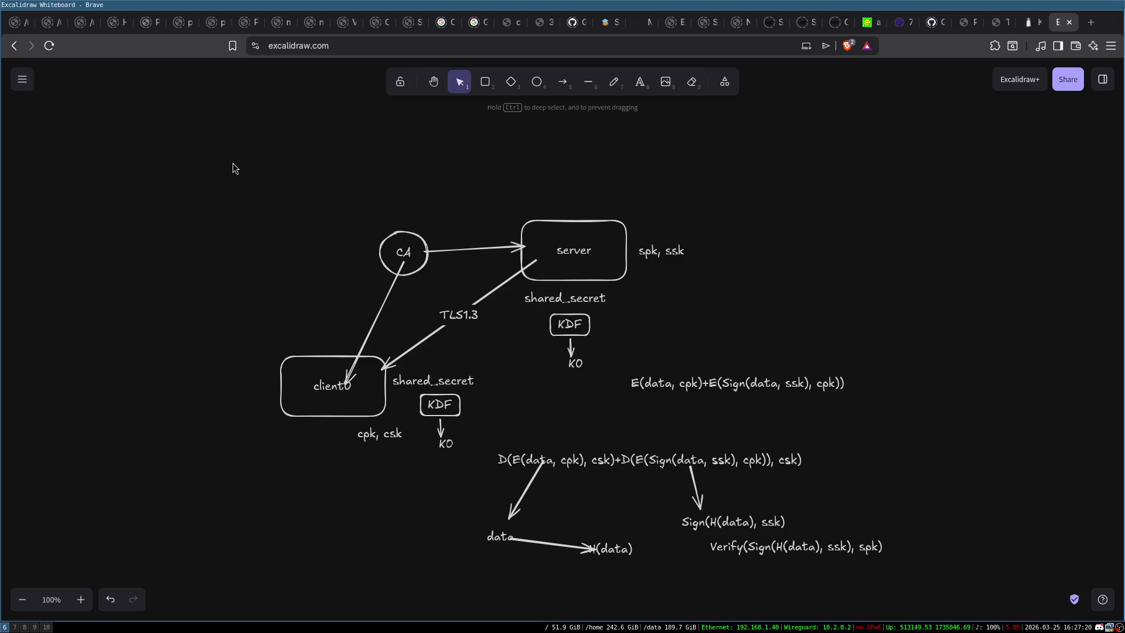
pyautogui.moveTo(231, 161); pyautogui.dragTo(1061, 611)
pyautogui.click(967, 547)
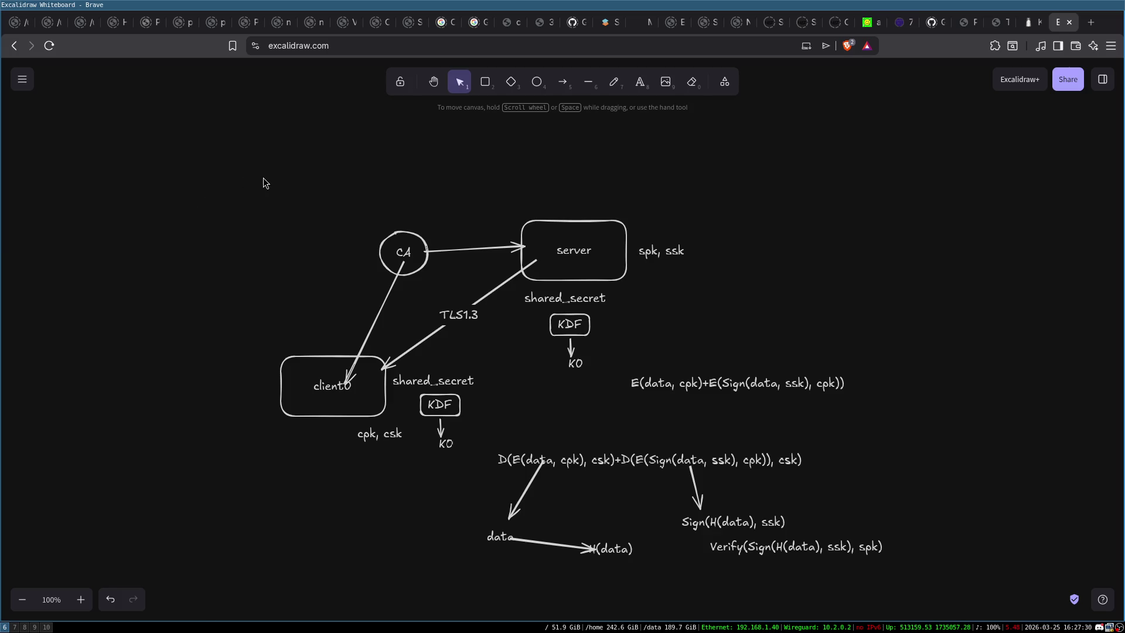
pyautogui.moveTo(229, 179)
pyautogui.mouseDown()
pyautogui.moveTo(754, 539)
pyautogui.moveTo(955, 565)
pyautogui.moveTo(990, 622)
pyautogui.mouseUp()
pyautogui.moveTo(175, 202)
pyautogui.mouseDown()
pyautogui.moveTo(1022, 533)
pyautogui.moveTo(978, 606)
pyautogui.mouseUp()
pyautogui.click(796, 353)
# Select the encryption expression and the 'spk, ssk' label to inspect them, then deselect
pyautogui.click(824, 395)
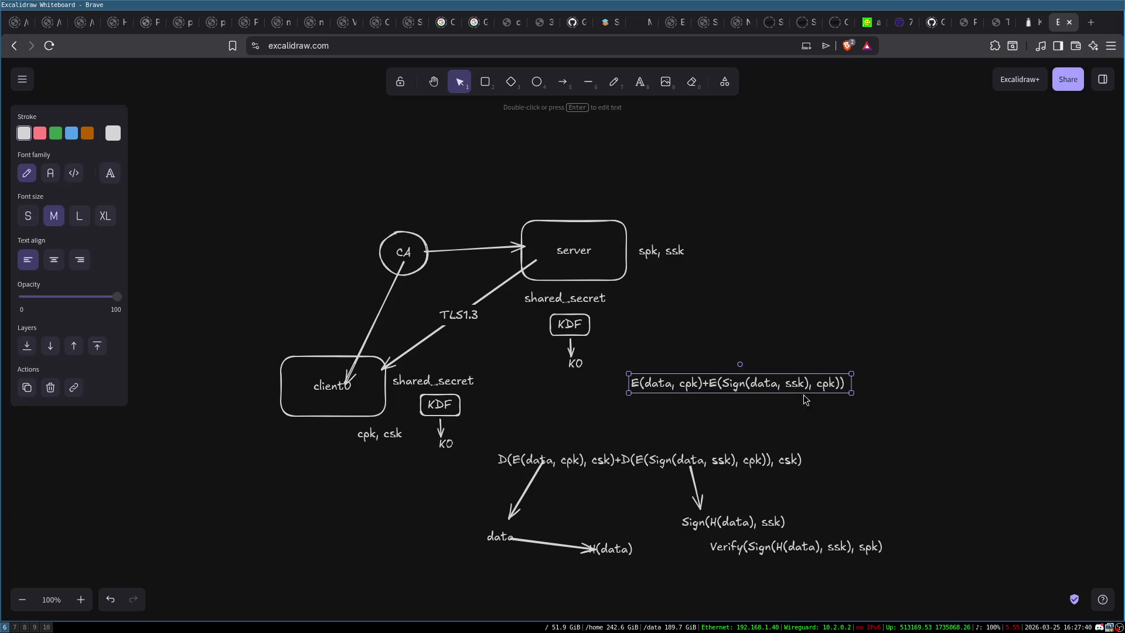
pyautogui.click(889, 448)
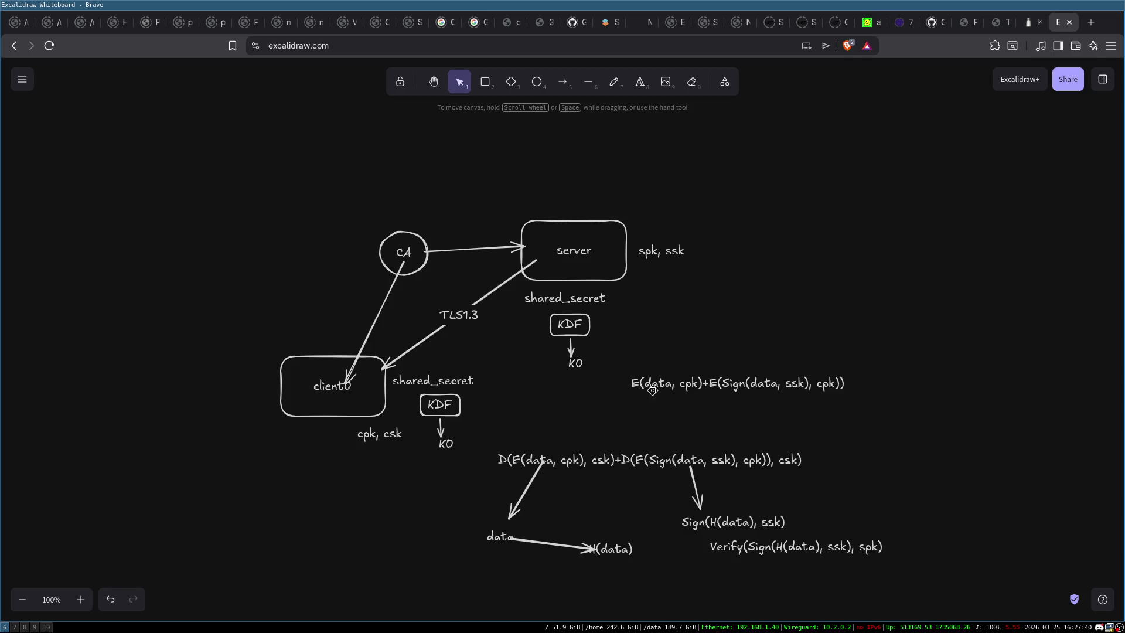
pyautogui.click(672, 382)
pyautogui.click(655, 254)
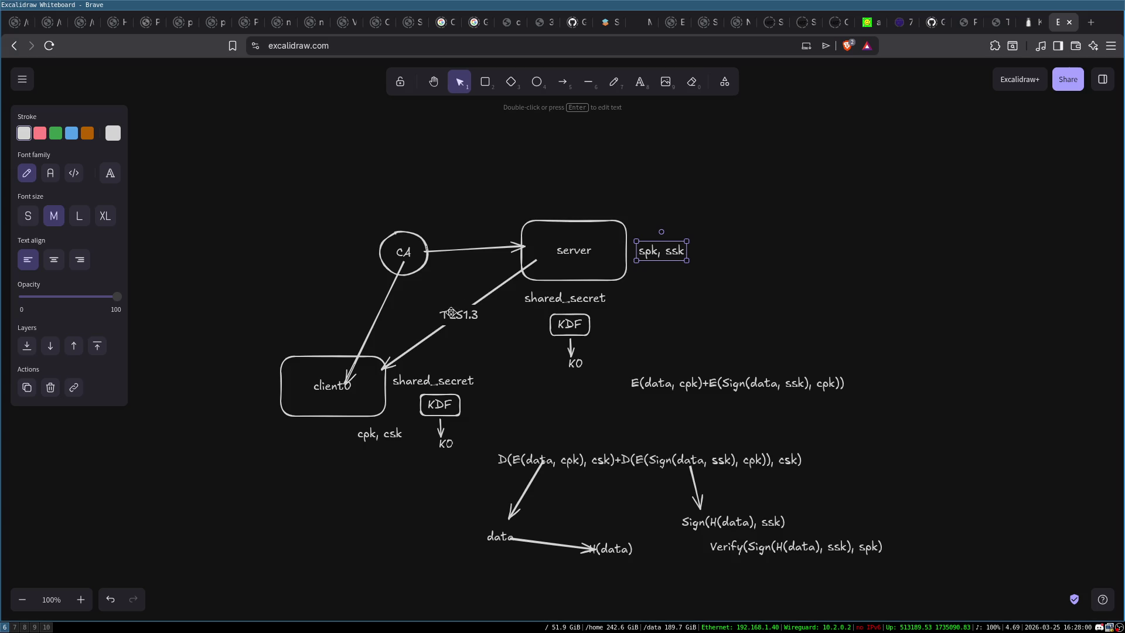
pyautogui.moveTo(625, 356); pyautogui.dragTo(961, 422)
pyautogui.click(754, 355)
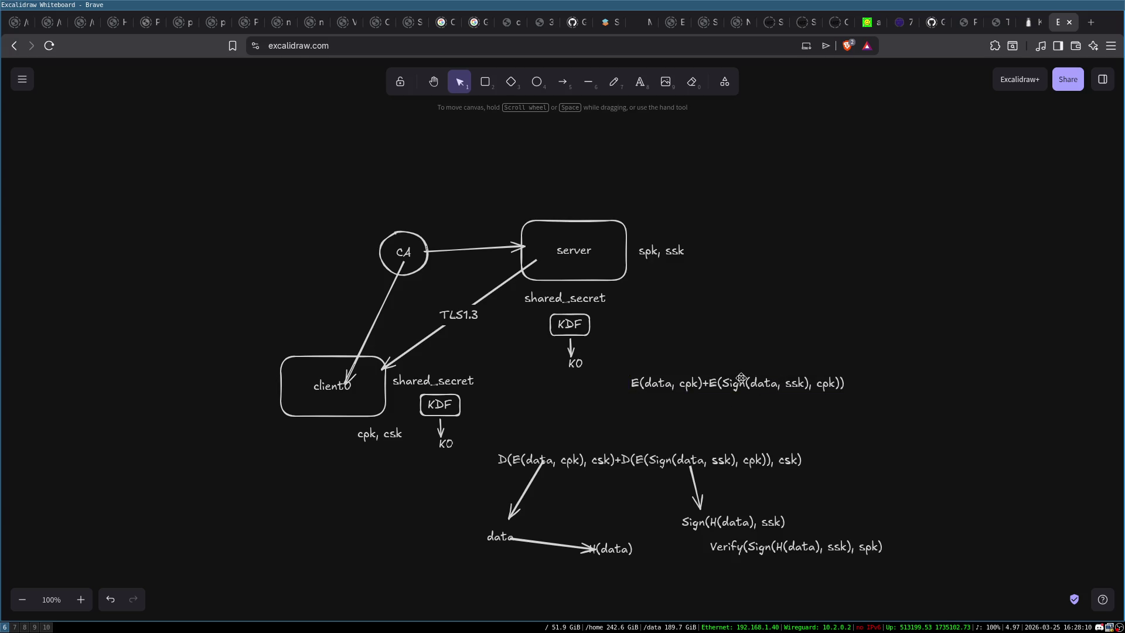
pyautogui.doubleClick(764, 325)
pyautogui.write('RSA')
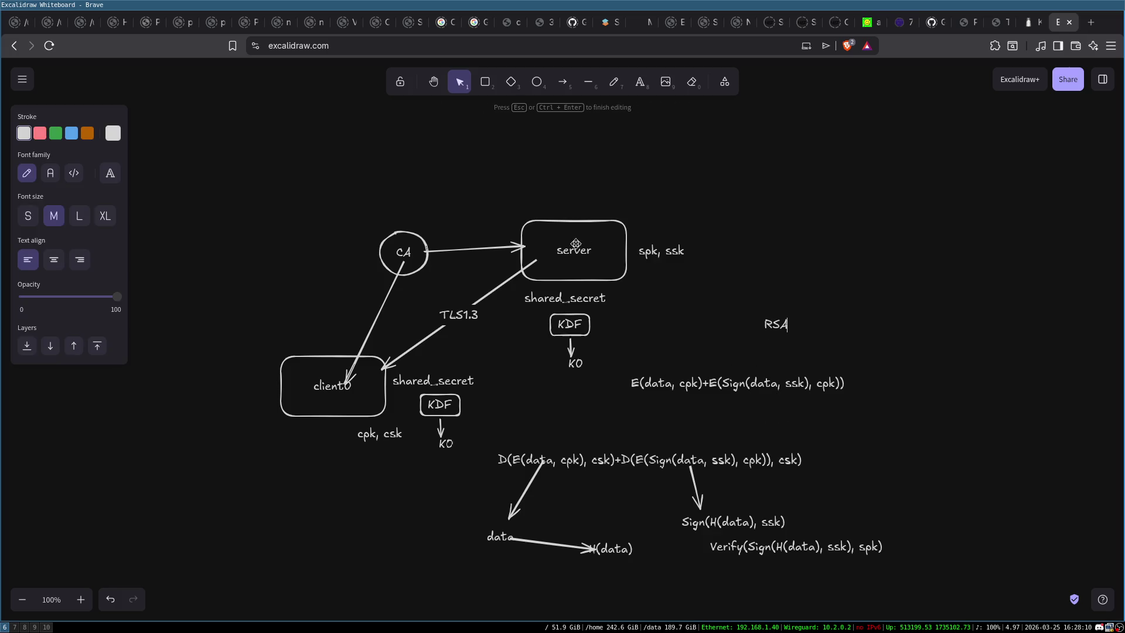
pyautogui.click(918, 263)
pyautogui.click(762, 321)
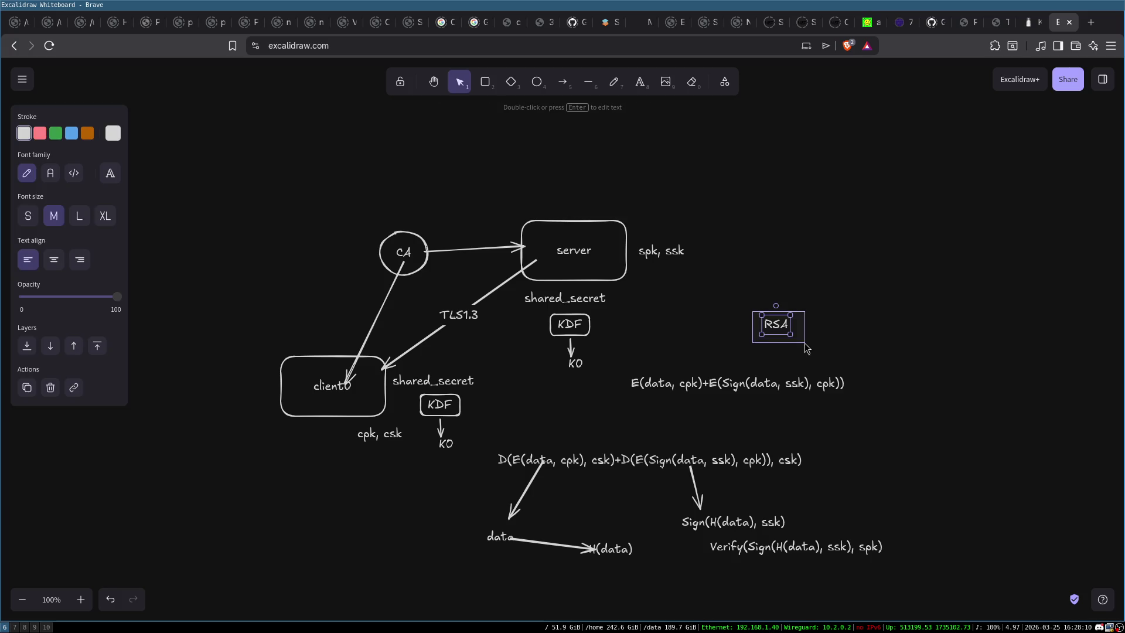
pyautogui.click(825, 317)
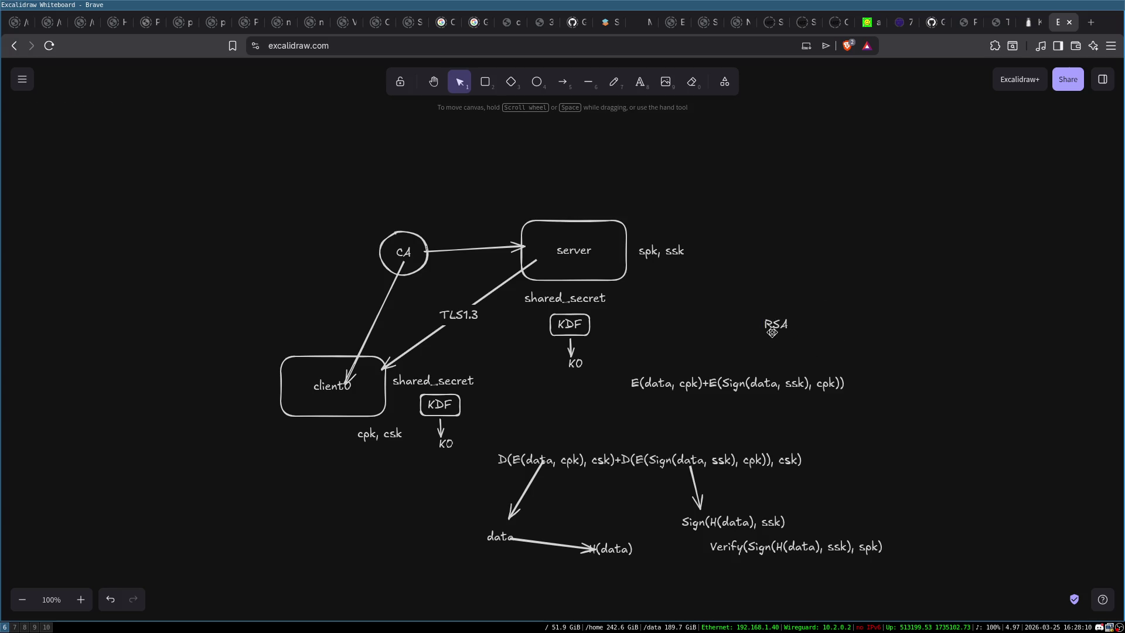
pyautogui.click(765, 321)
pyautogui.click(713, 347)
pyautogui.click(750, 321)
pyautogui.press('Delete')
pyautogui.click(653, 253)
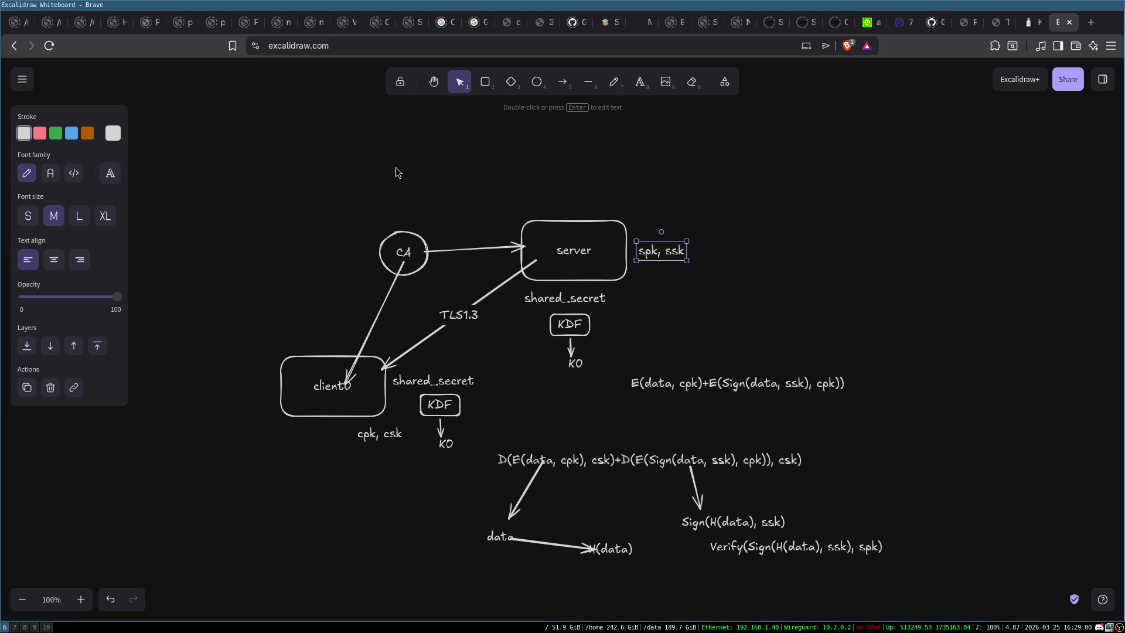
pyautogui.click(558, 239)
pyautogui.click(353, 378)
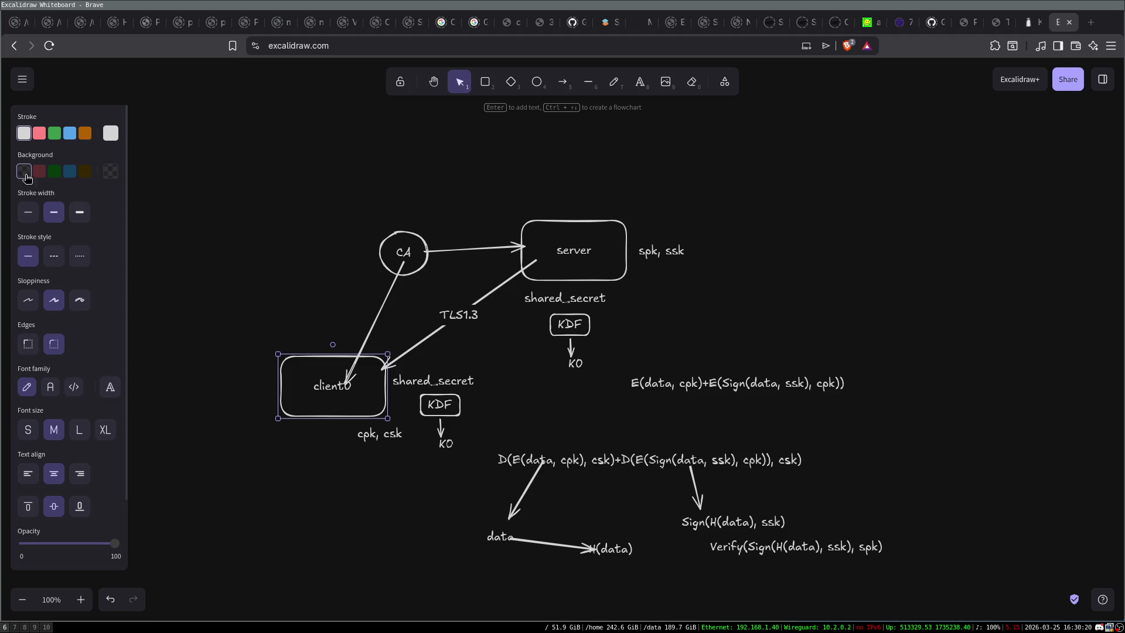
pyautogui.scroll(-1, 241, 174)
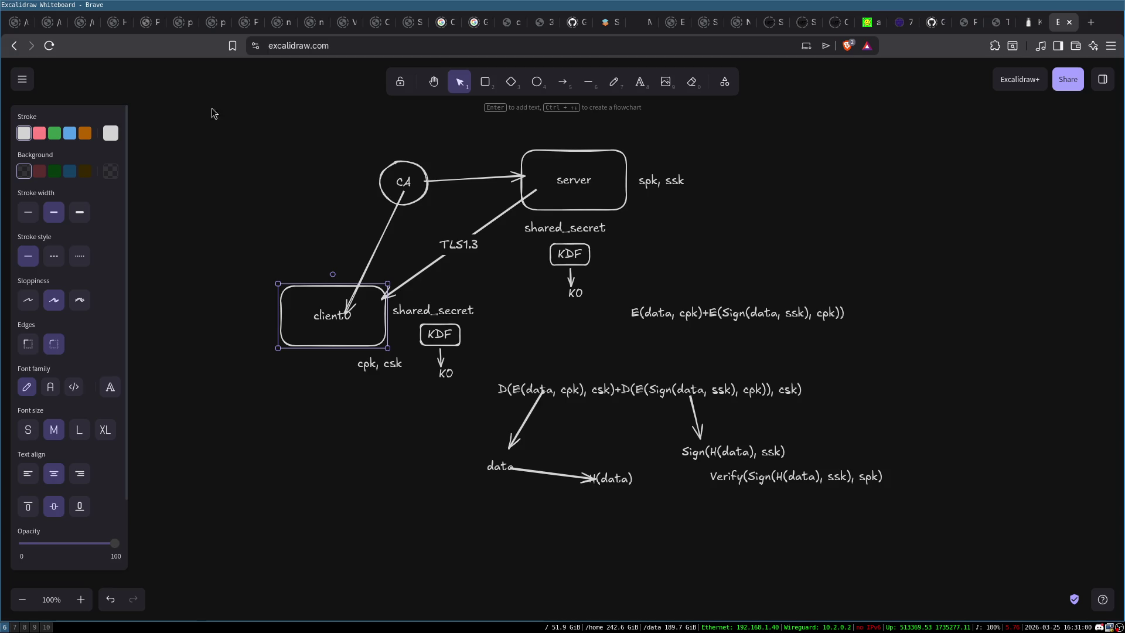
pyautogui.moveTo(232, 127)
pyautogui.mouseDown()
pyautogui.moveTo(661, 367)
pyautogui.moveTo(964, 579)
pyautogui.mouseUp()
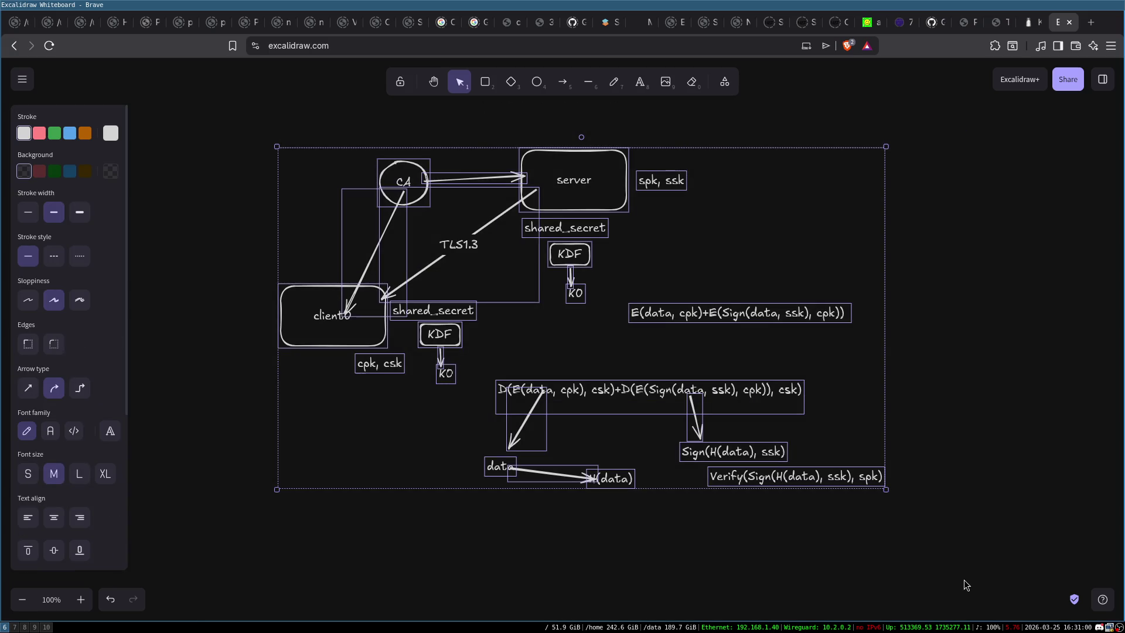
# Delete the selected diagram, then write F(x) = 2**x - LOG(G(y*9)) - SQRT(2) as a new text element
pyautogui.press('Delete')
pyautogui.doubleClick(388, 236)
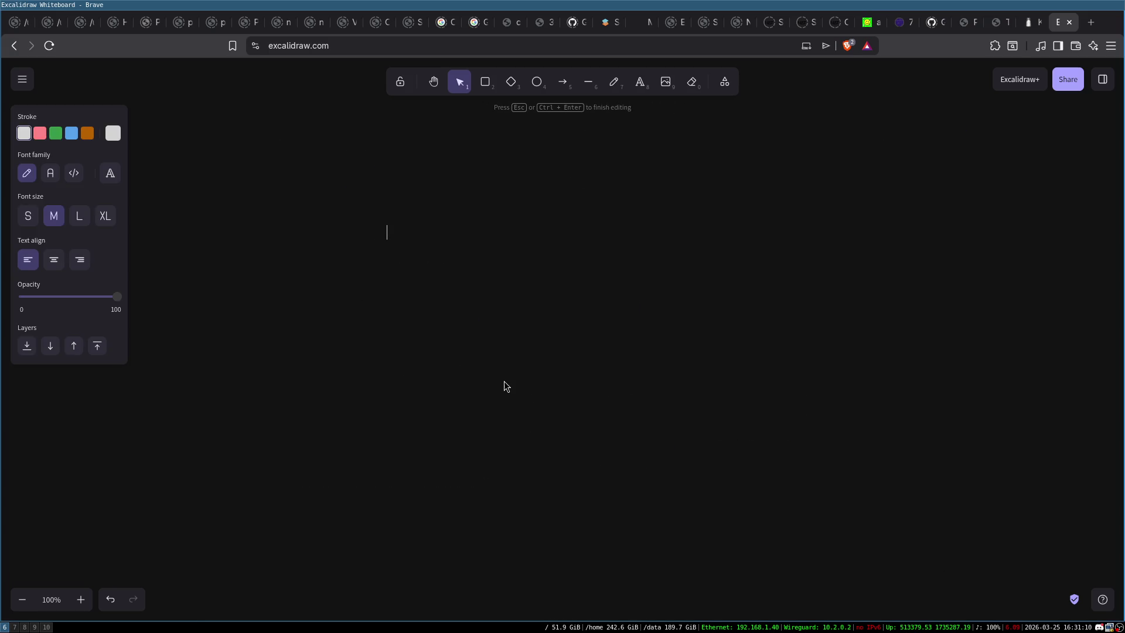
pyautogui.write('F9x)')
pyautogui.press('Left')
pyautogui.press('Left')
pyautogui.press('BackSpace')
pyautogui.write('(x)')
pyautogui.write(' = 2')
pyautogui.write('**x - ')
pyautogui.write('LOG(')
pyautogui.write('G(')
pyautogui.write('y')
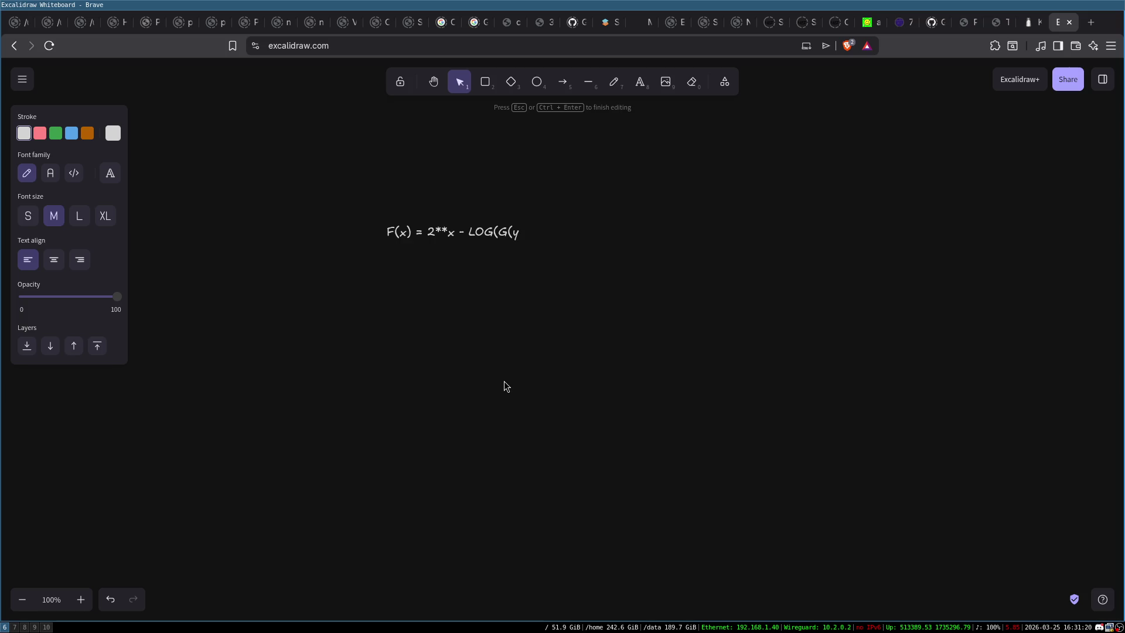
pyautogui.write('*9)')
pyautogui.write(') - ')
pyautogui.write('SQRT(')
pyautogui.write('2)')
pyautogui.tripleClick(479, 232)
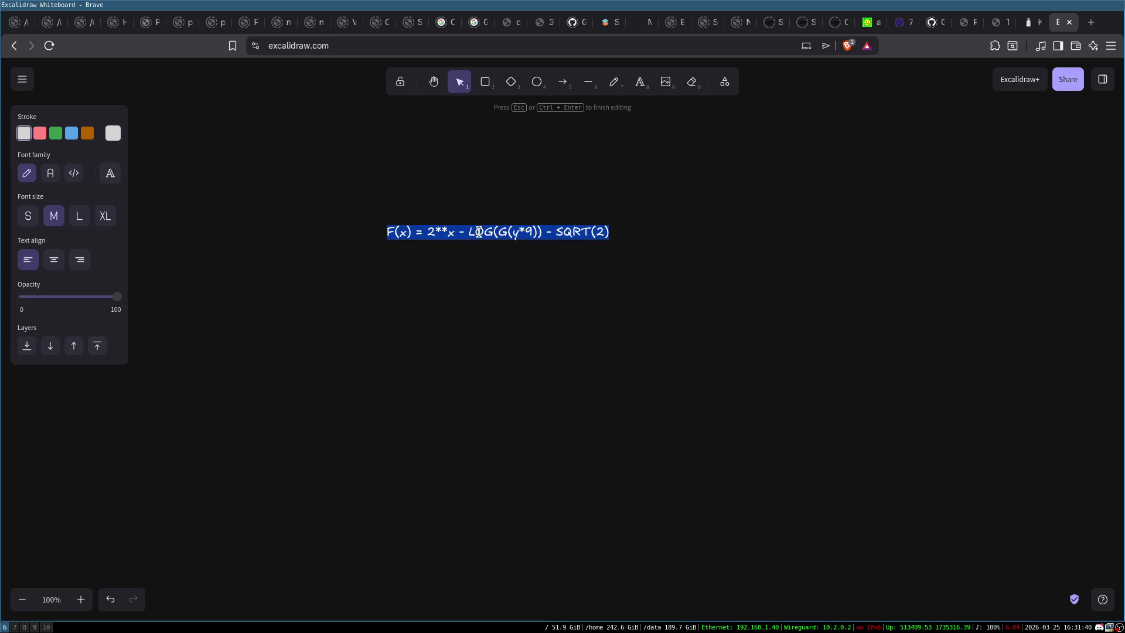
pyautogui.click(544, 234)
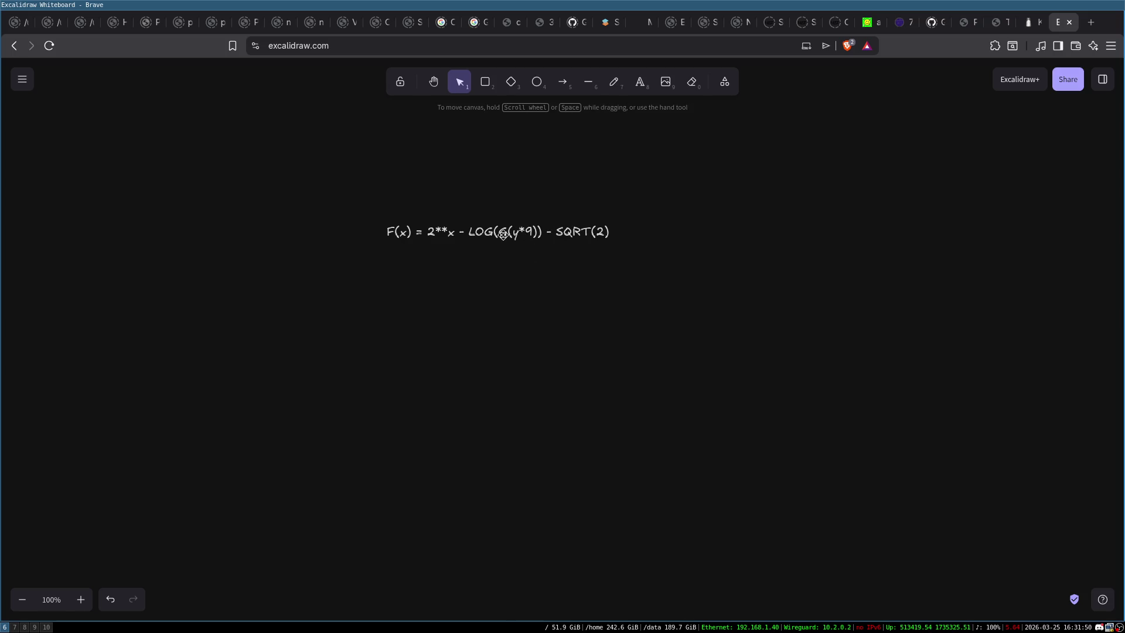
# Below the formula, write the line: for(u64 ; < n) { printf("This Is My Google Password\n"); }
pyautogui.doubleClick(503, 234)
pyautogui.click(500, 261)
pyautogui.doubleClick(388, 258)
pyautogui.write('for(u64 i = 0; i')
pyautogui.press('BackSpace')
pyautogui.press('BackSpace')
pyautogui.press('BackSpace')
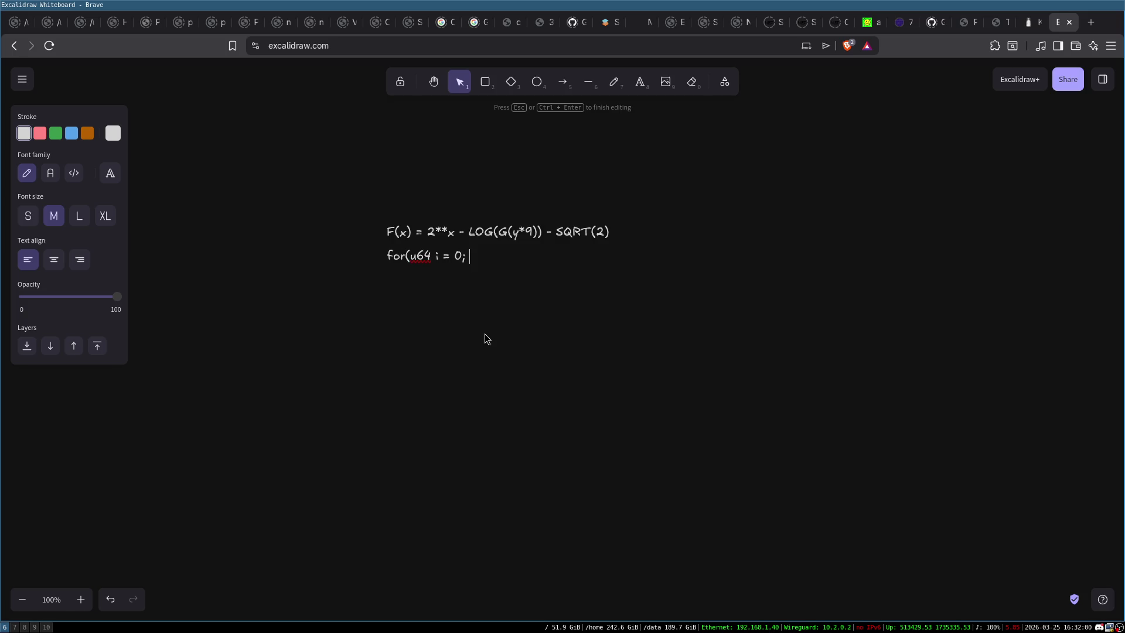
pyautogui.write('< n) {')
pyautogui.write(' printf("Th')
pyautogui.write('is is My')
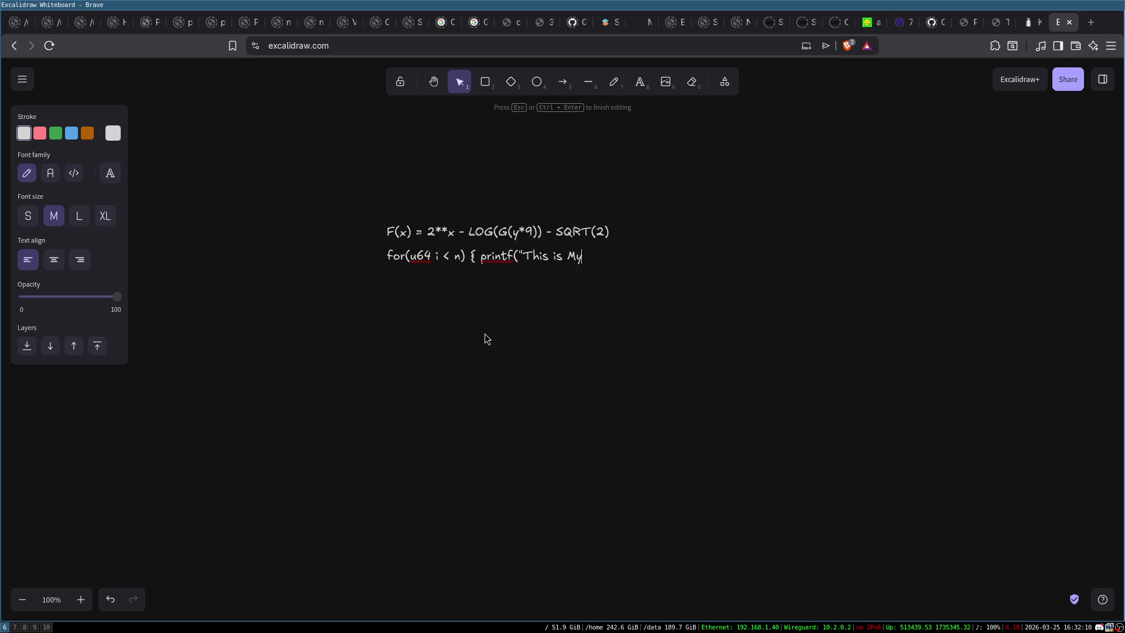
pyautogui.write(' Google Pas')
pyautogui.write('sword')
pyautogui.press('BackSpace')
pyautogui.write('I')
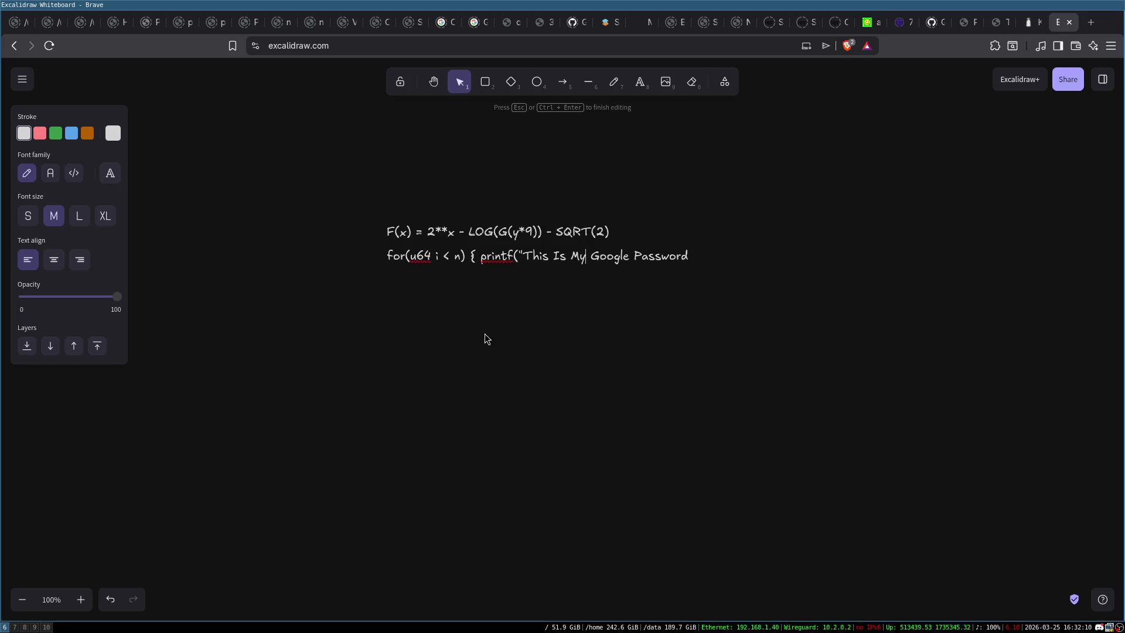
pyautogui.write('\\n"')
pyautogui.write('); }')
# Add %lu and the ', i' argument to the printf call, saving the drawing with Ctrl+S
pyautogui.click(586, 256)
pyautogui.write('%')
pyautogui.write('lu')
pyautogui.hotkey('ctrl', 's')
pyautogui.press('Return')
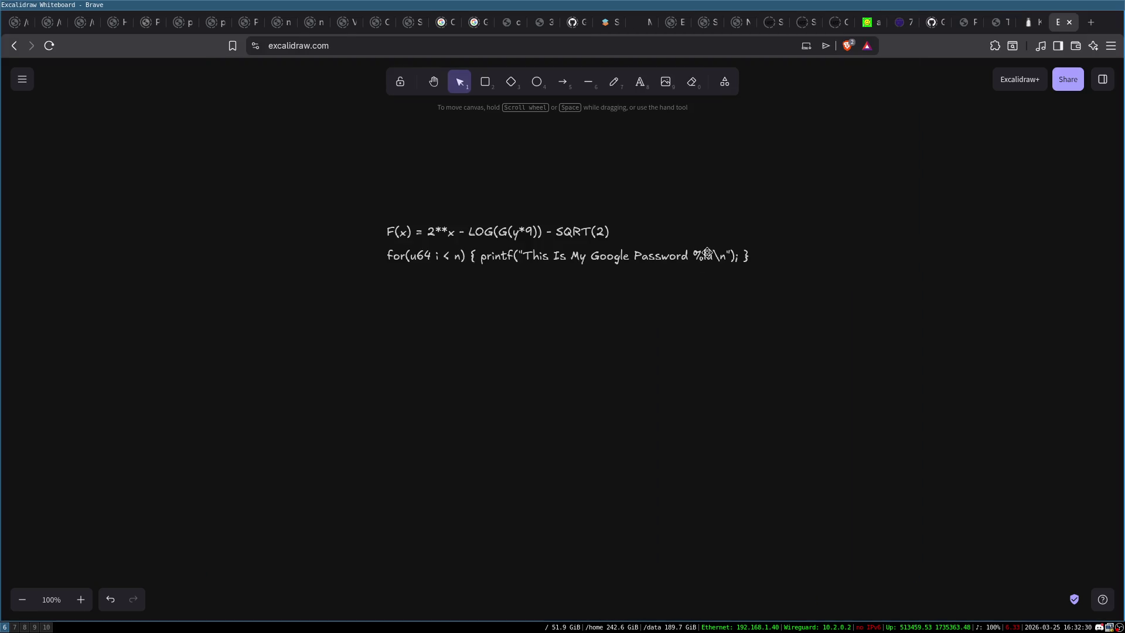
pyautogui.doubleClick(707, 254)
pyautogui.click(716, 257)
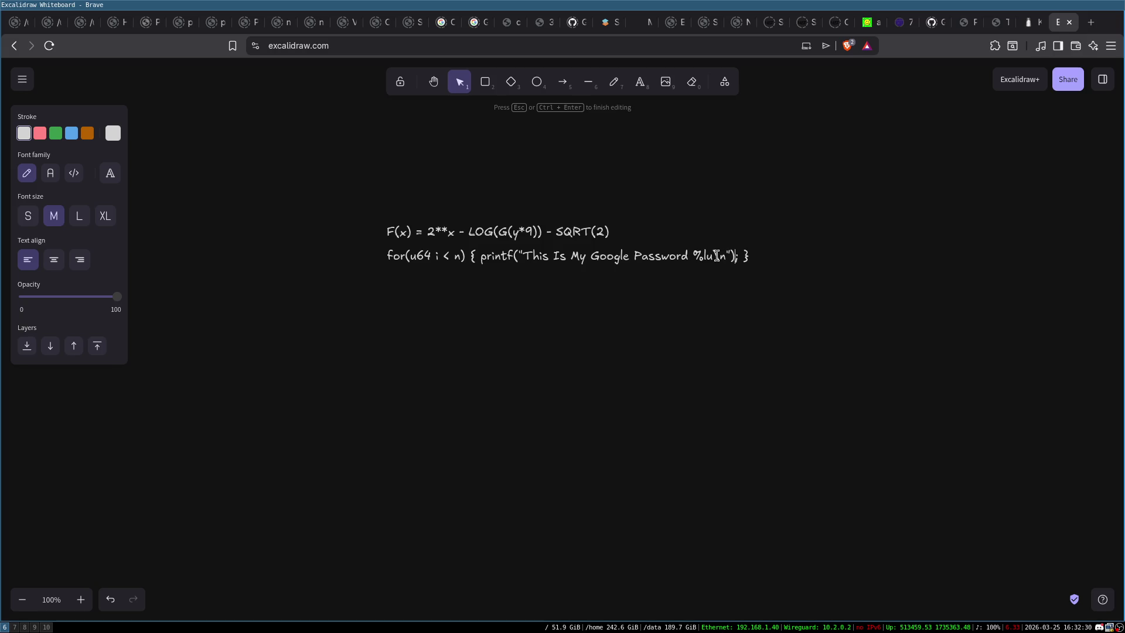
pyautogui.write(', i')
pyautogui.click(835, 260)
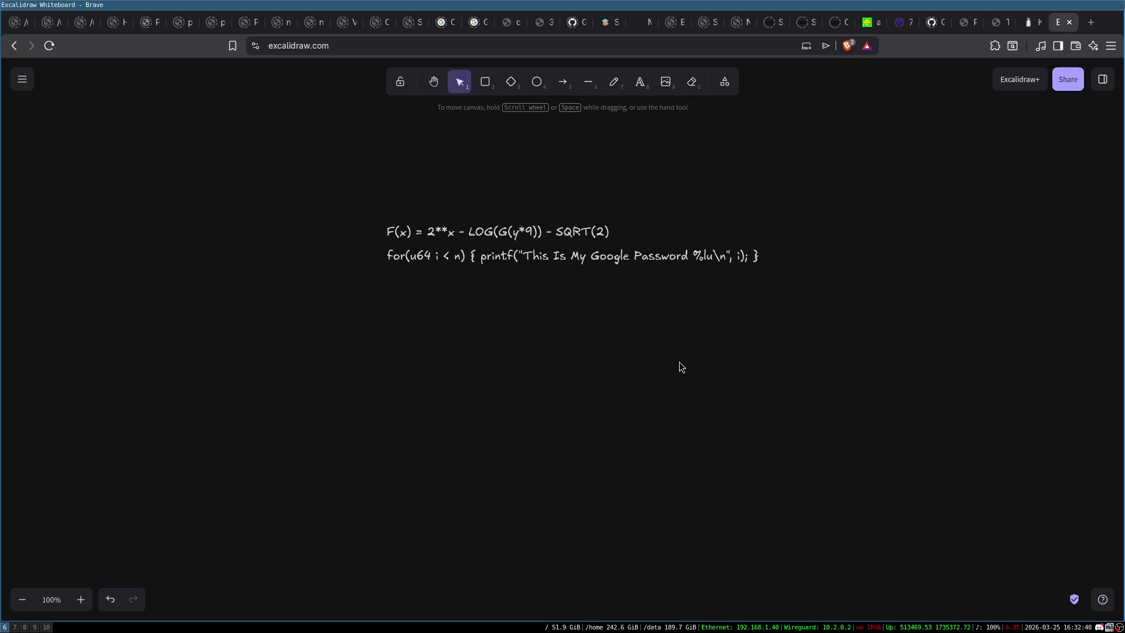
# Reopen the printf line for editing with the caret just after the 'I' of 'Is'
pyautogui.doubleClick(529, 259)
pyautogui.click(557, 256)
pyautogui.doubleClick(557, 256)
pyautogui.click(557, 256)
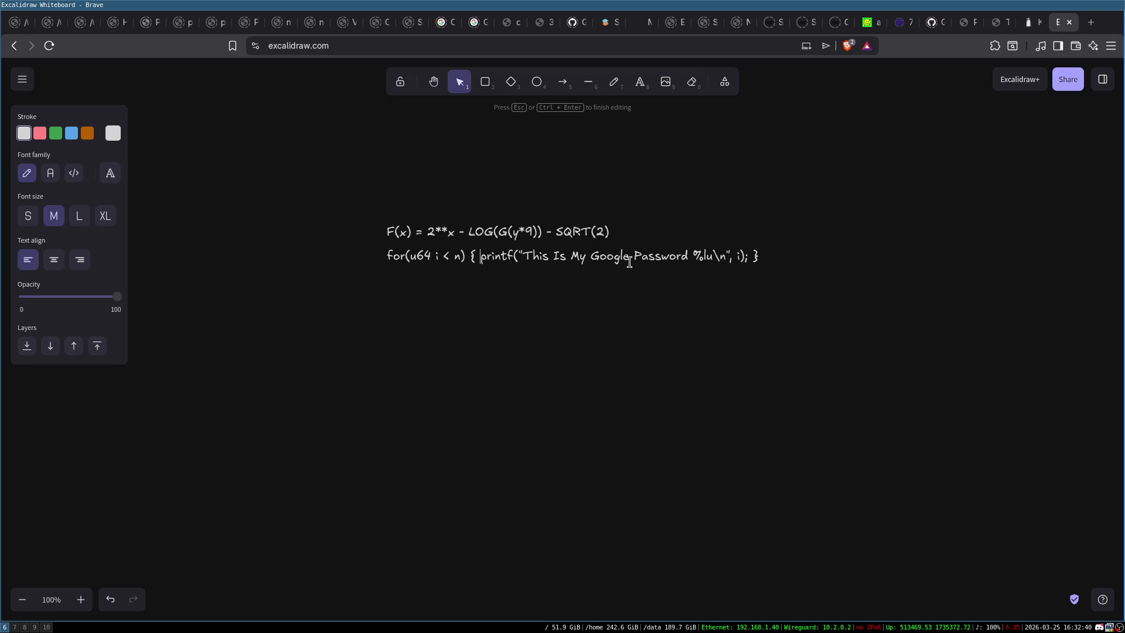
# Insert 'var x = 5;' before printf in the for-loop line, then finish editing and deselect
pyautogui.write('var x = 5;')
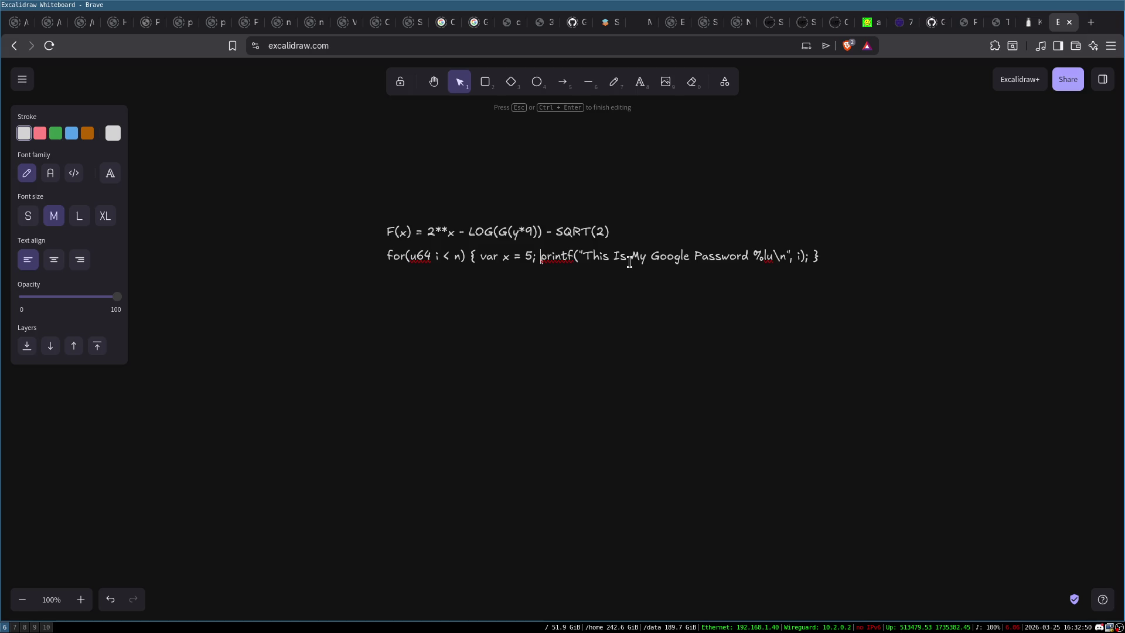
pyautogui.tripleClick(408, 253)
pyautogui.click(533, 247)
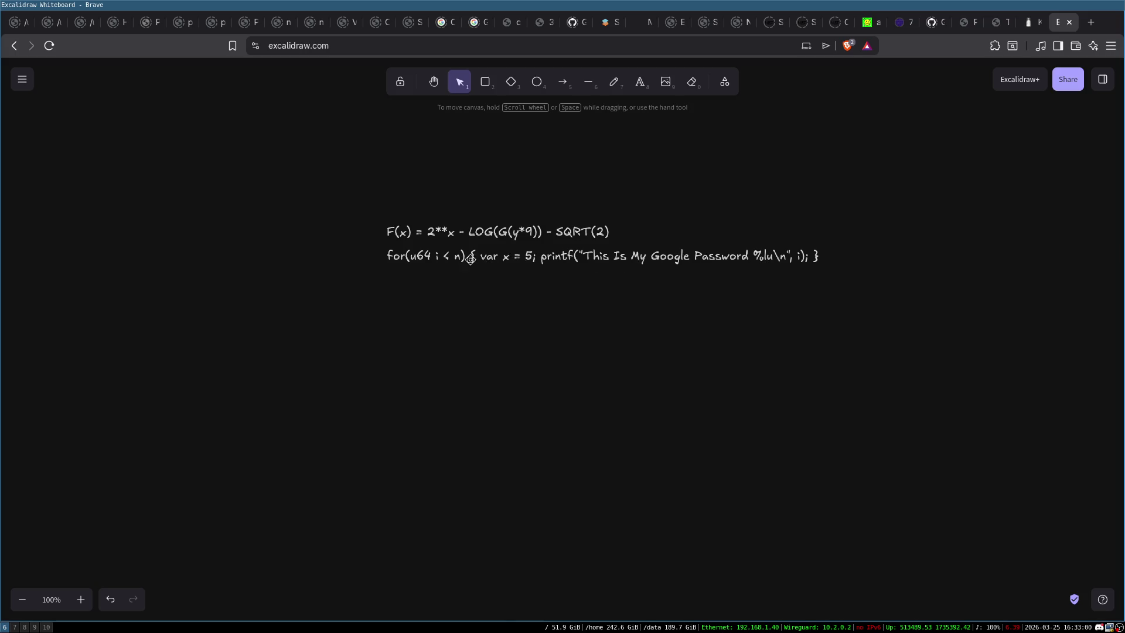
pyautogui.click(530, 259)
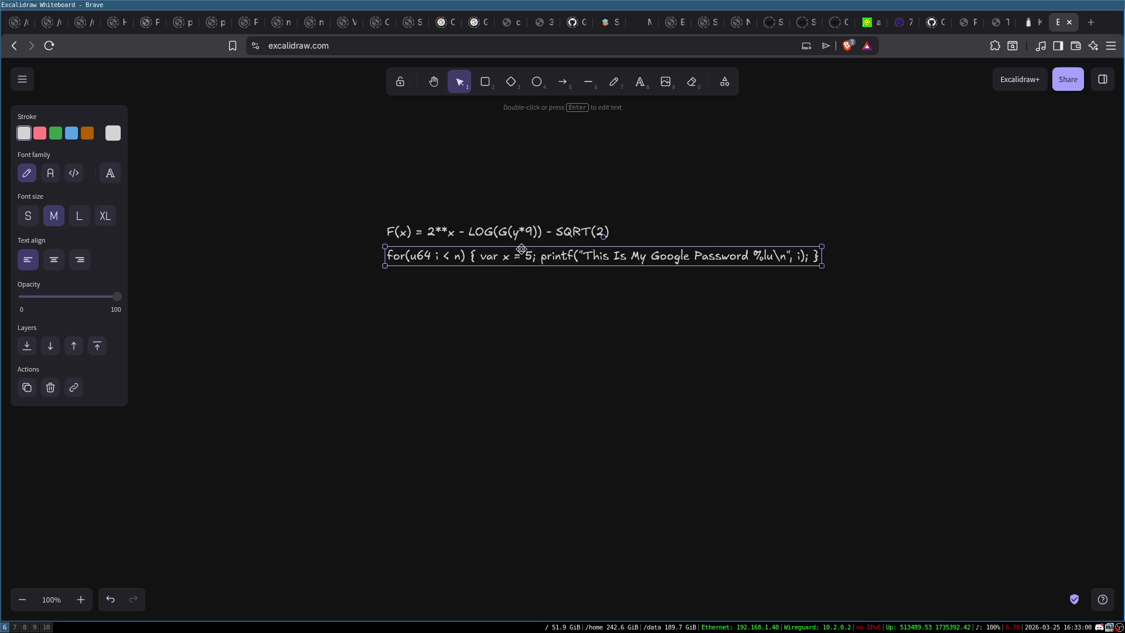
pyautogui.click(584, 311)
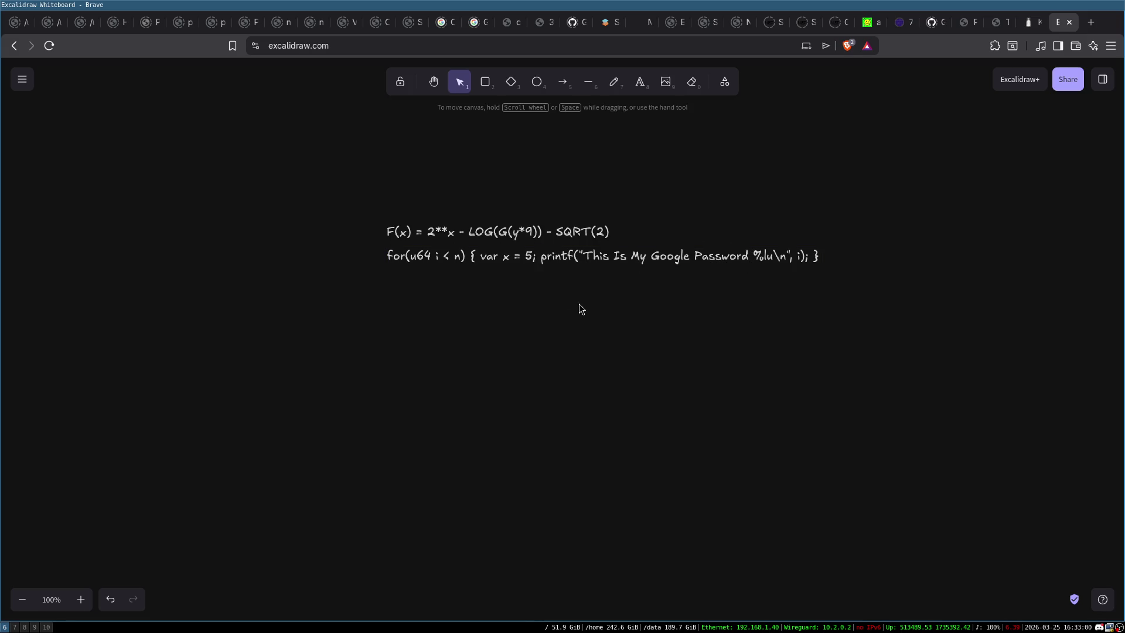
pyautogui.moveTo(346, 196)
pyautogui.mouseDown()
pyautogui.moveTo(831, 314)
pyautogui.moveTo(844, 307)
pyautogui.mouseUp()
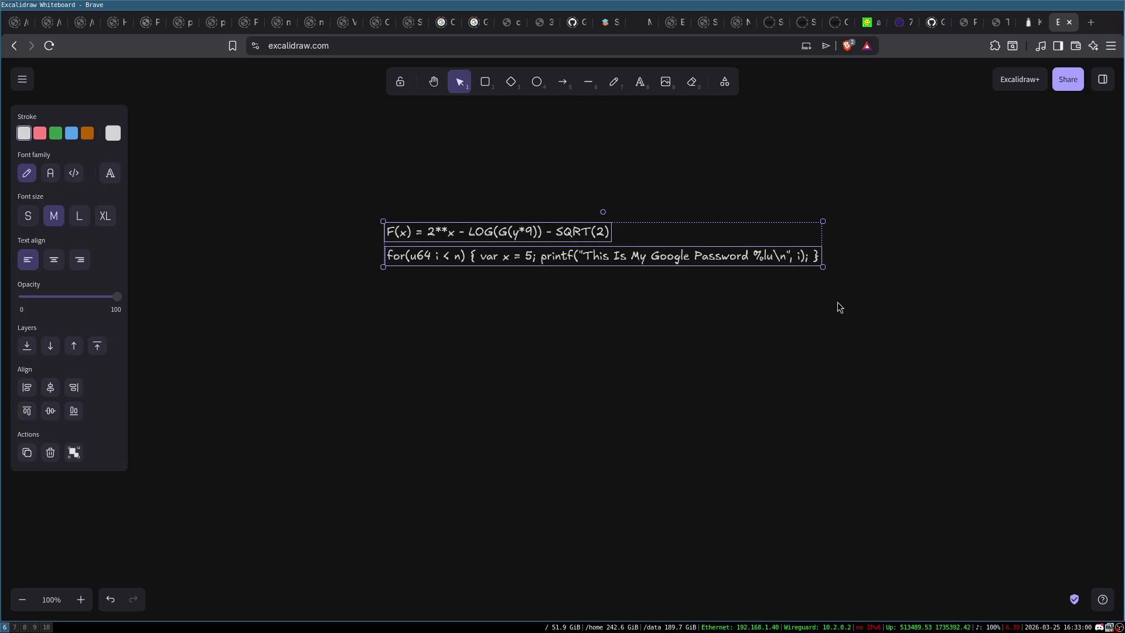
pyautogui.click(531, 312)
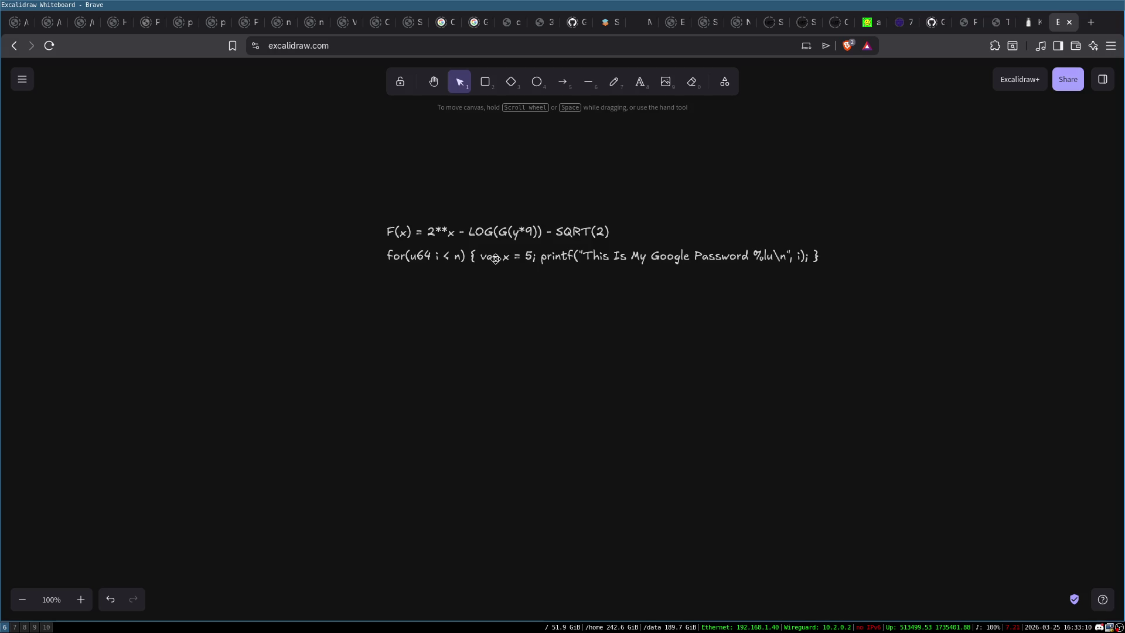
pyautogui.doubleClick(495, 258)
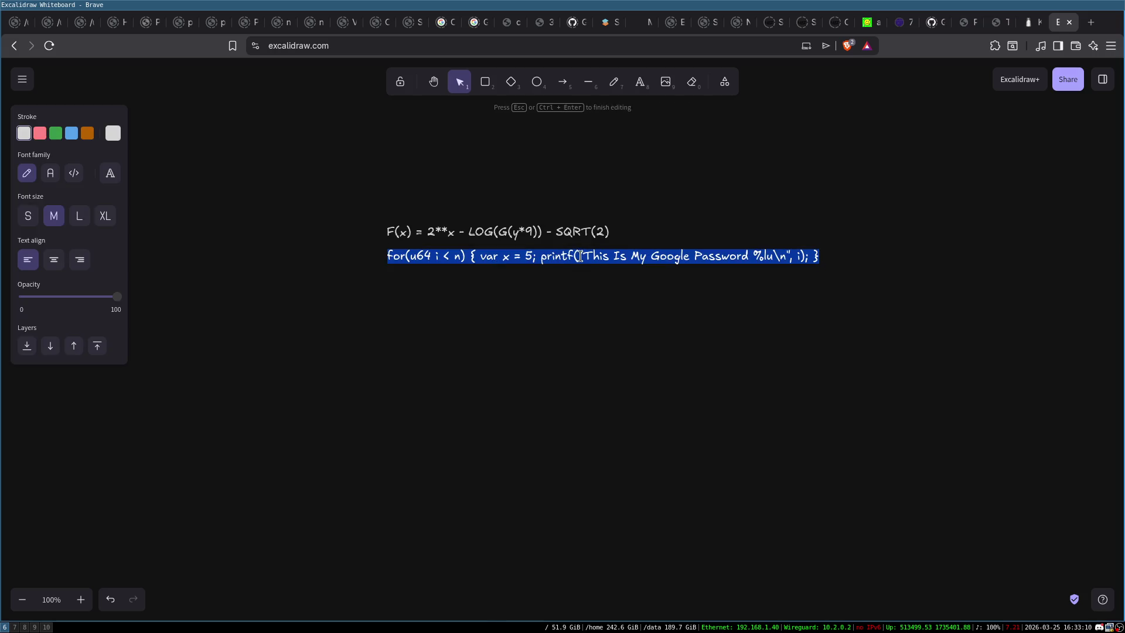
pyautogui.press('Escape')
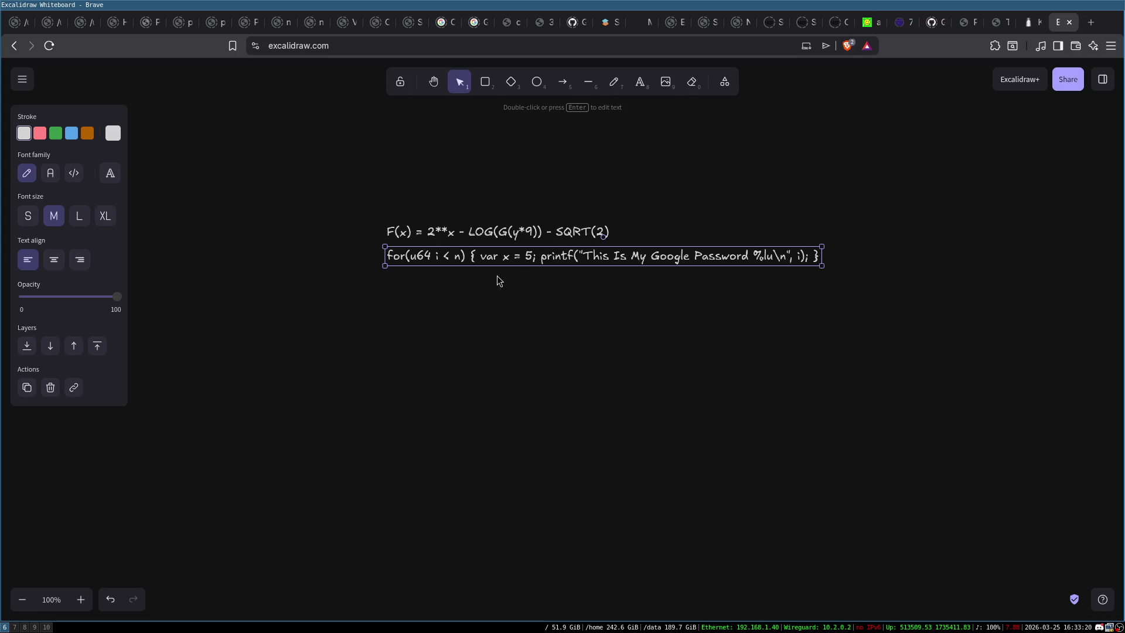
pyautogui.click(450, 243)
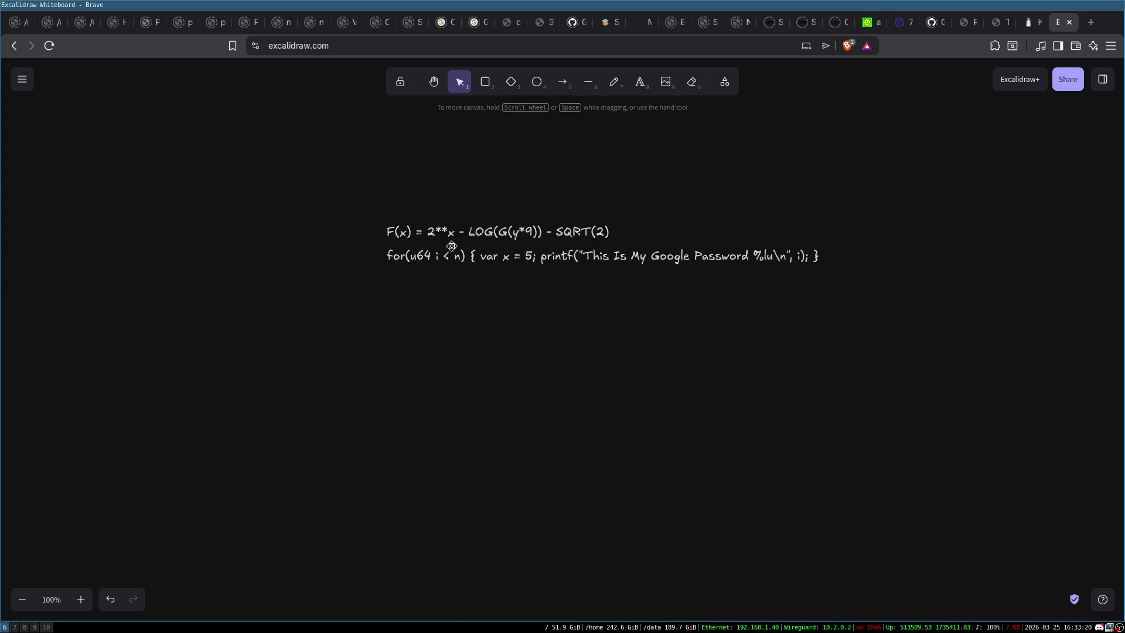
# Edit the formula, replacing LOG with SIN
pyautogui.doubleClick(501, 231)
pyautogui.click(504, 232)
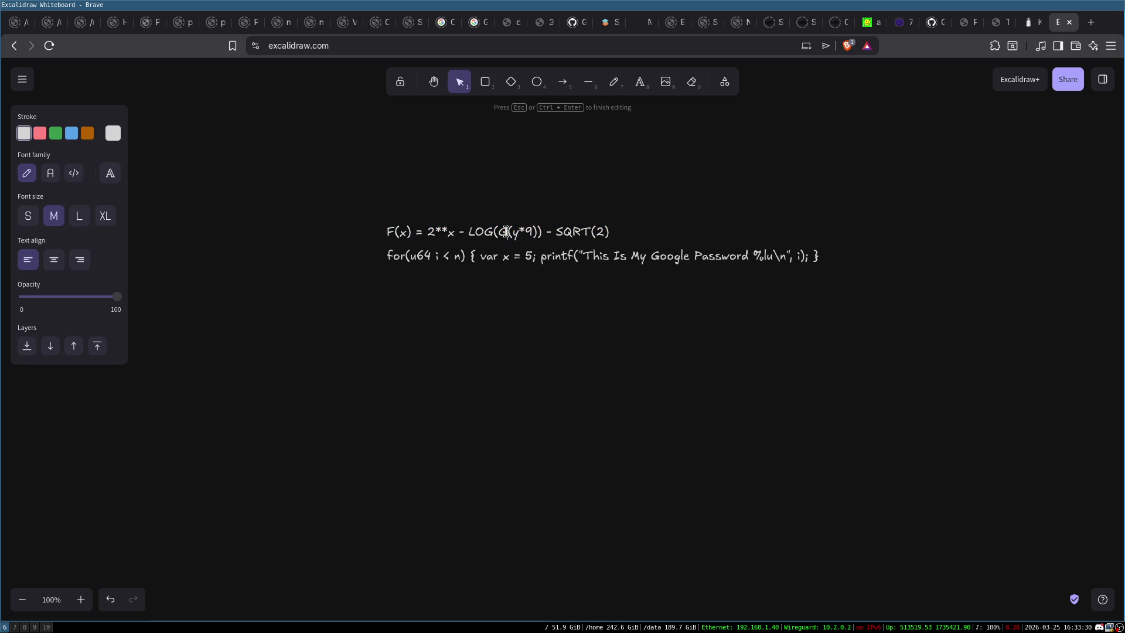
pyautogui.doubleClick(522, 233)
pyautogui.tripleClick(521, 233)
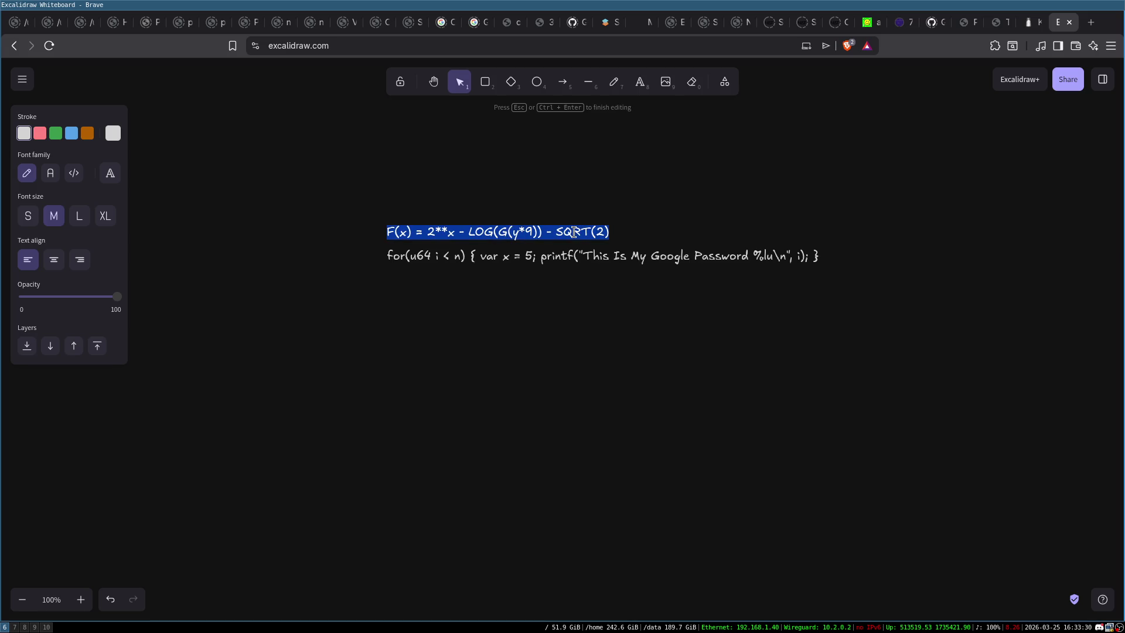
pyautogui.click(659, 229)
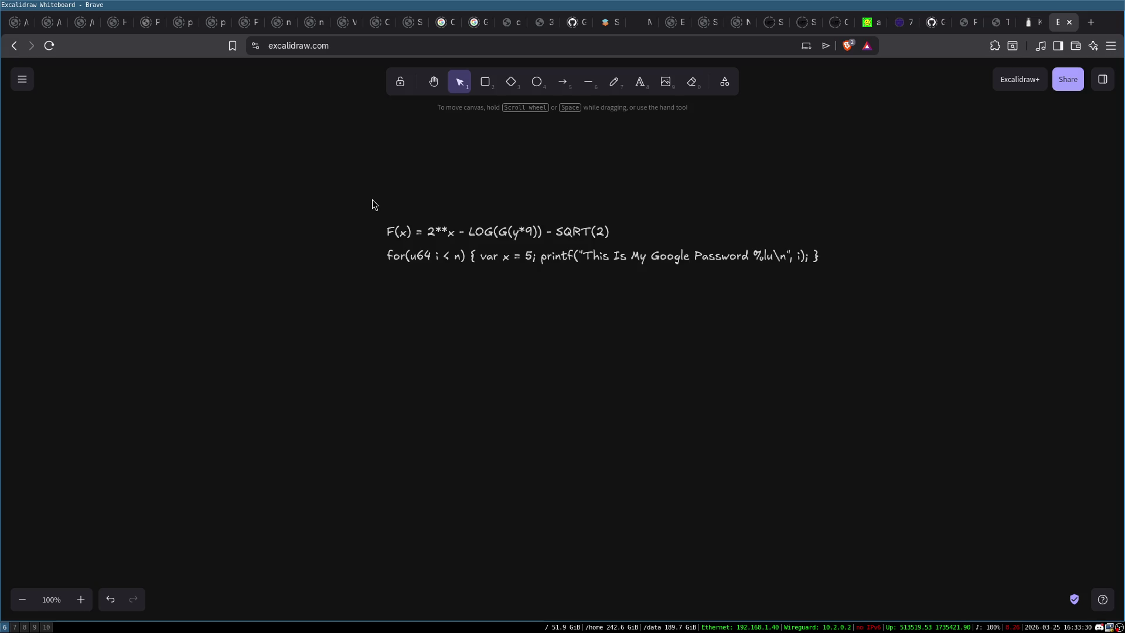
pyautogui.doubleClick(485, 233)
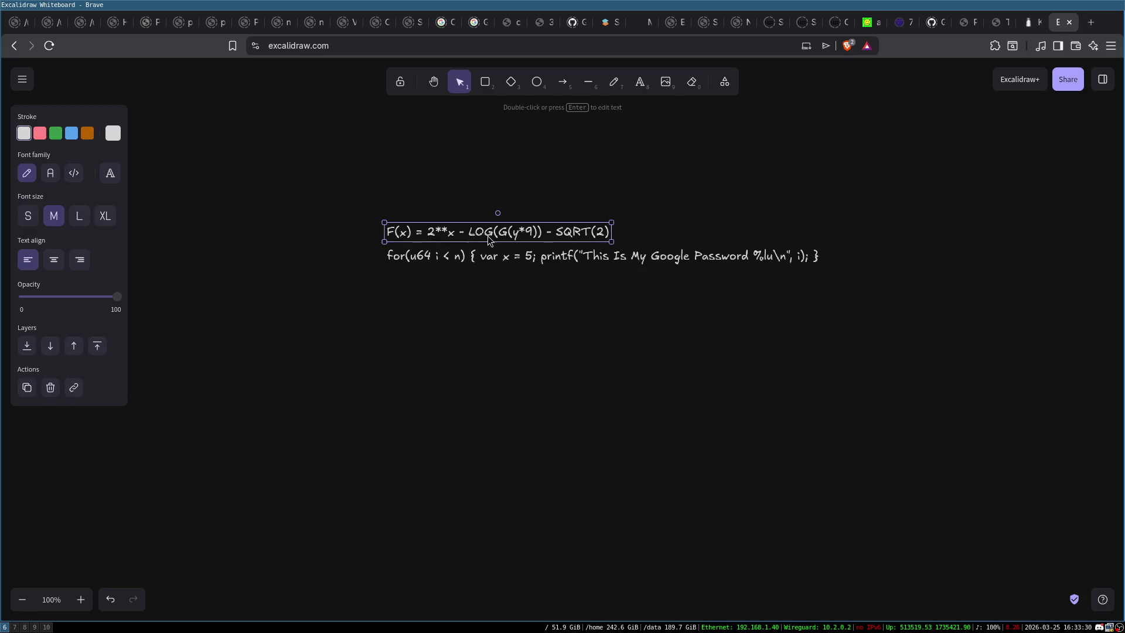
pyautogui.click(484, 233)
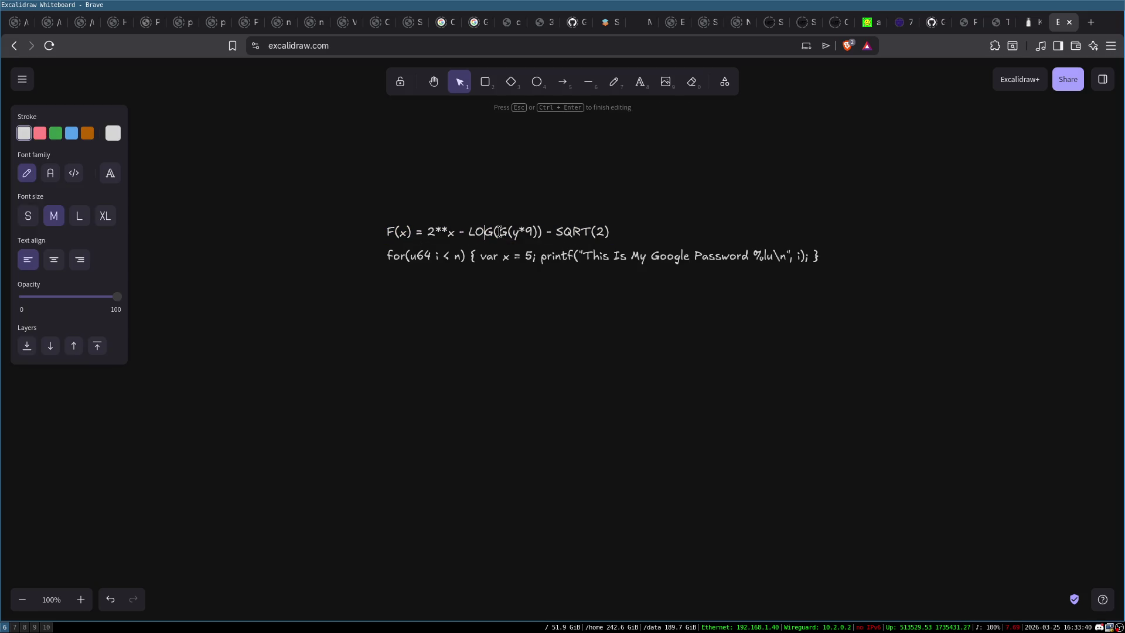
pyautogui.click(478, 231)
pyautogui.doubleClick(481, 231)
pyautogui.write('SIN')
# Change G to H and SQRT to EXP in the formula
pyautogui.press('Right')
pyautogui.press('Delete')
pyautogui.write('H')
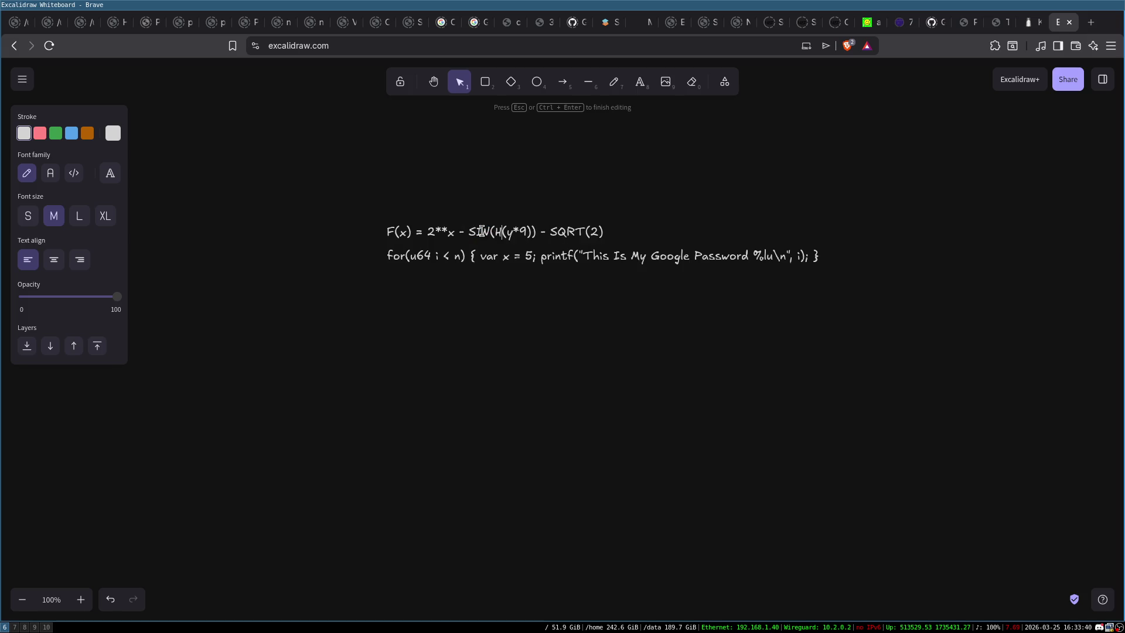
pyautogui.press('BackSpace')
pyautogui.press('BackSpace')
pyautogui.press('BackSpace')
pyautogui.write('EXP')
# Rename F(x) to G(x, y, z), then marquee-select both text lines and delete them
pyautogui.click(390, 230)
pyautogui.press('Delete')
pyautogui.write('G')
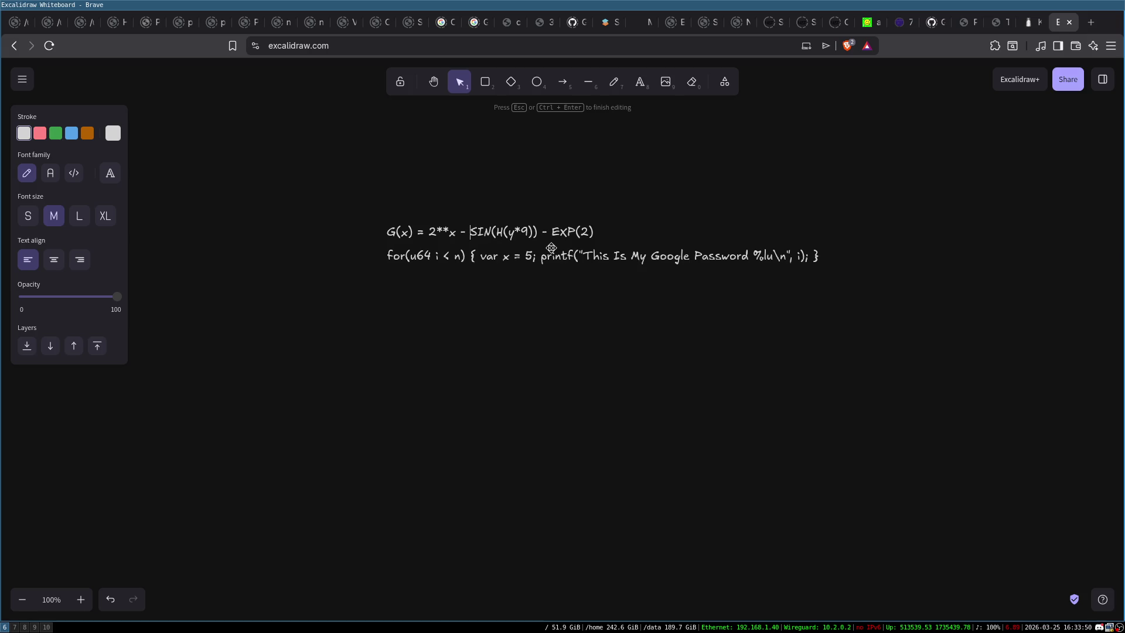
pyautogui.write(', y, z')
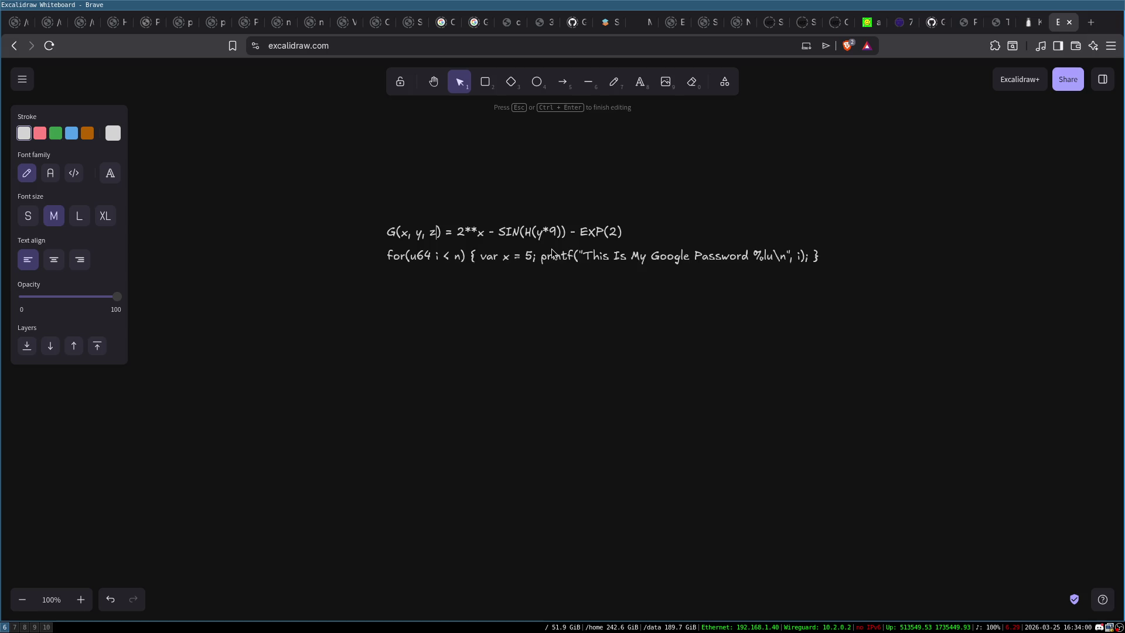
pyautogui.click(448, 288)
pyautogui.moveTo(363, 204); pyautogui.dragTo(844, 288)
pyautogui.press('Delete')
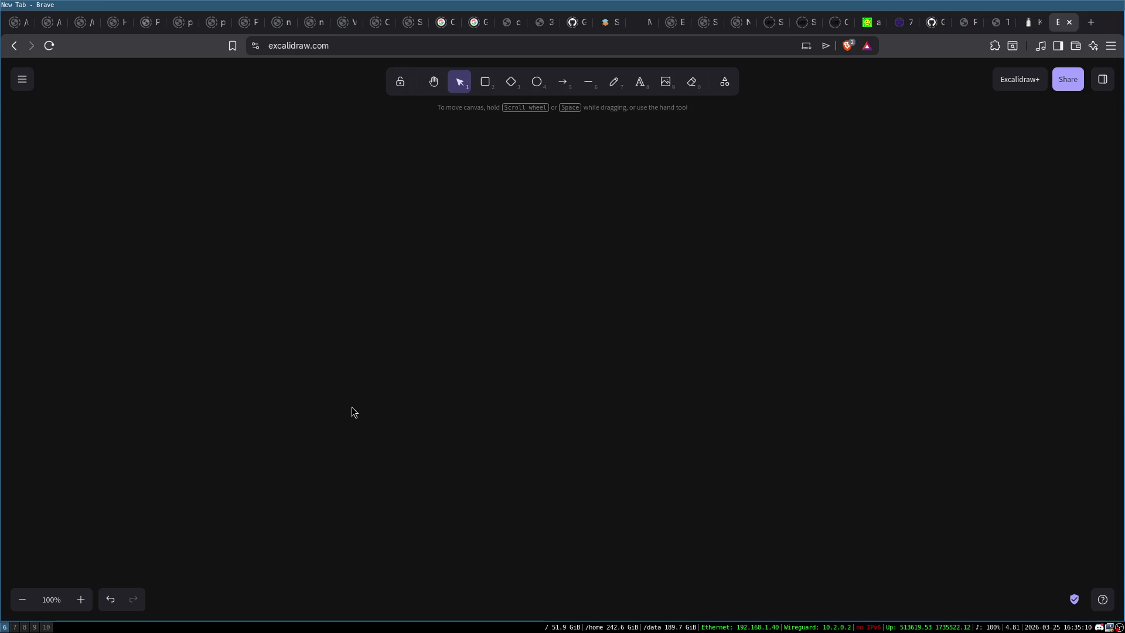
# Search tls1.3 in a new tab and open Wikipedia's Transport Layer Security article
pyautogui.hotkey('ctrl', 't')
pyautogui.write('tls1.3')
pyautogui.press('Return')
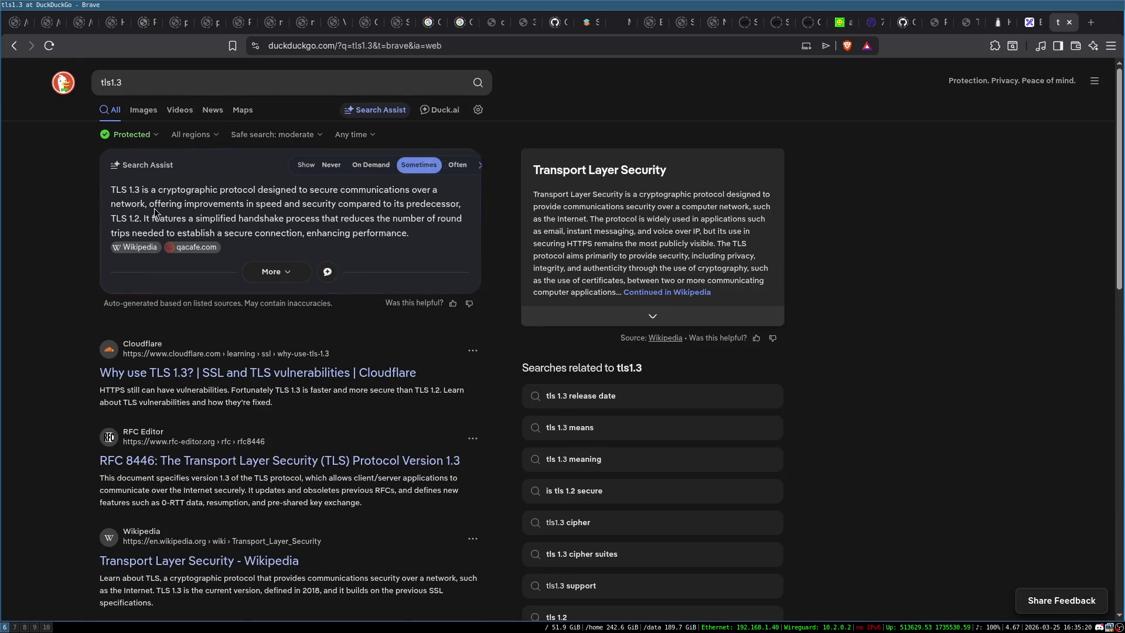
pyautogui.click(215, 567)
pyautogui.scroll(-20, 304, 481)
pyautogui.scroll(8, 367, 347)
pyautogui.scroll(-20, 543, 392)
pyautogui.scroll(-20, 543, 391)
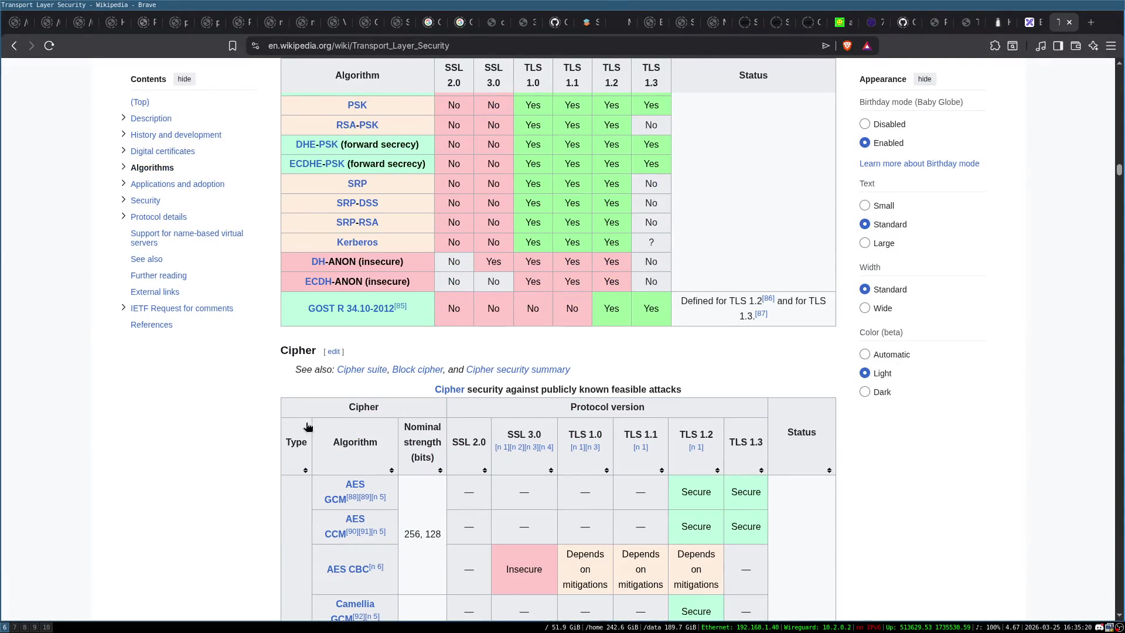
pyautogui.scroll(8, 263, 416)
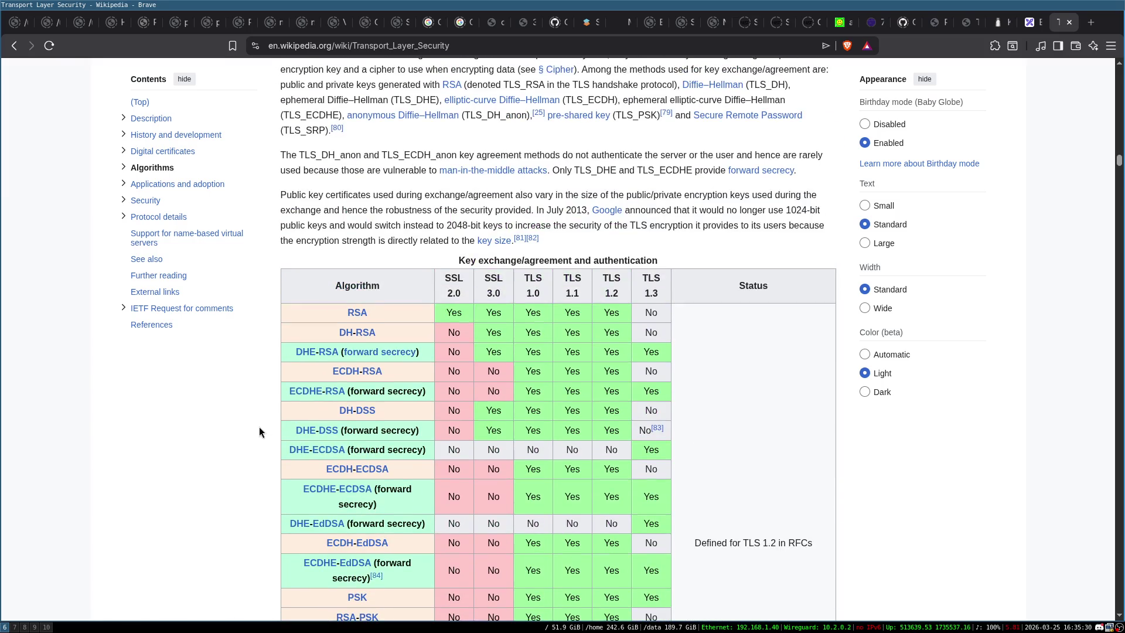
pyautogui.scroll(-3, 259, 427)
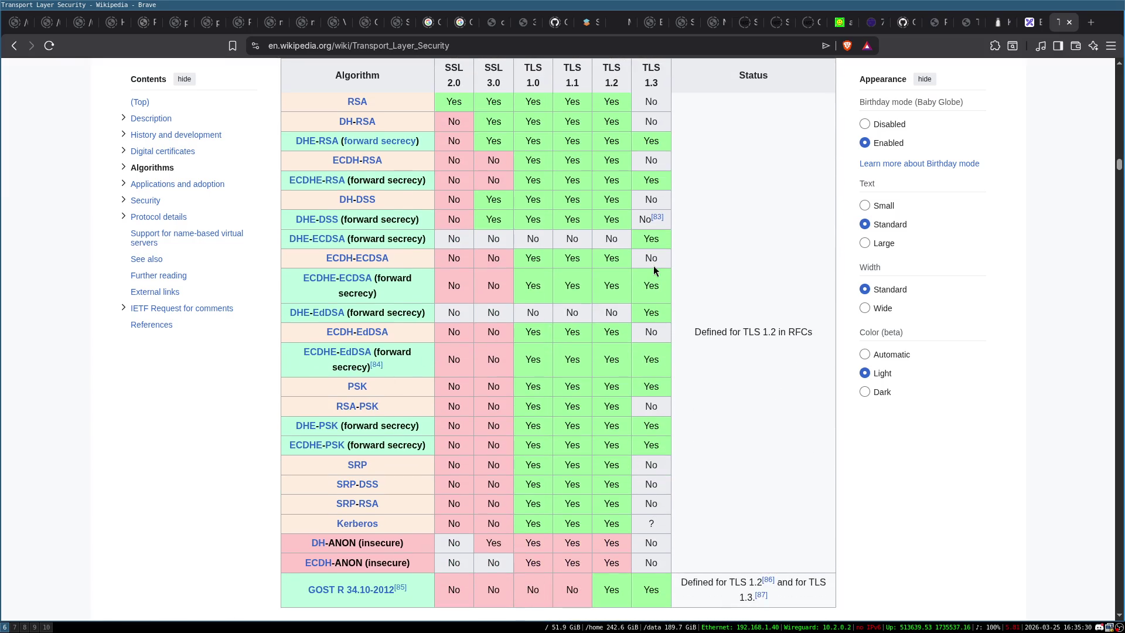
pyautogui.scroll(2, 653, 269)
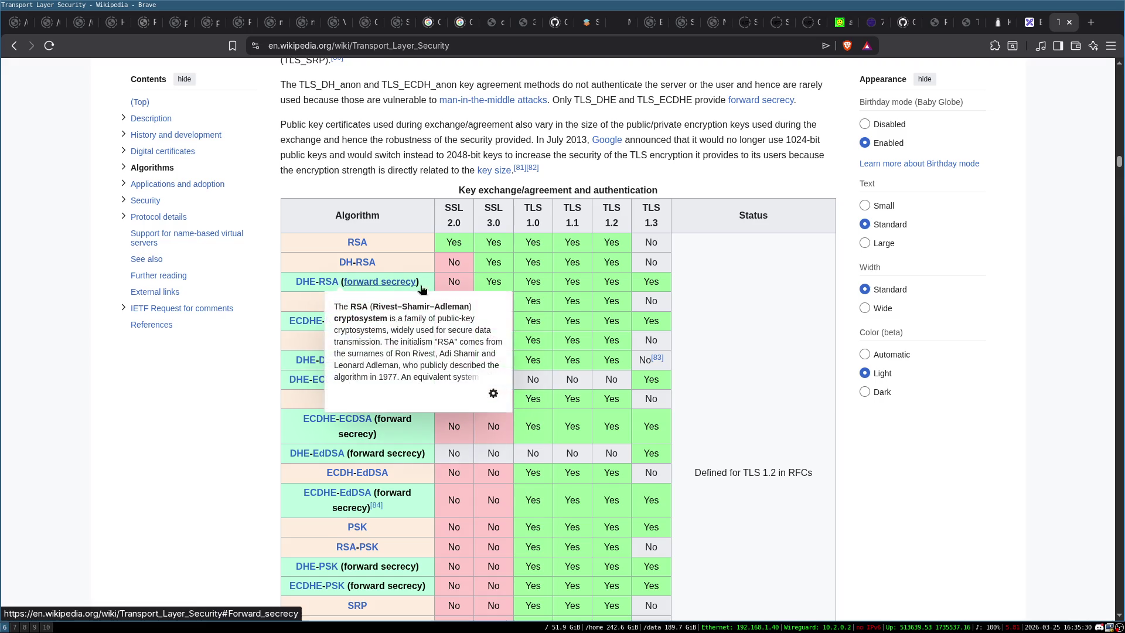
pyautogui.scroll(-2, 672, 298)
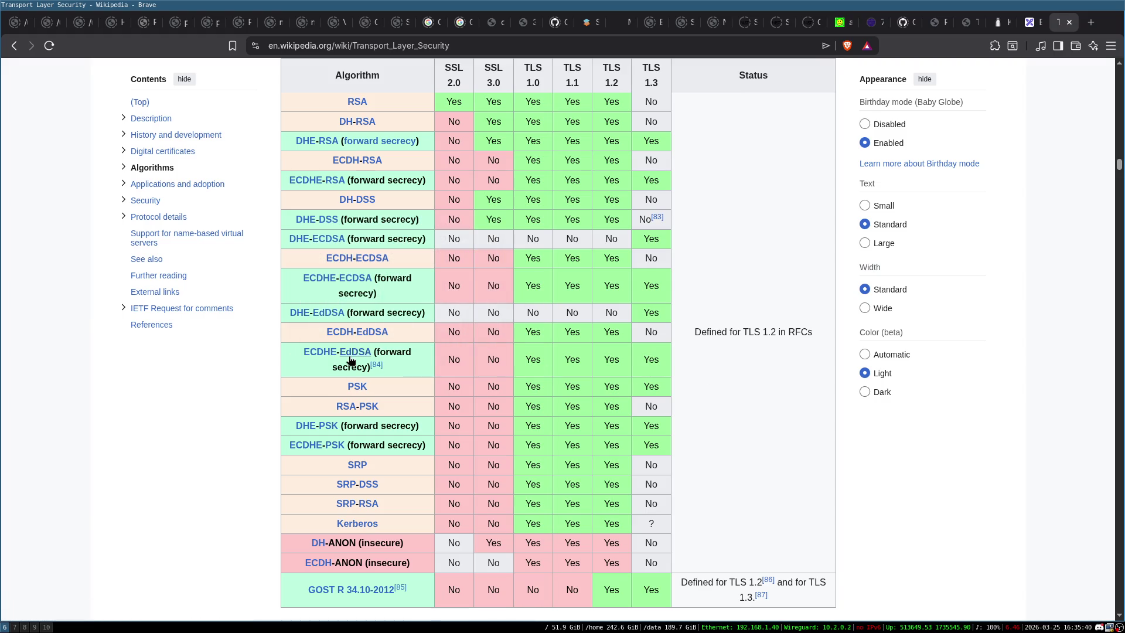
pyautogui.moveTo(352, 357)
pyautogui.scroll(-10, 108, 349)
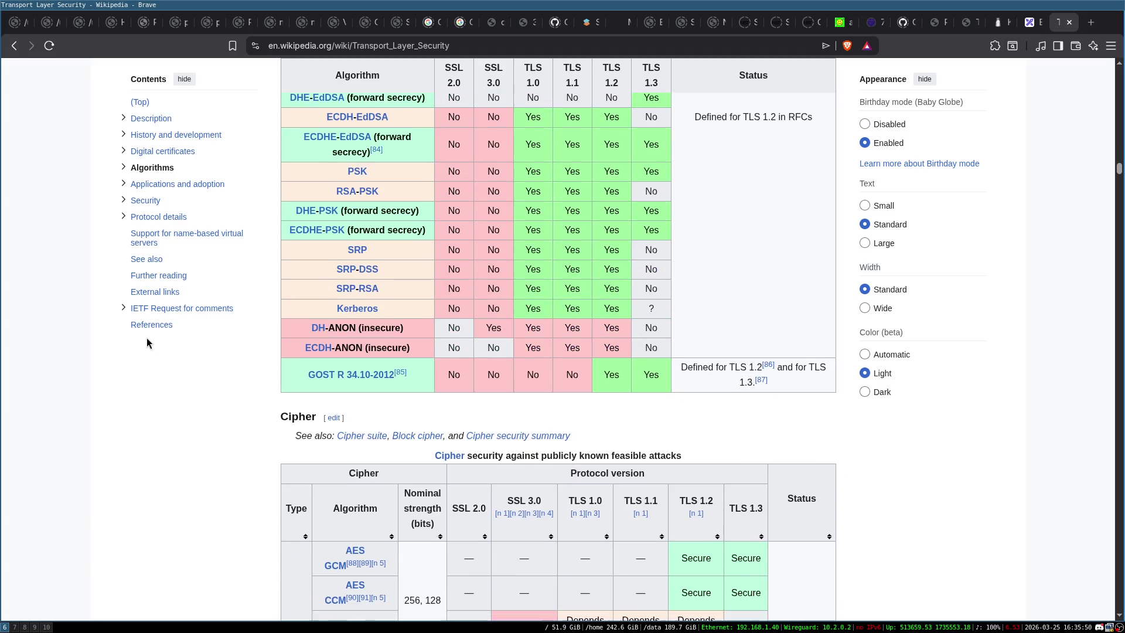
pyautogui.scroll(-6, 247, 312)
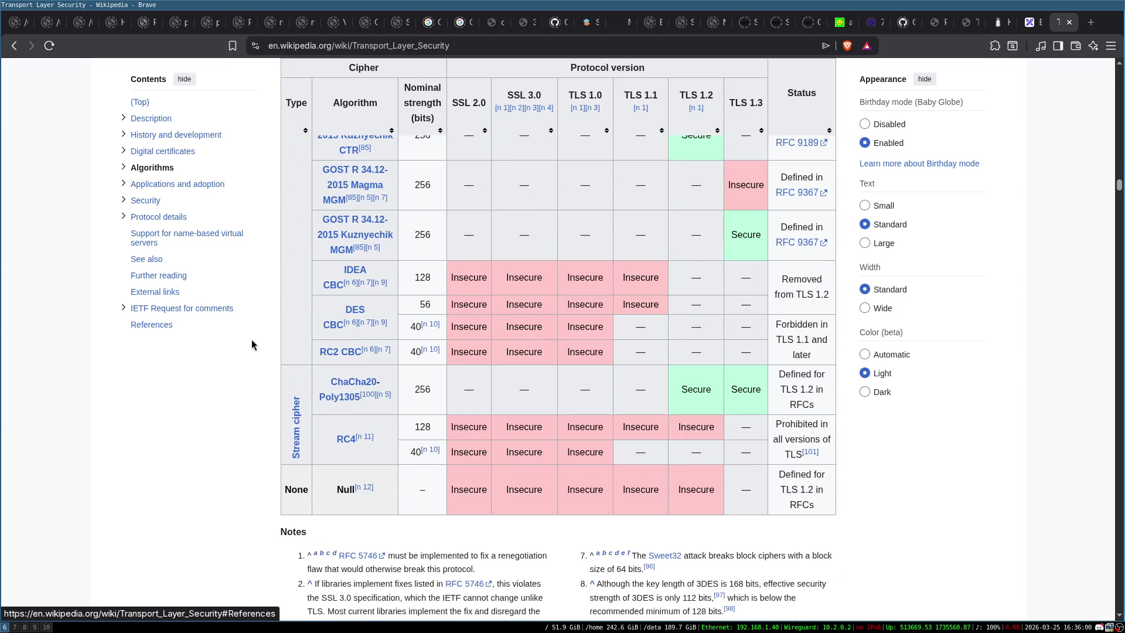
pyautogui.scroll(6, 241, 415)
pyautogui.scroll(4, 243, 417)
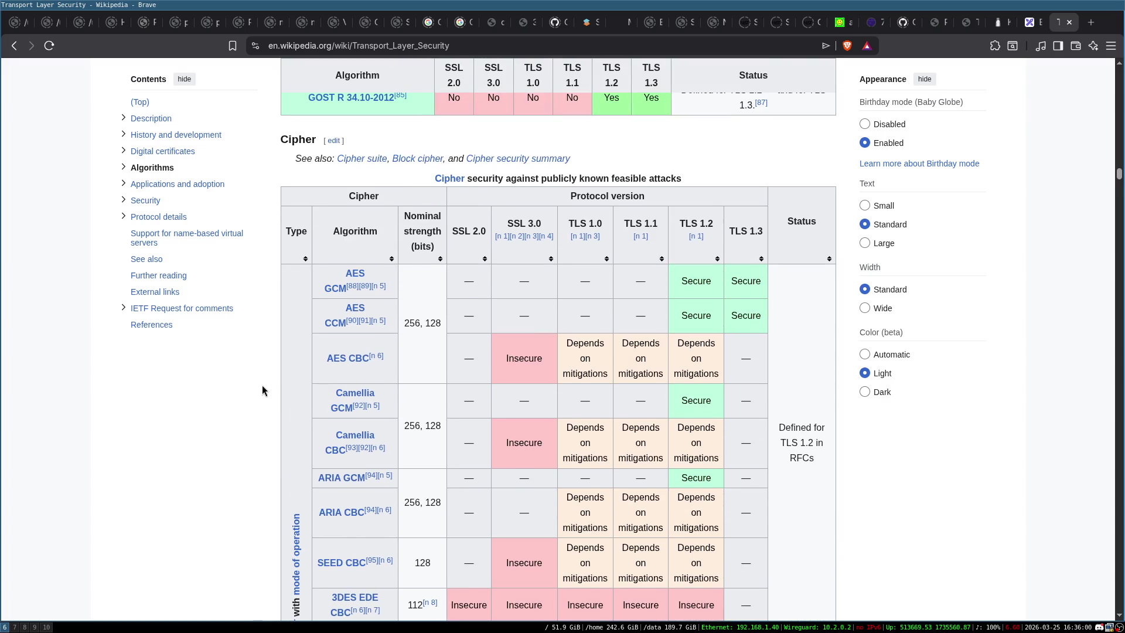
pyautogui.scroll(-3, 262, 383)
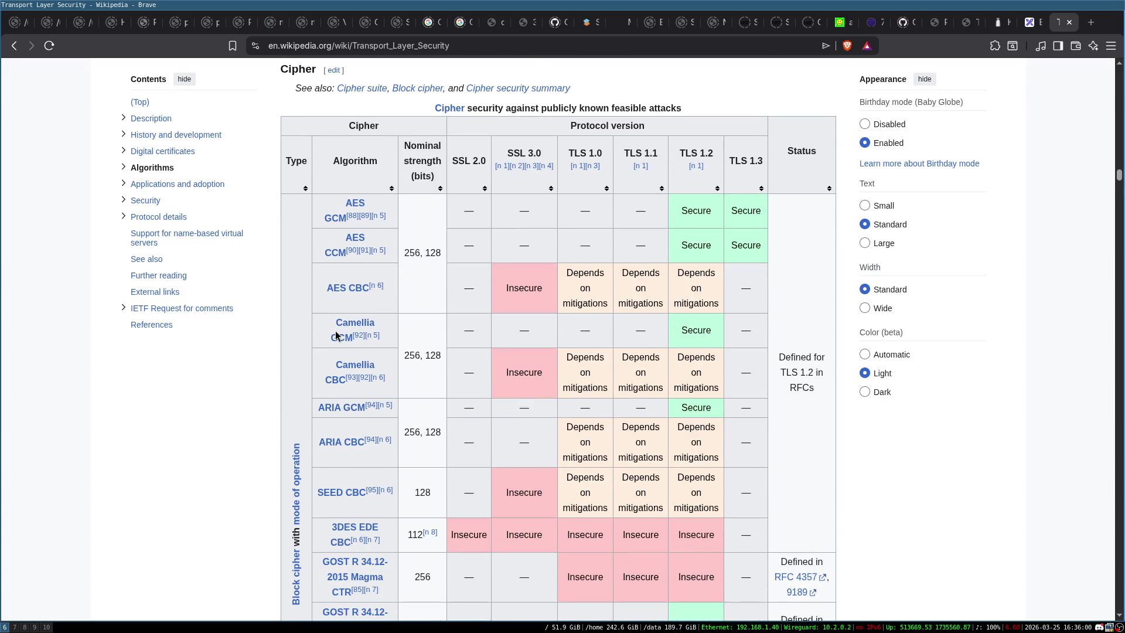
pyautogui.scroll(-2, 316, 333)
pyautogui.scroll(5, 277, 357)
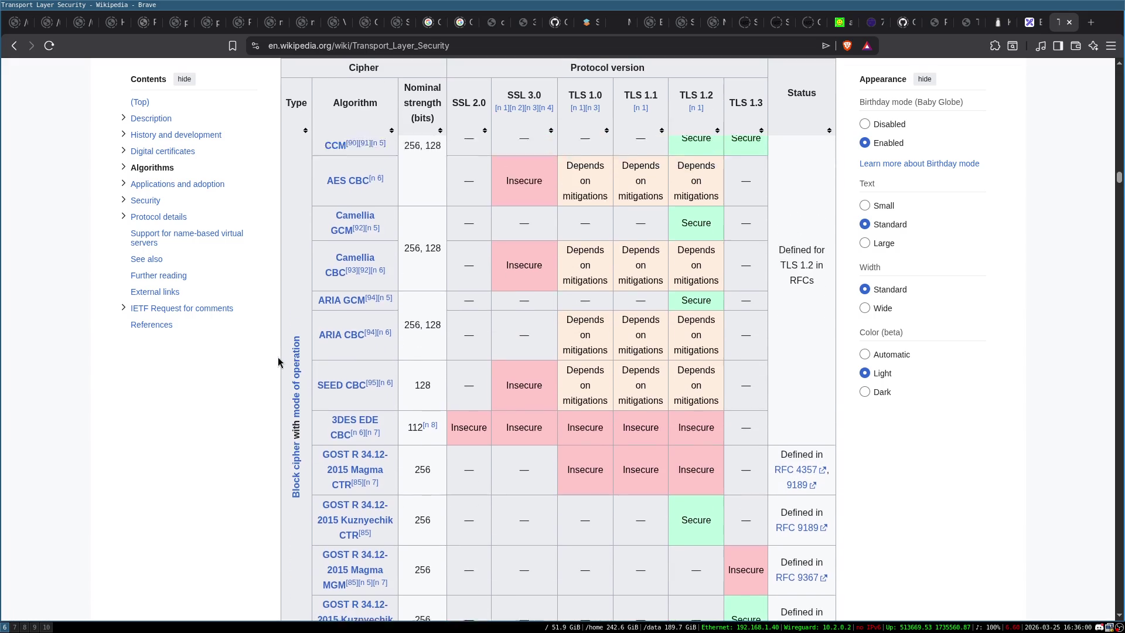
pyautogui.scroll(-5, 258, 346)
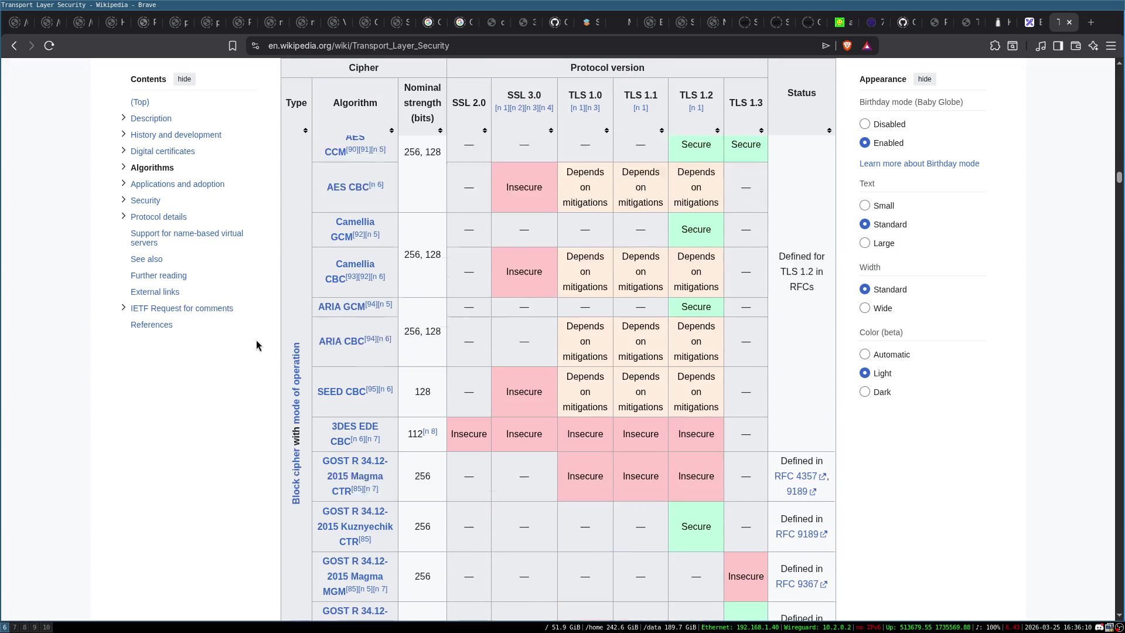
pyautogui.scroll(-4, 260, 358)
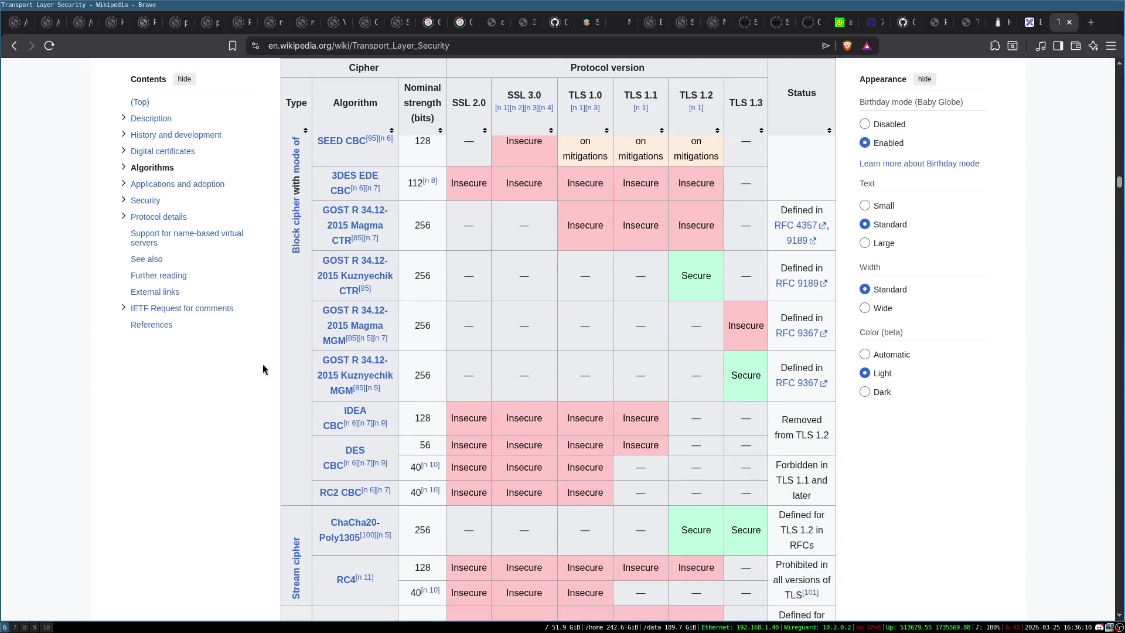
pyautogui.scroll(-1, 265, 380)
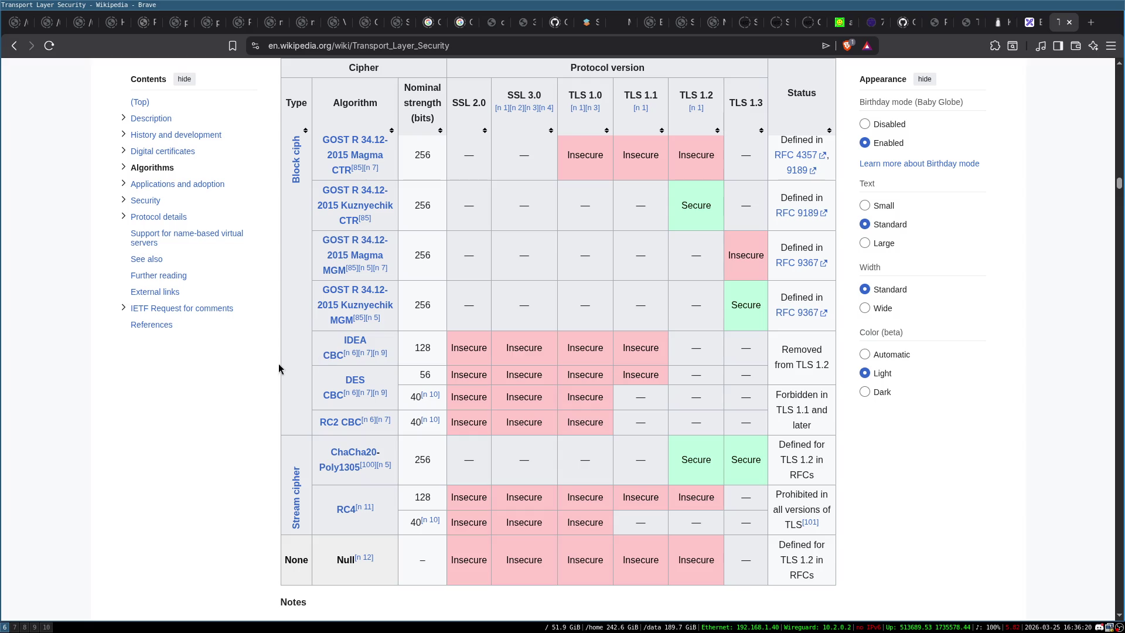
pyautogui.scroll(-10, 225, 389)
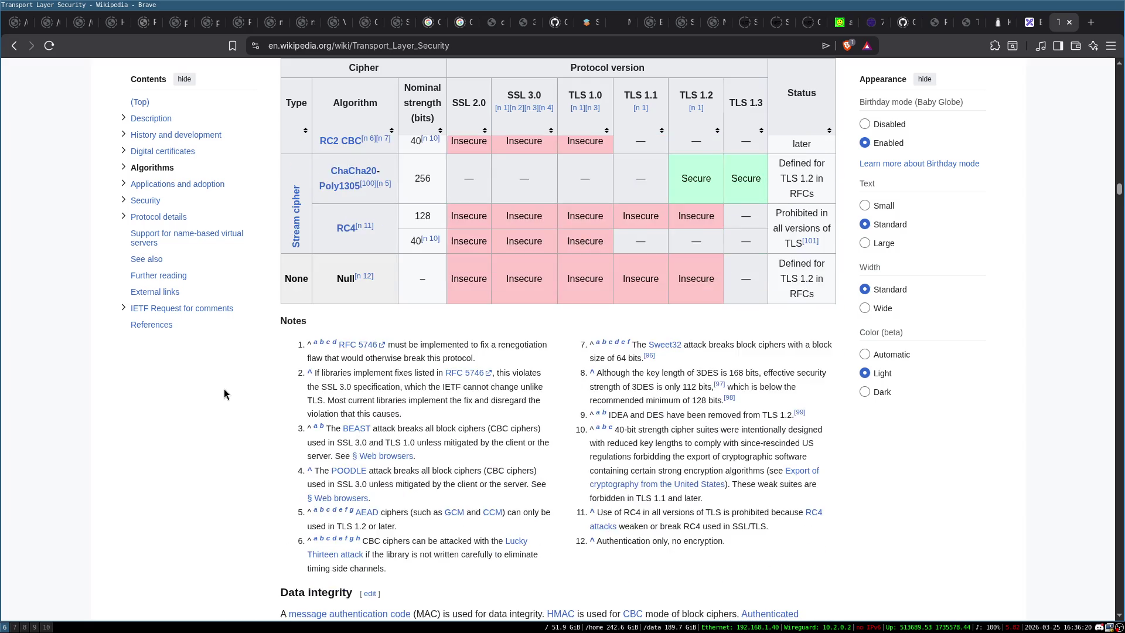
pyautogui.scroll(-3, 224, 388)
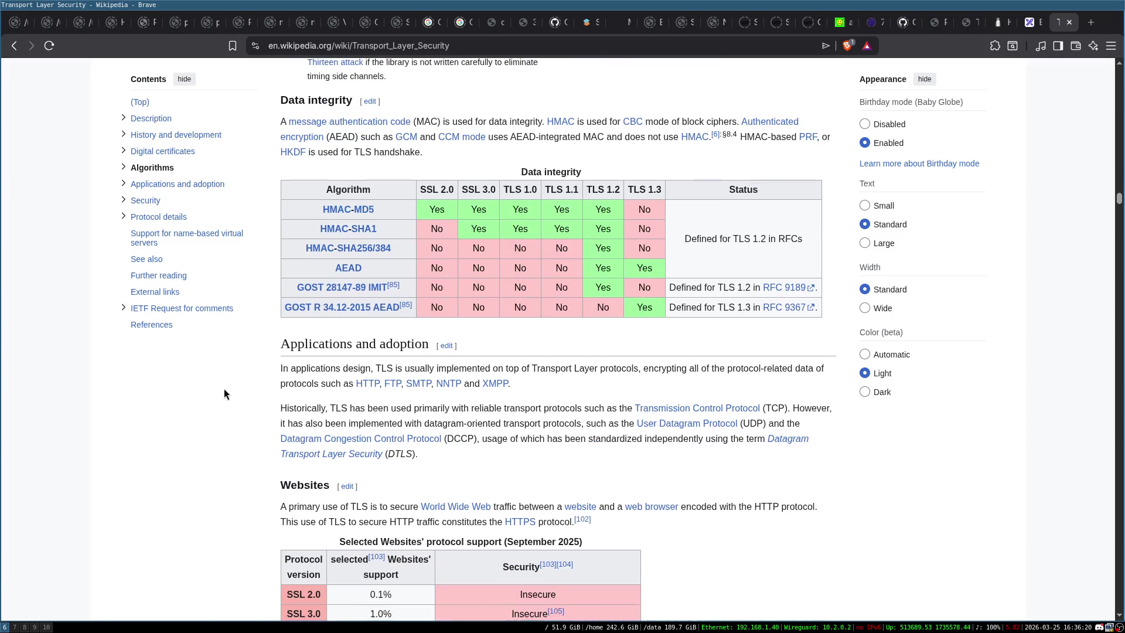
pyautogui.scroll(5, 238, 410)
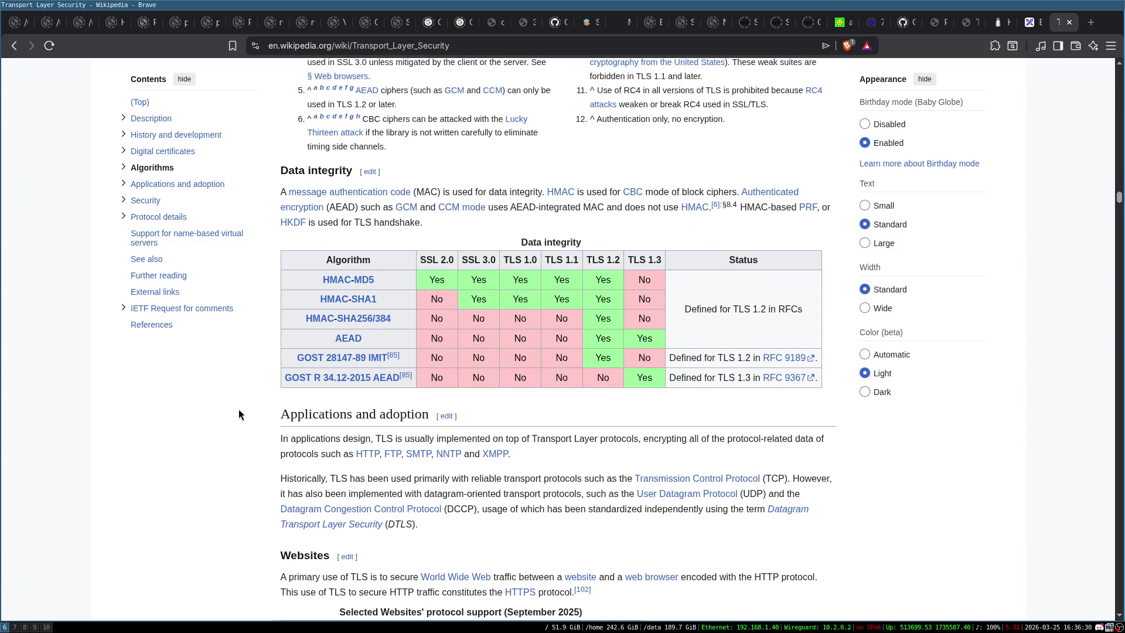
pyautogui.scroll(8, 238, 409)
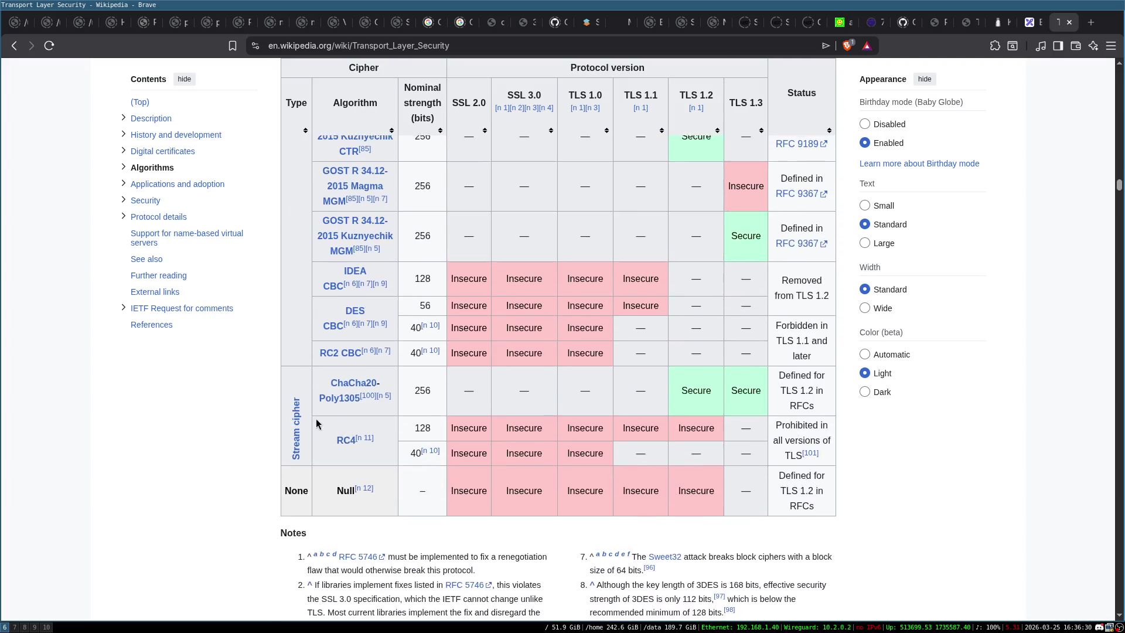
pyautogui.scroll(12, 414, 373)
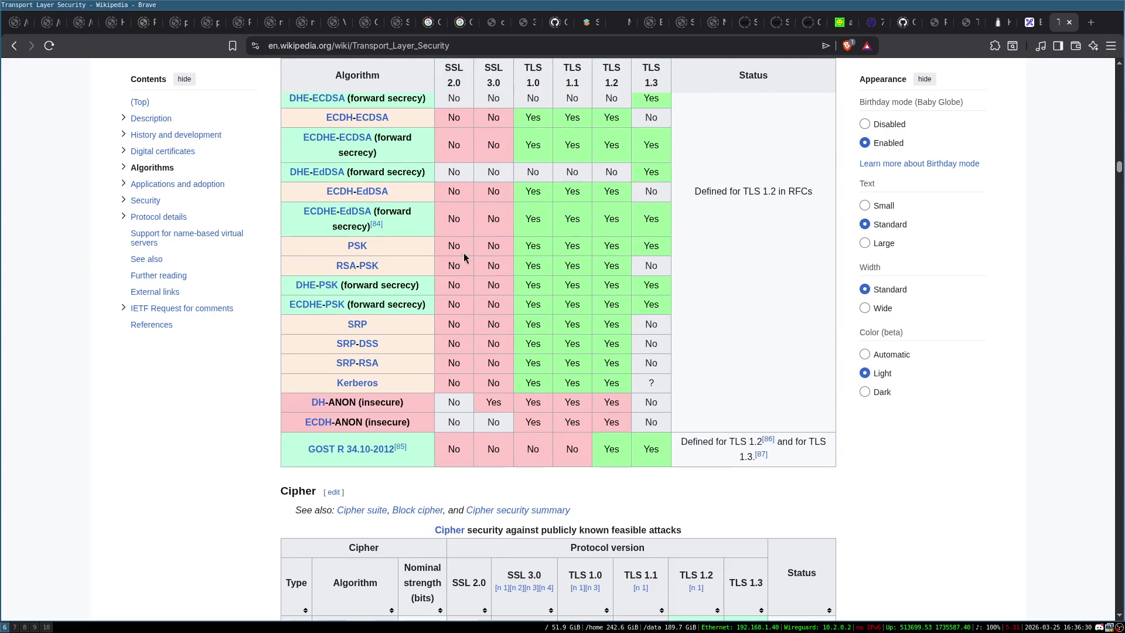
# Close the Wikipedia TLS tab, scroll the Libsodium Key exchange page, and return to Excalidraw
pyautogui.click(1069, 22)
pyautogui.hotkey('ctrl', 'shift', 'Tab')
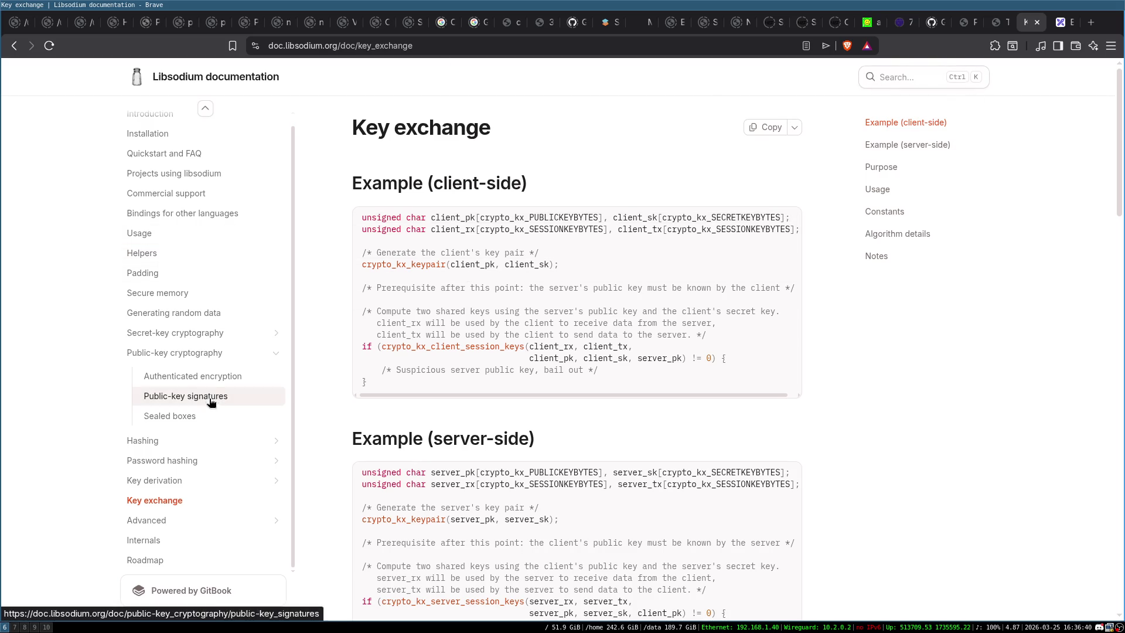
pyautogui.scroll(1, 197, 350)
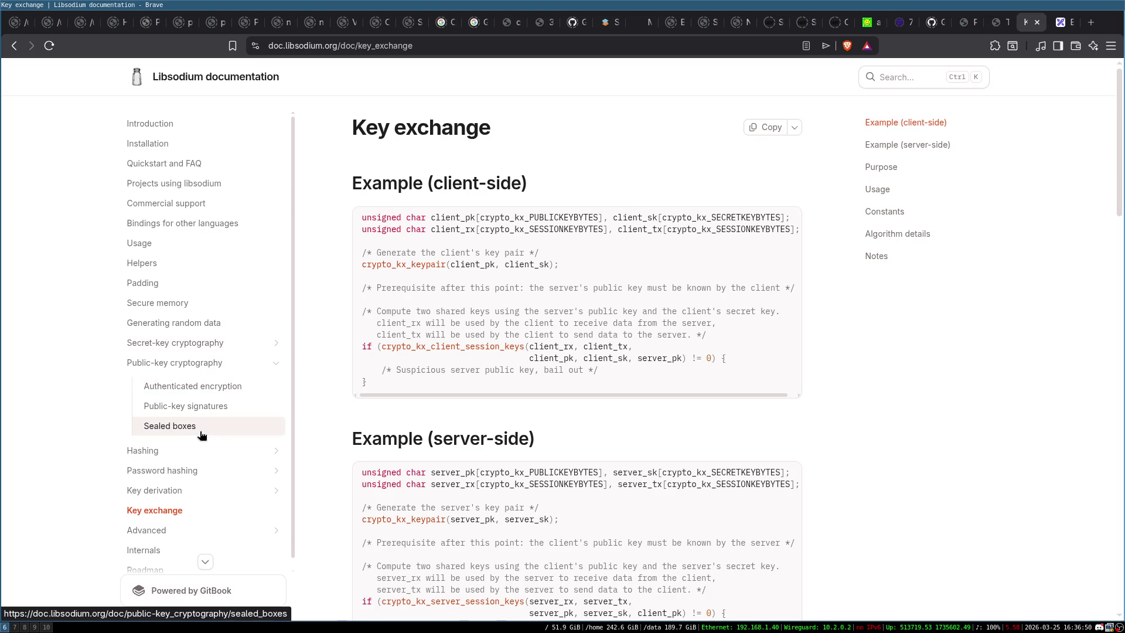
pyautogui.scroll(-1, 214, 371)
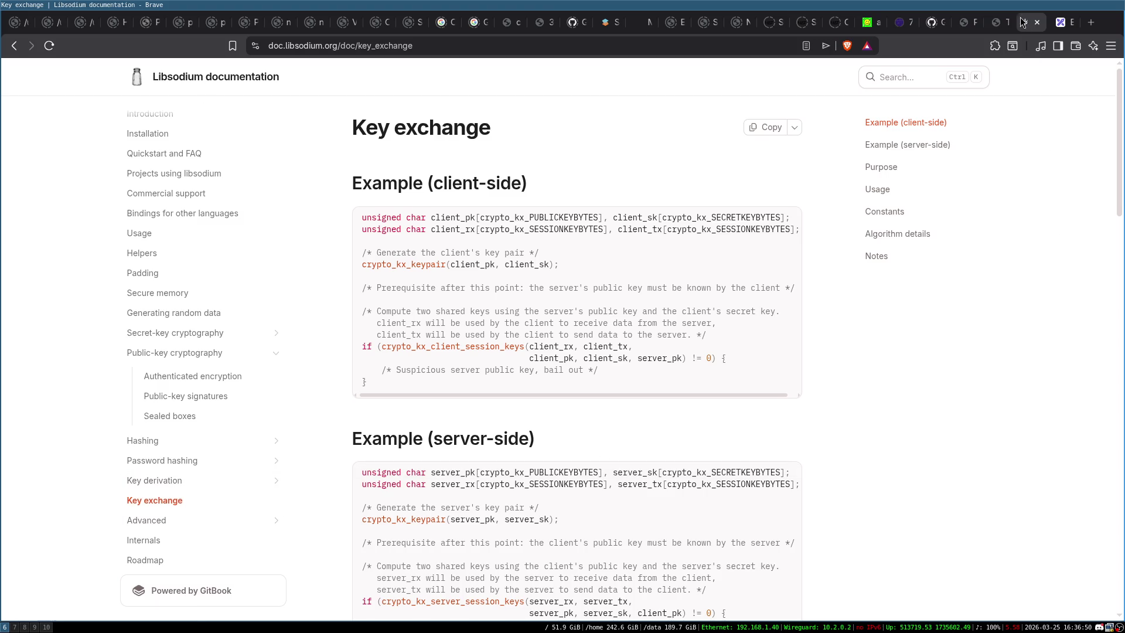
pyautogui.click(1067, 28)
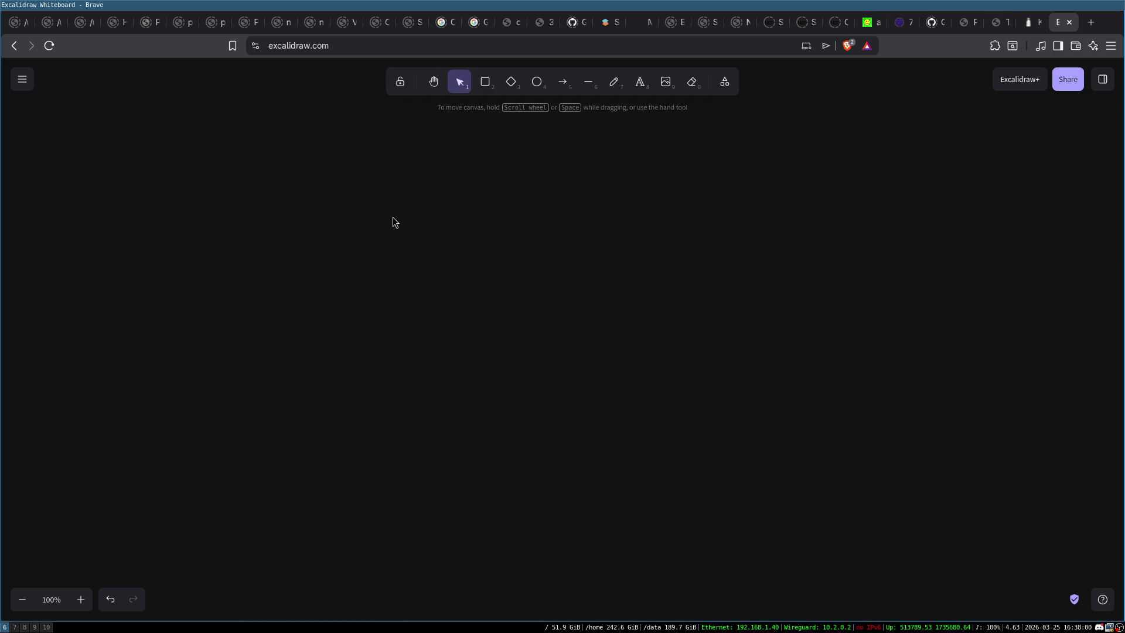
# Undo the deletion with Ctrl+Z to restore both text lines, then pick the G(x, y, z) formula
pyautogui.hotkey('ctrl', 'z')
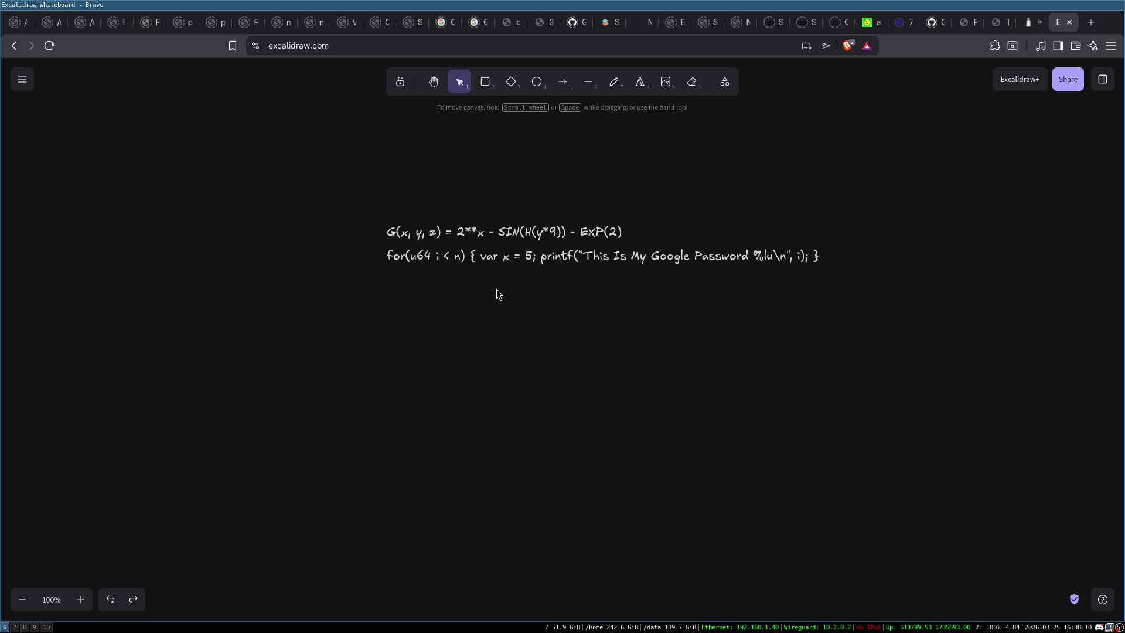
pyautogui.click(472, 232)
# Search 'passwrod strength meter' in a new tab and open the PasswordMonster Password Strength Meter result
pyautogui.hotkey('ctrl', 't')
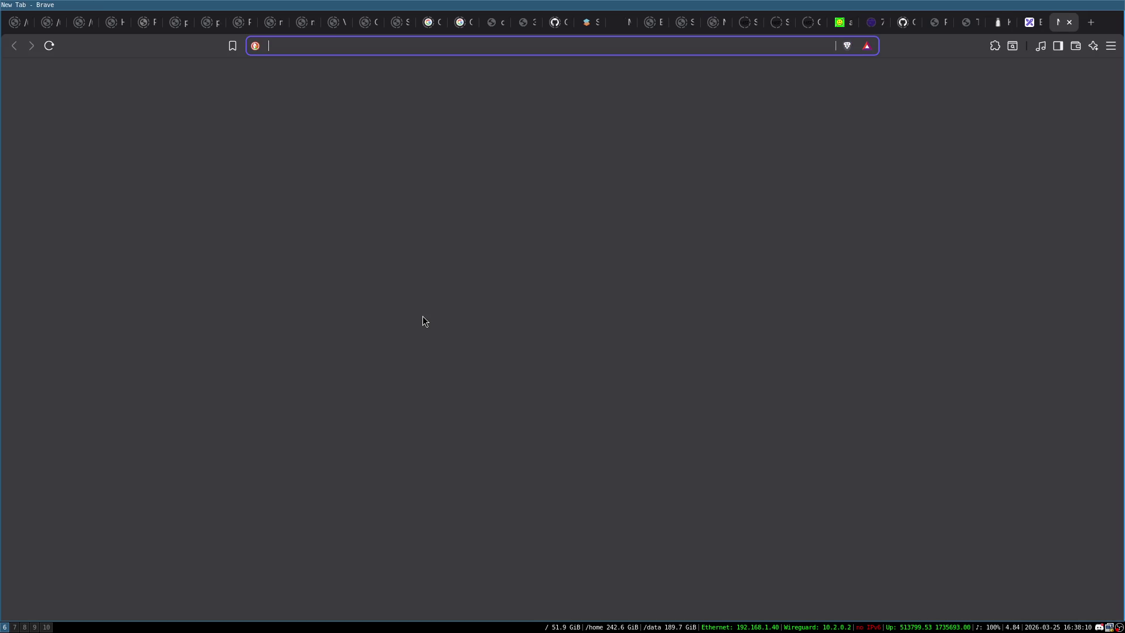
pyautogui.write('passw')
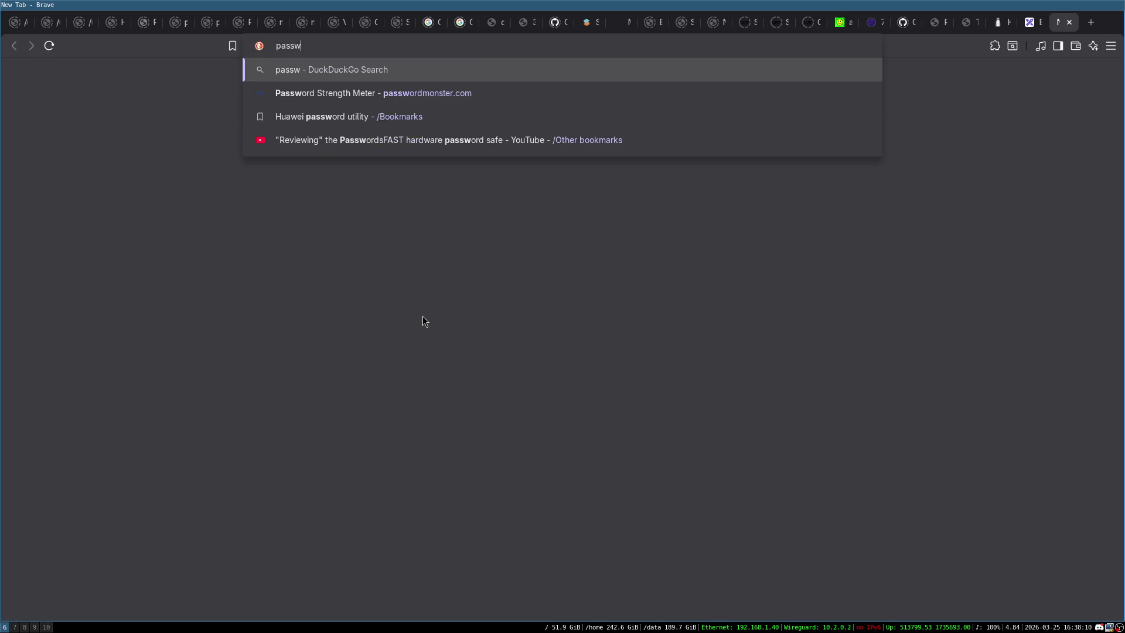
pyautogui.write('rod stren')
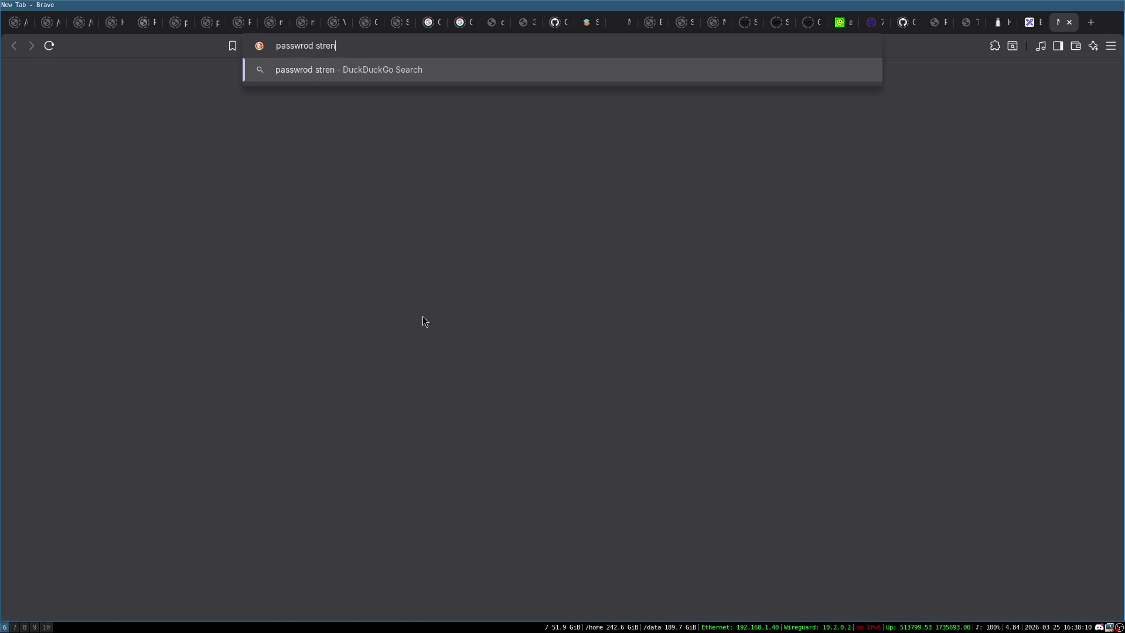
pyautogui.write('gth meter')
pyautogui.press('Return')
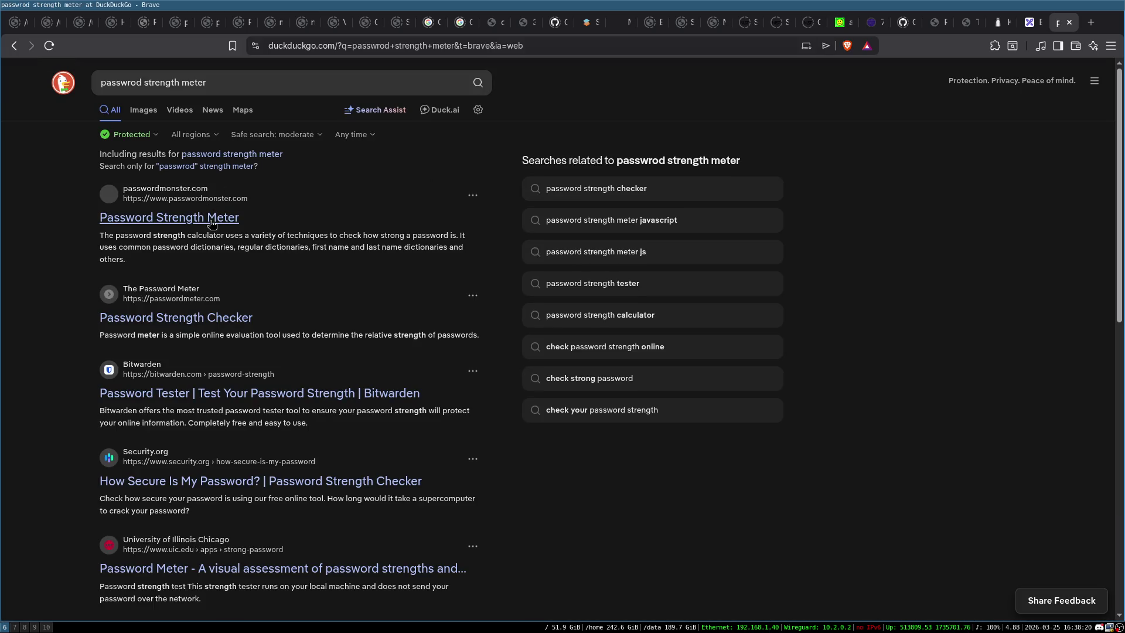
pyautogui.click(180, 223)
pyautogui.click(1008, 29)
pyautogui.click(1008, 29)
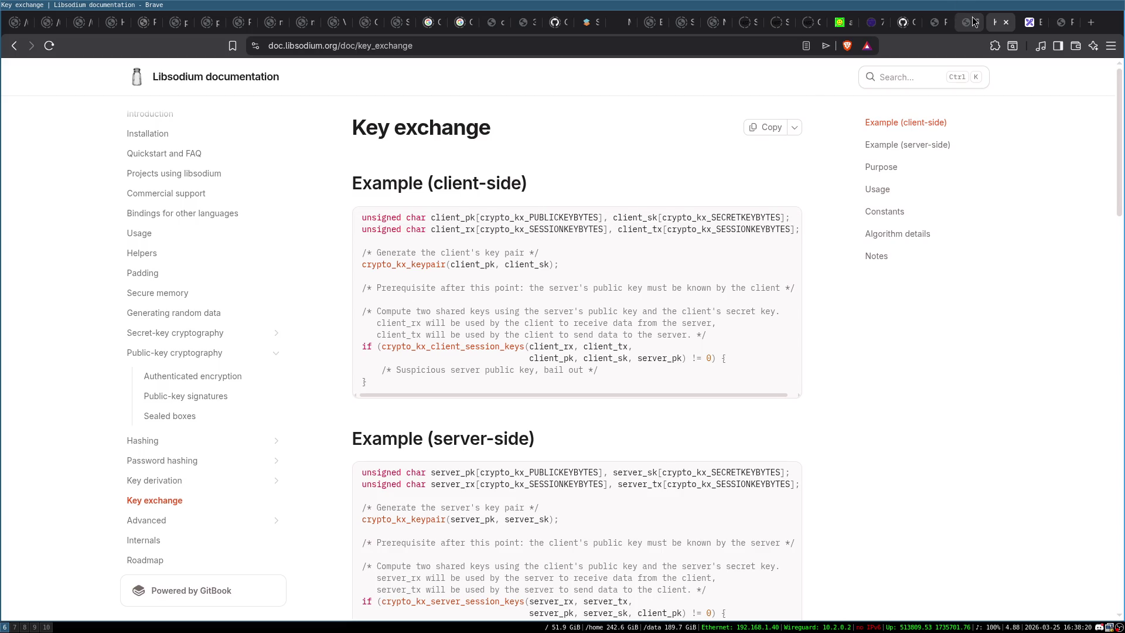
# In Excalidraw, select the whole G(x, y, z) formula text, then switch to the PasswordMonster tab
pyautogui.hotkey('ctrl', 'Tab')
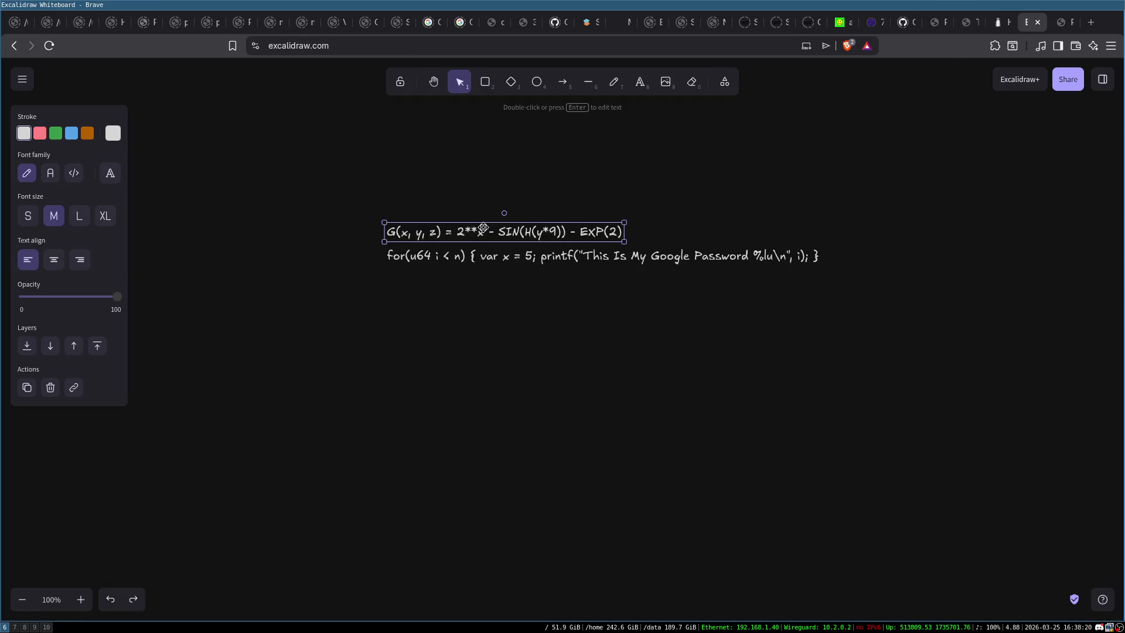
pyautogui.doubleClick(484, 230)
pyautogui.hotkey('ctrl', 'Tab')
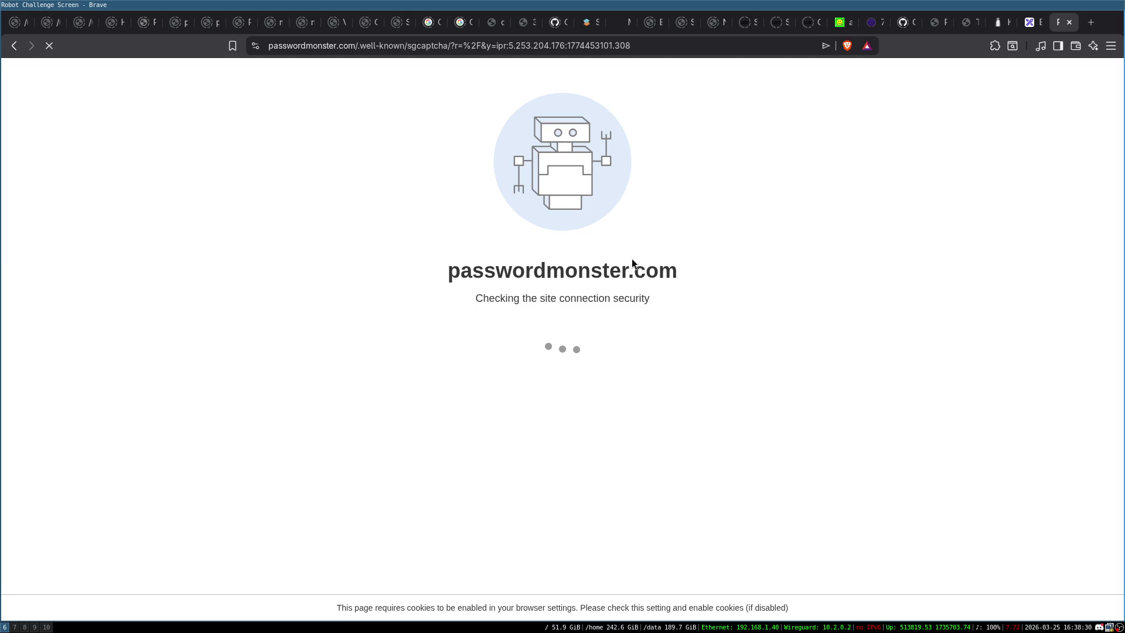
pyautogui.click(497, 474)
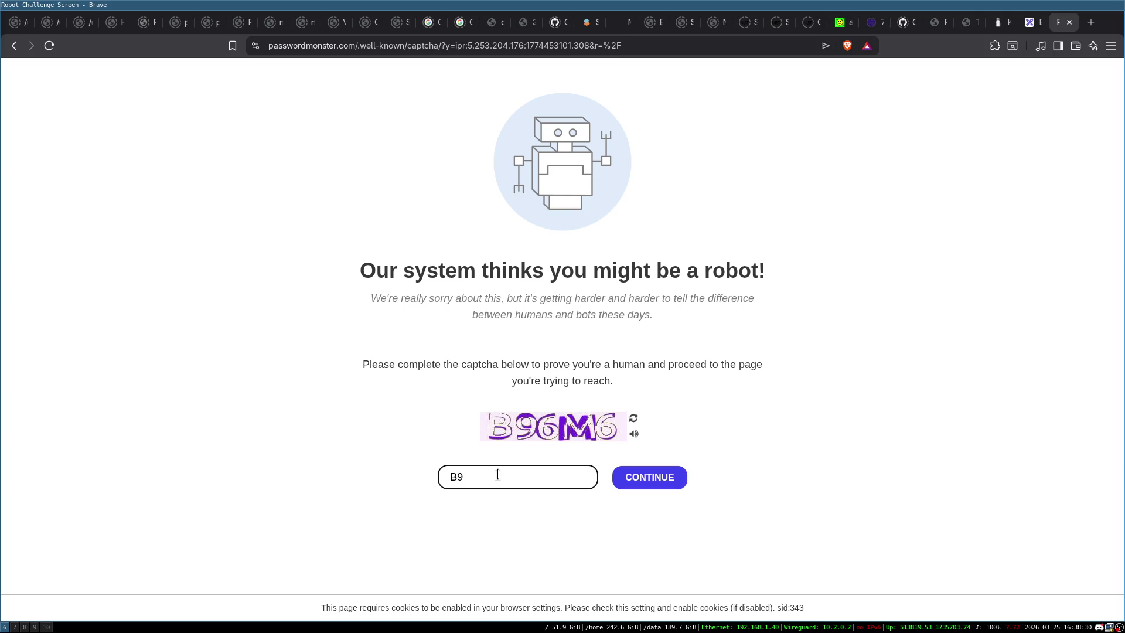
pyautogui.press('Return')
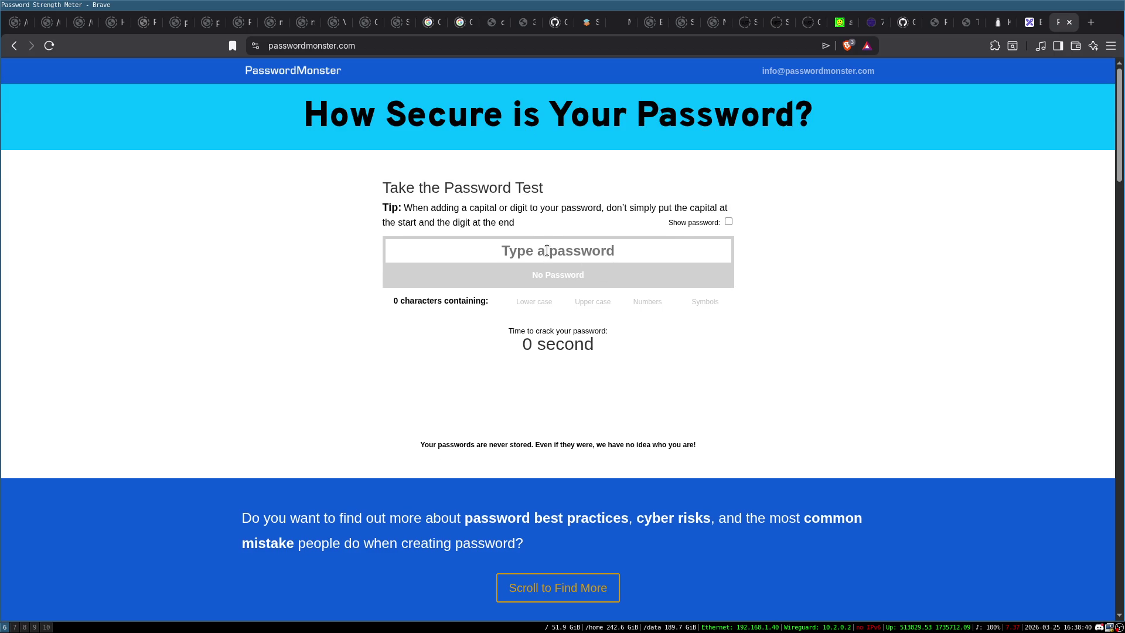
pyautogui.hotkey('ctrl', 'v')
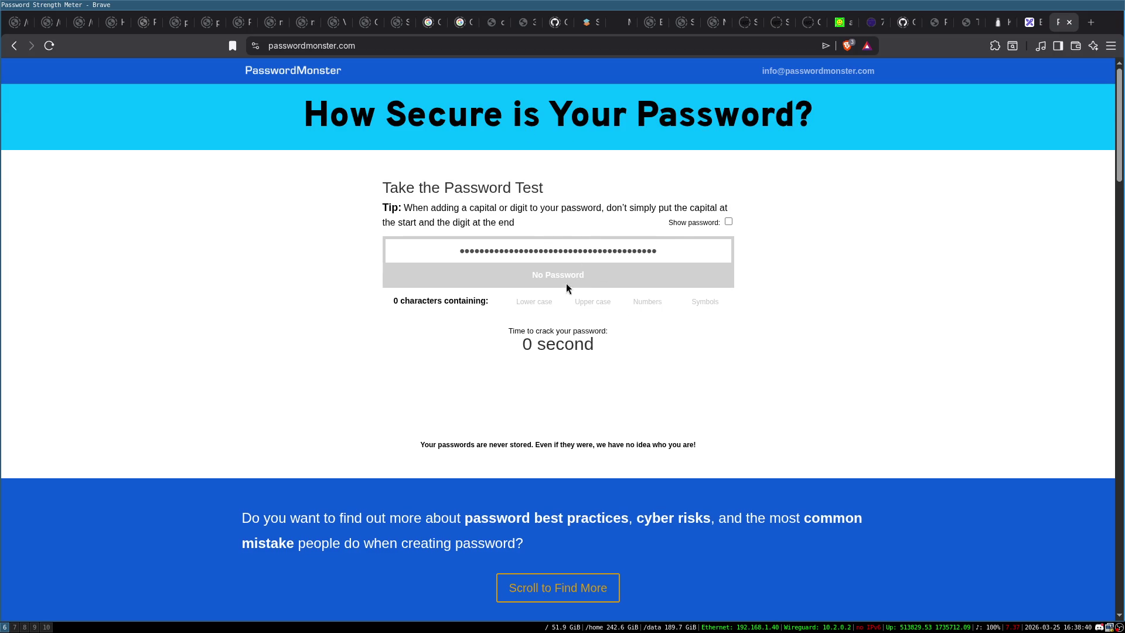
pyautogui.click(729, 222)
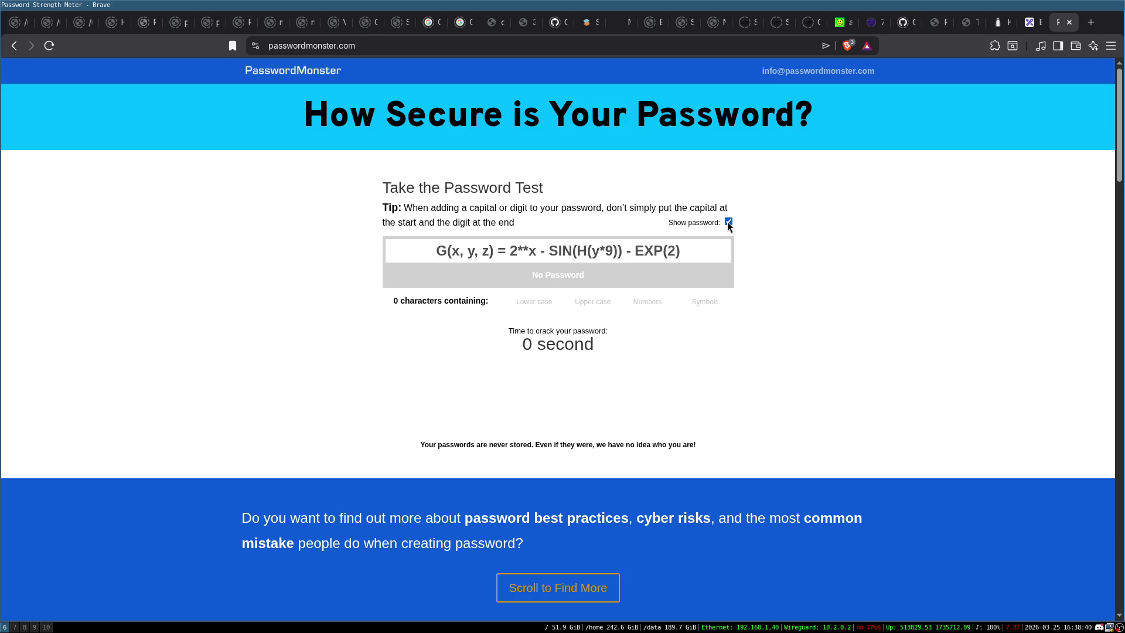